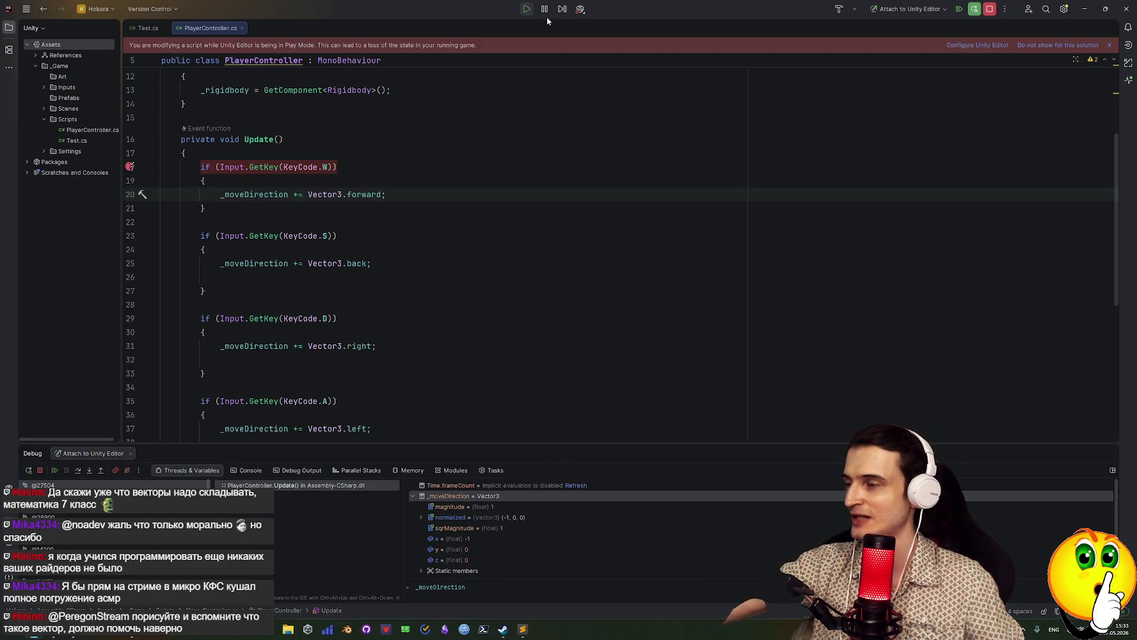
# End debugging of PlayerController.cs, clear the Play Mode modification warning, and go back to Unity's running game
pyautogui.click(988, 11)
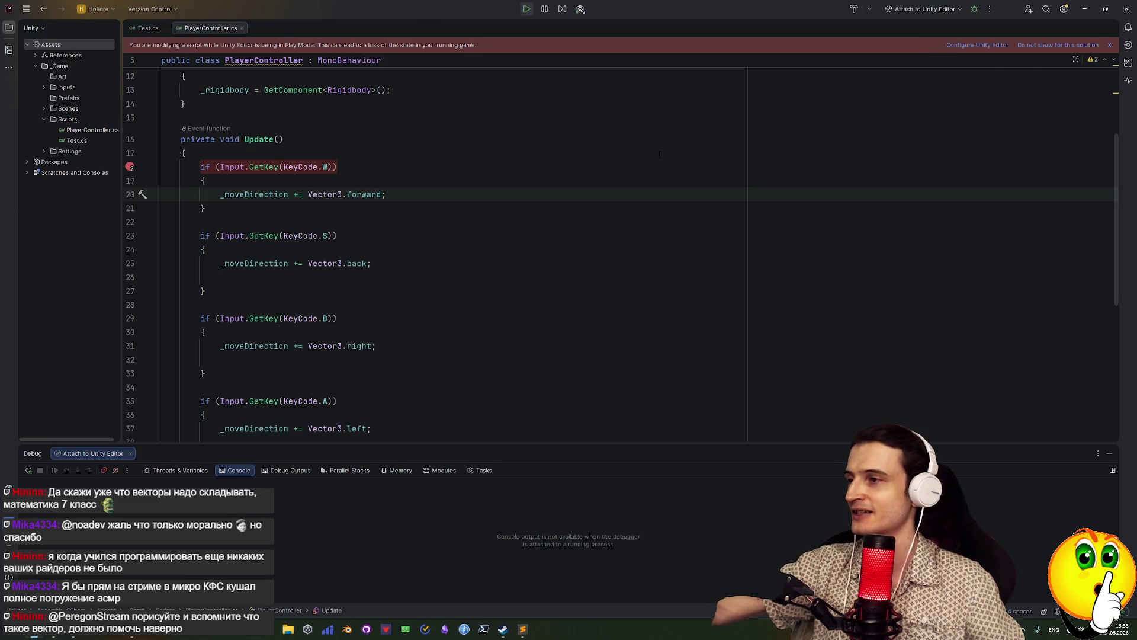
pyautogui.click(291, 210)
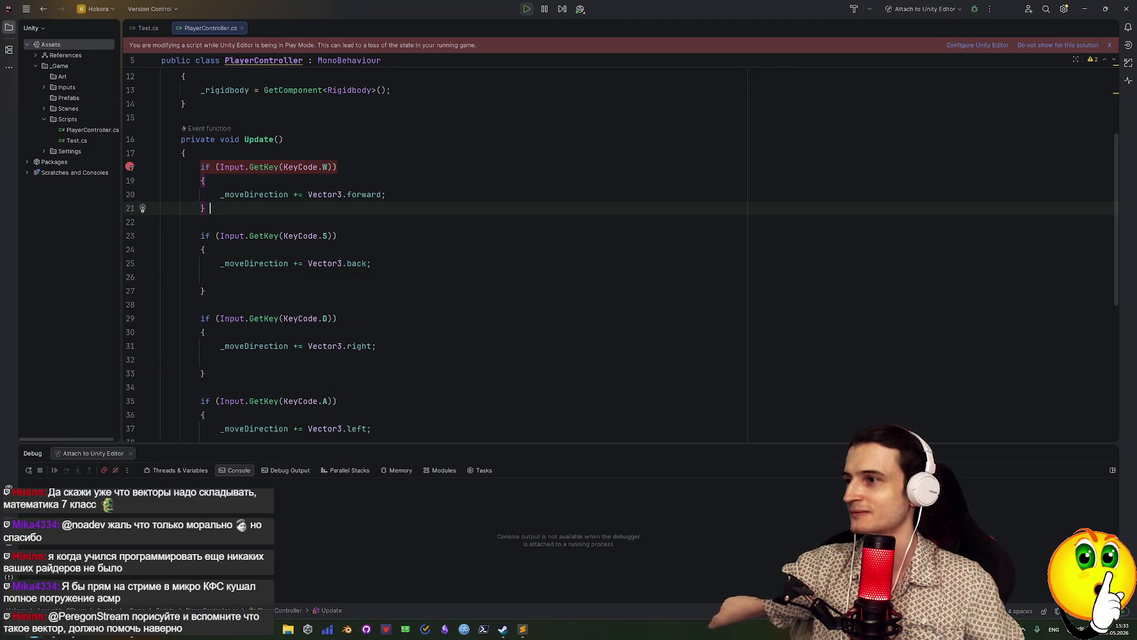
pyautogui.click(382, 263)
pyautogui.click(356, 235)
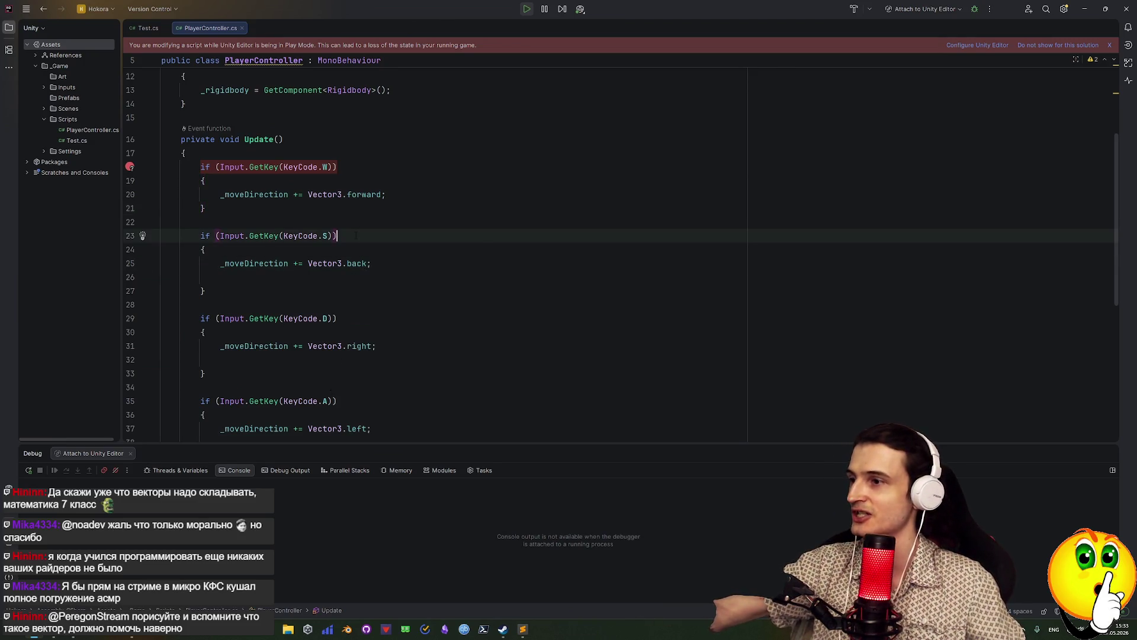
pyautogui.click(356, 208)
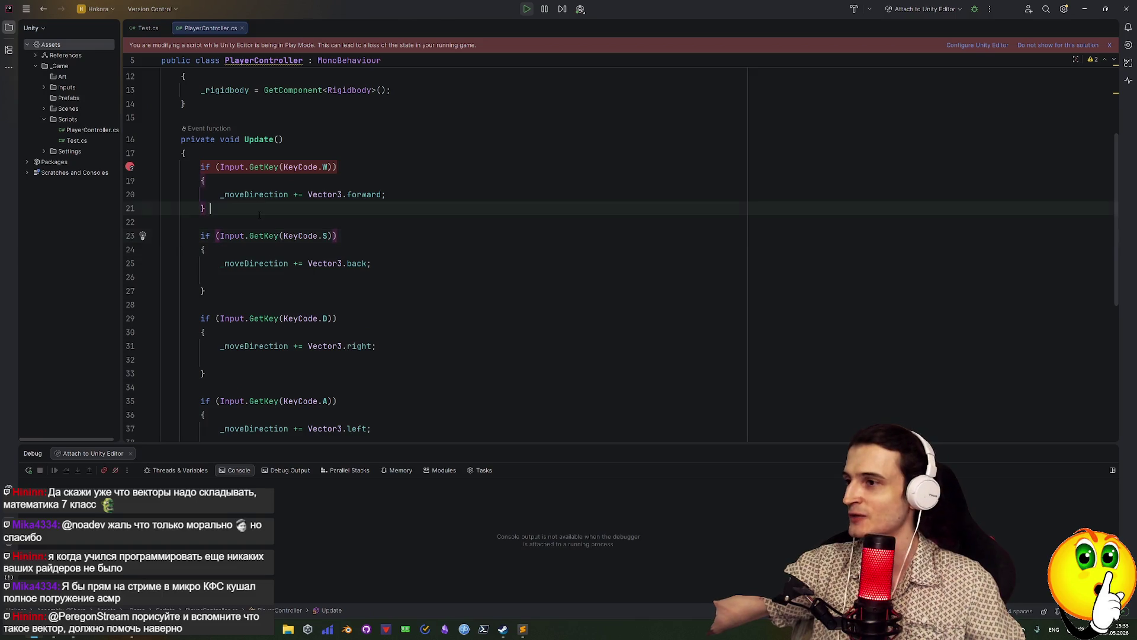
pyautogui.click(1111, 47)
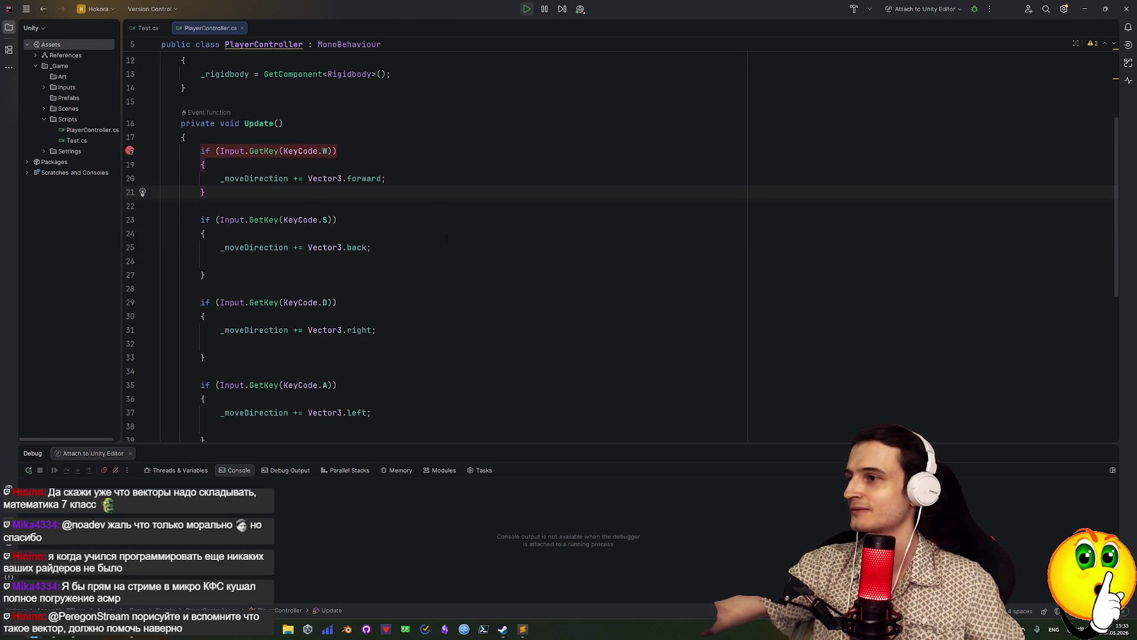
pyautogui.hotkey('alt', 'Tab')
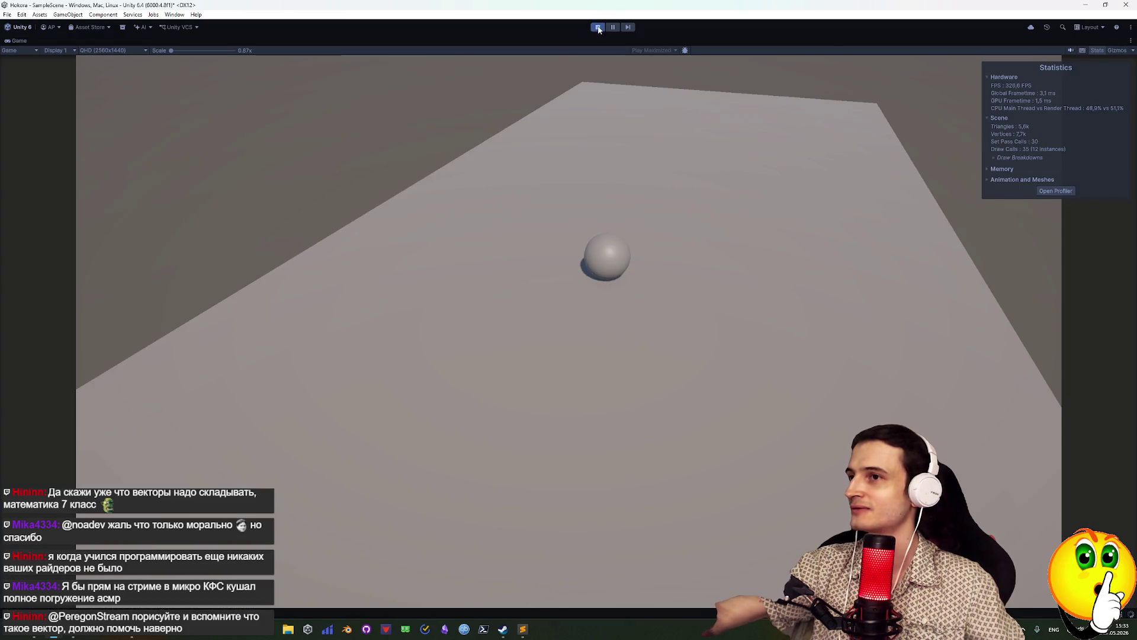
# Restart the game, roll the sphere forward with W, then stop and return to Rider
pyautogui.click(598, 27)
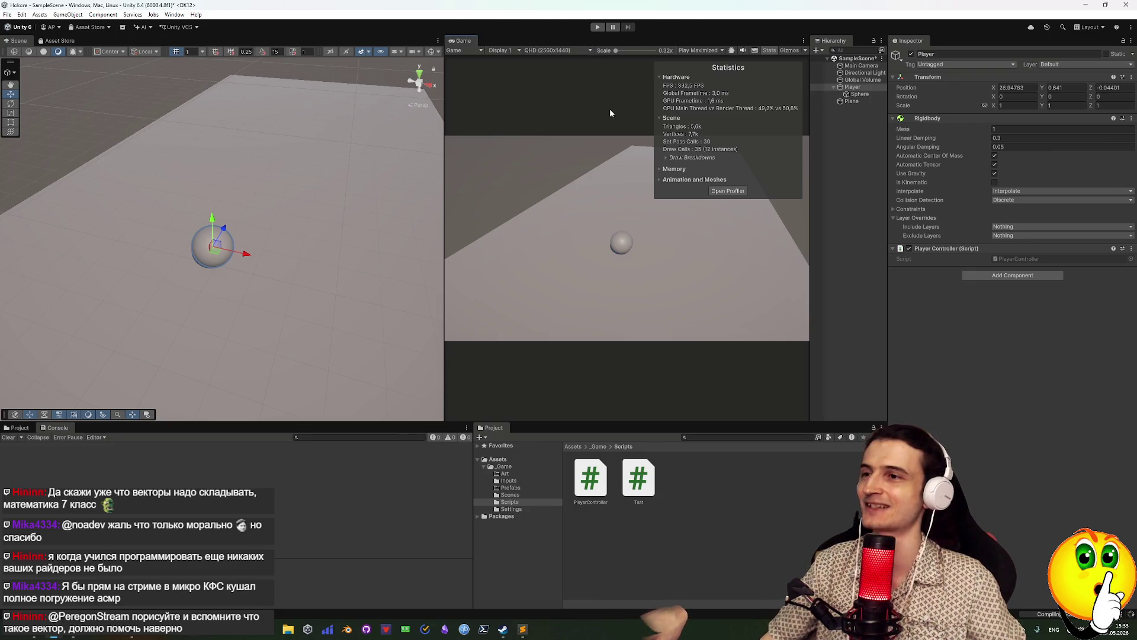
pyautogui.click(597, 27)
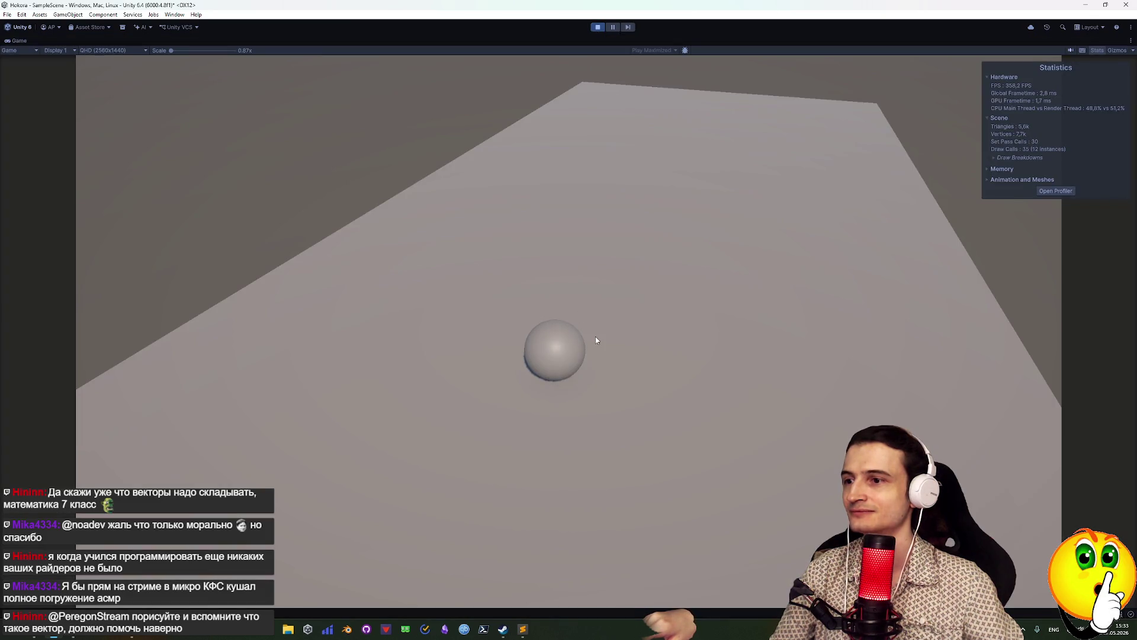
pyautogui.press('w')
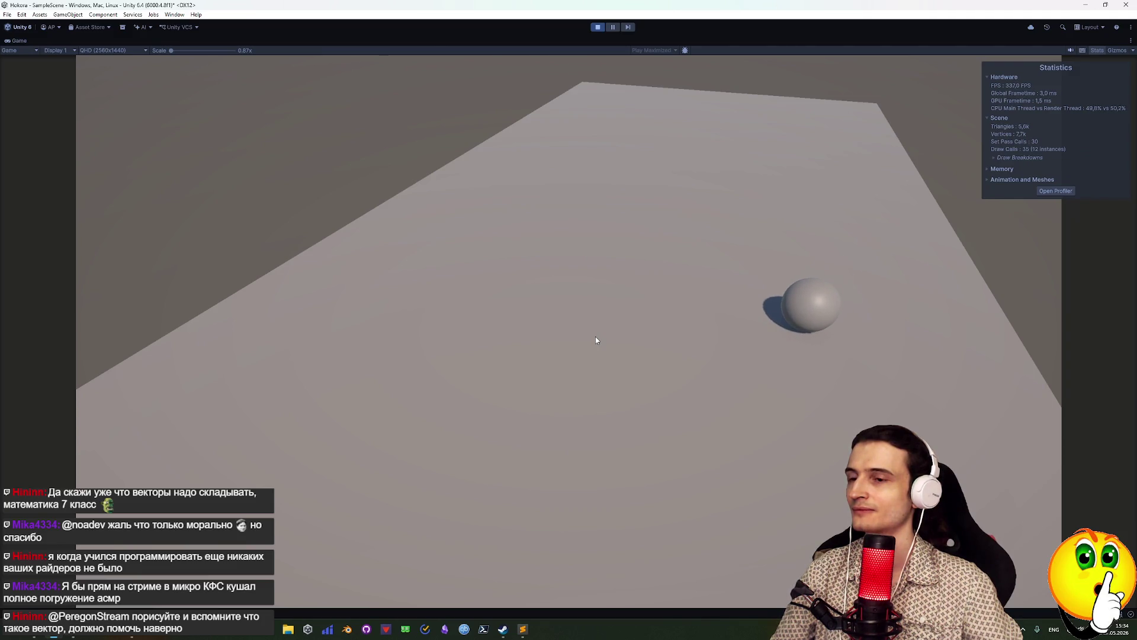
pyautogui.click(598, 28)
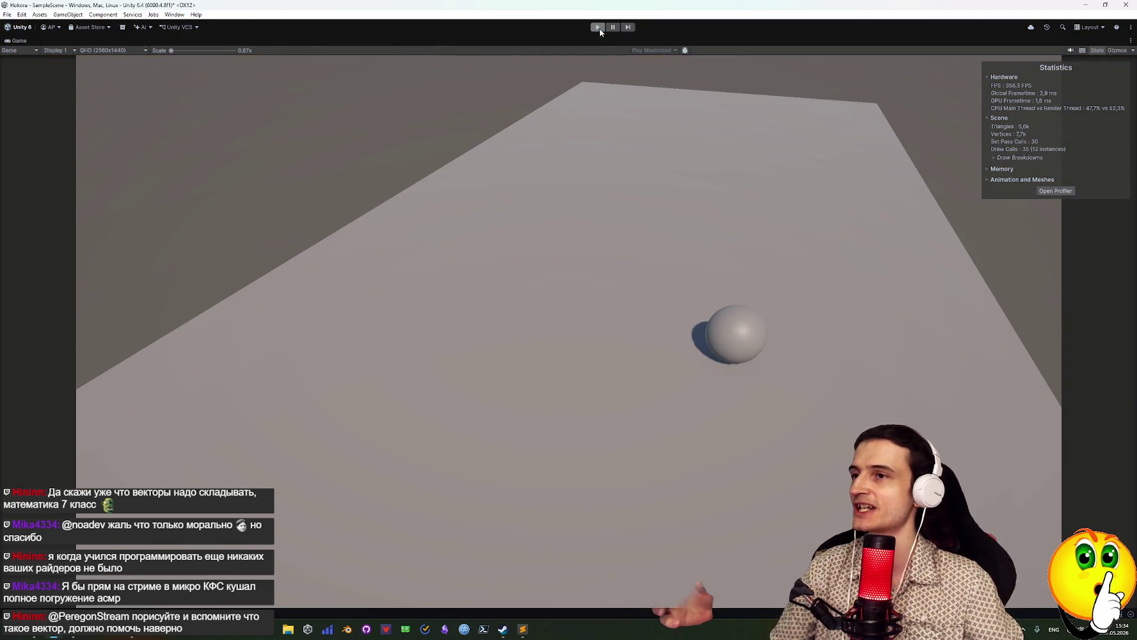
pyautogui.moveTo(518, 634)
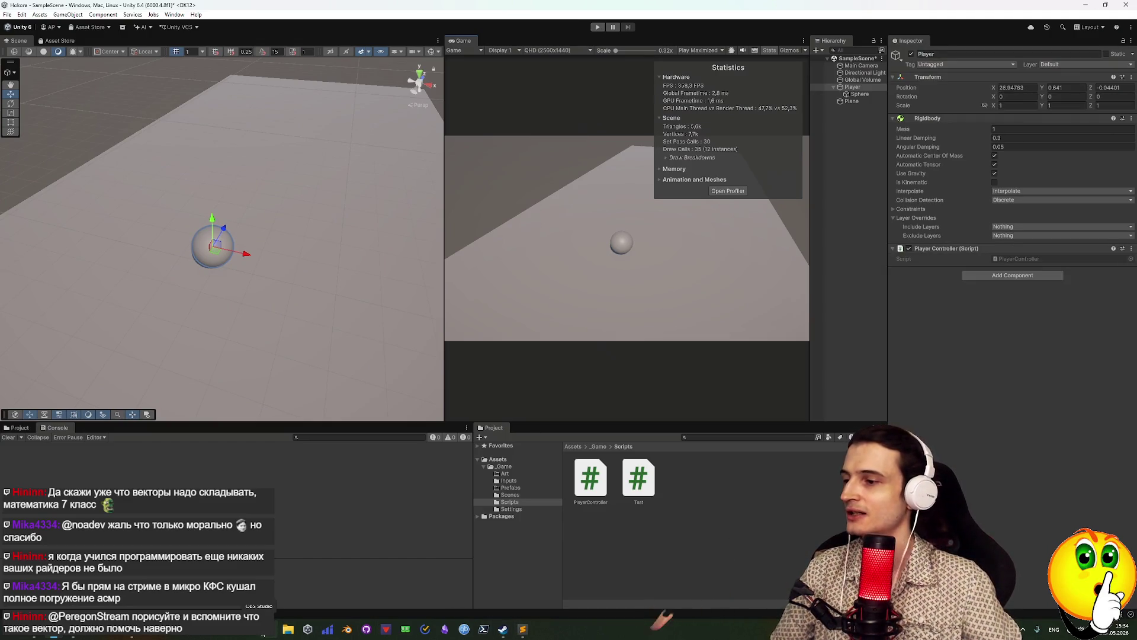
pyautogui.click(269, 629)
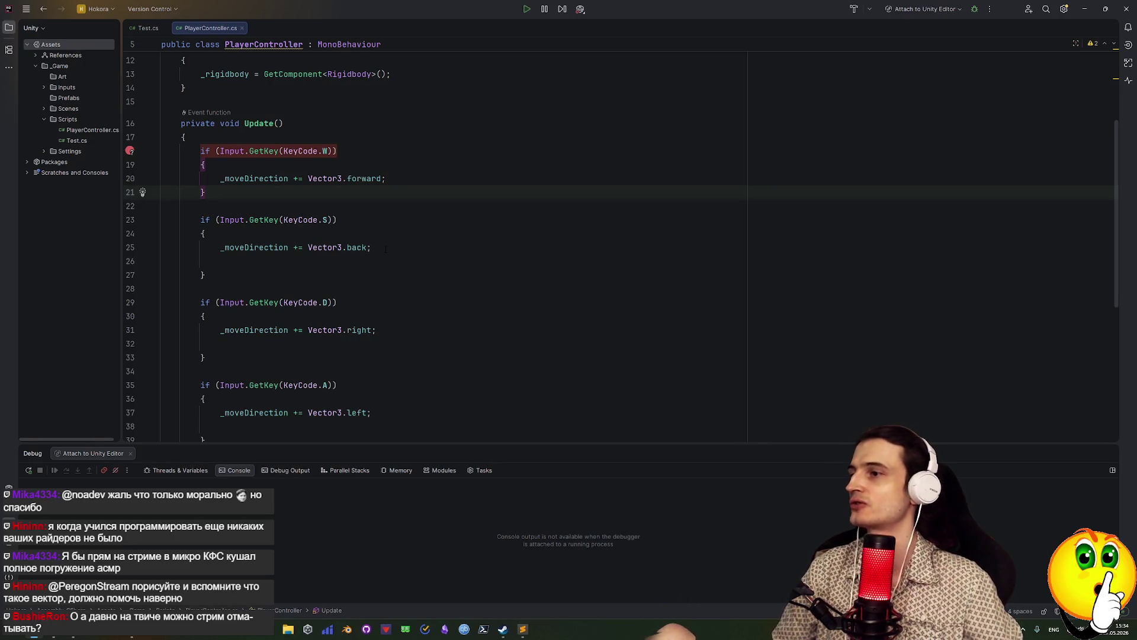
pyautogui.scroll(3, 282, 312)
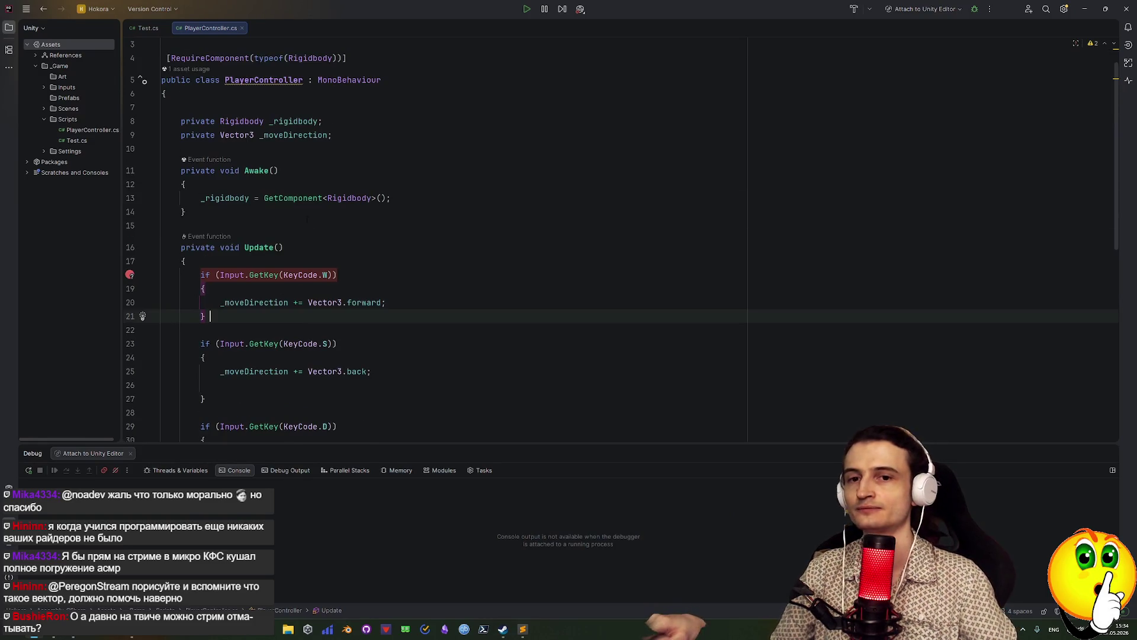
pyautogui.click(282, 304)
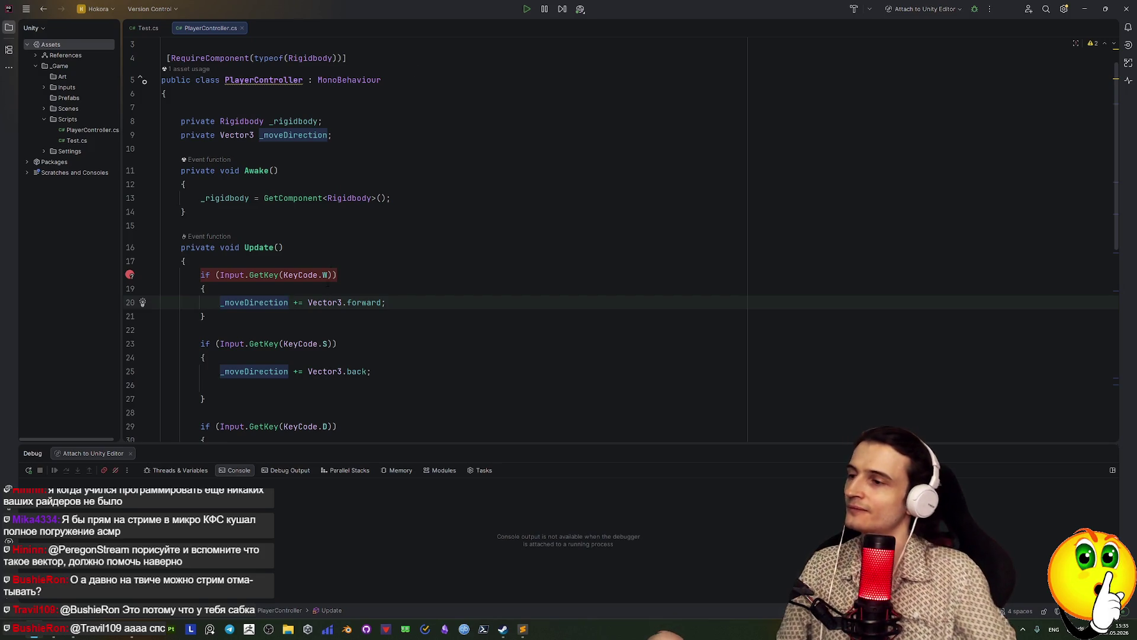
pyautogui.click(324, 275)
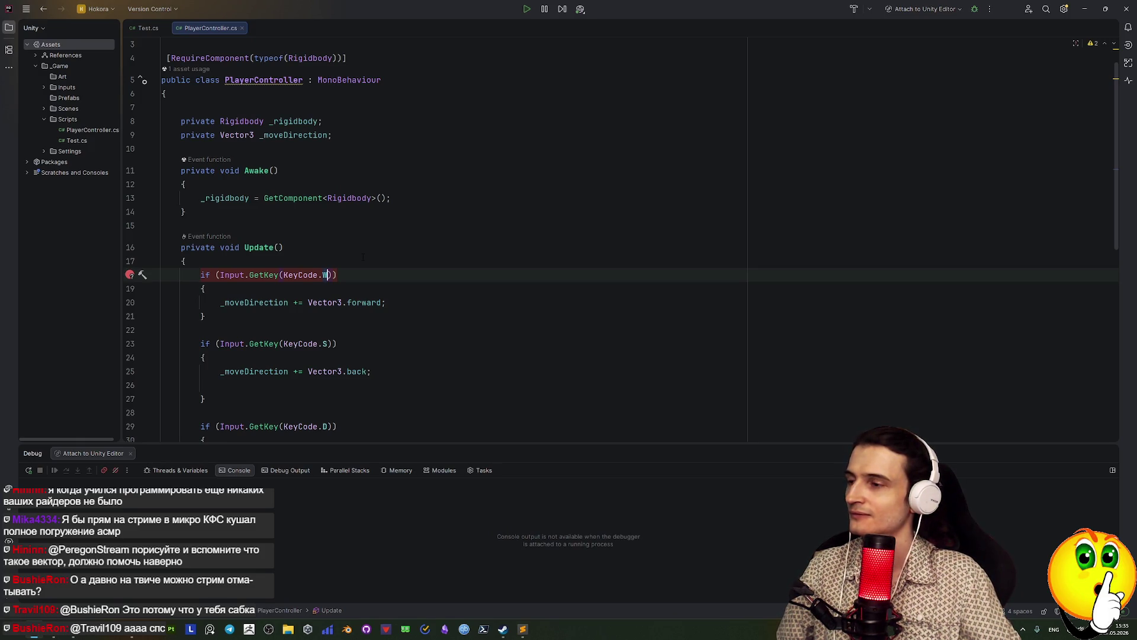
pyautogui.scroll(-2, 288, 320)
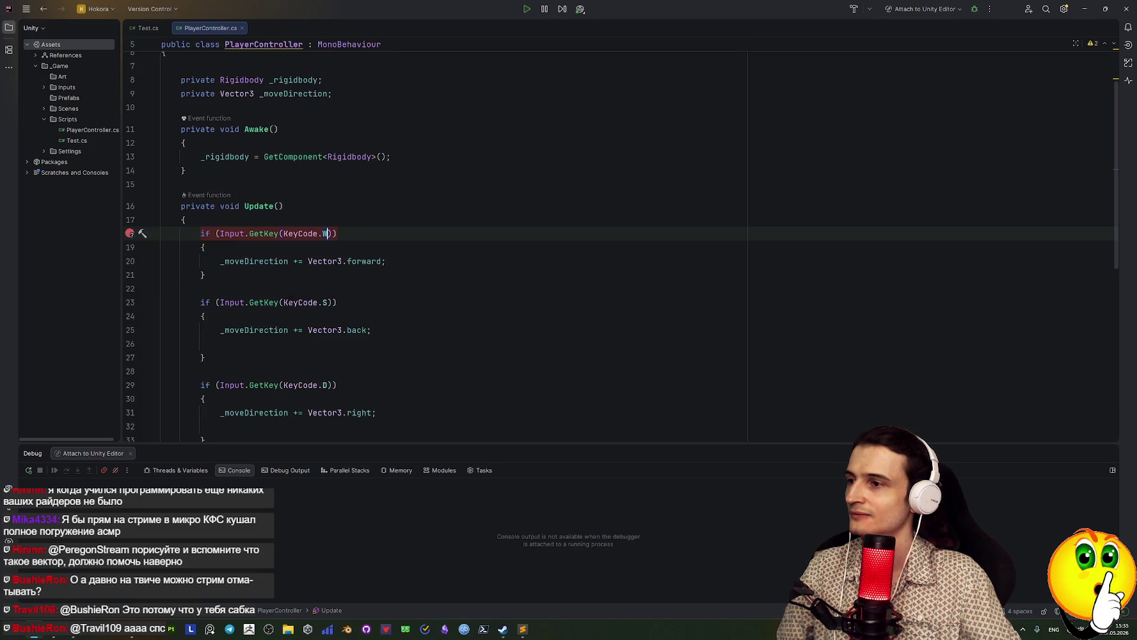
pyautogui.click(357, 261)
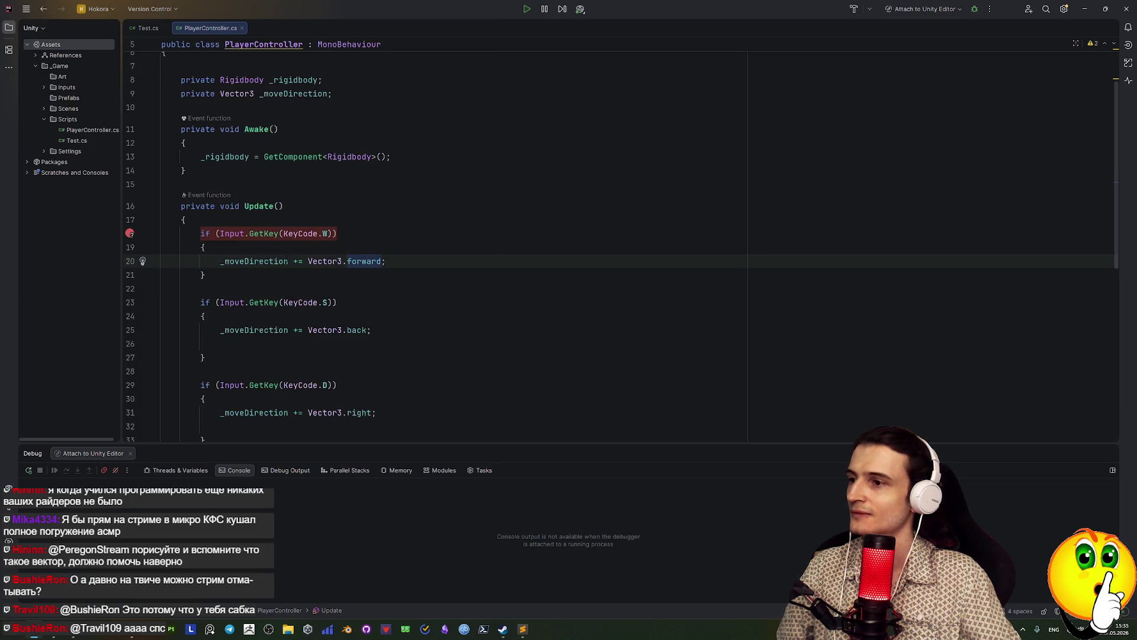
# Make line 20 start with _moveDirection.z, discarding an attempted parenthesised version
pyautogui.click(288, 262)
pyautogui.write('(')
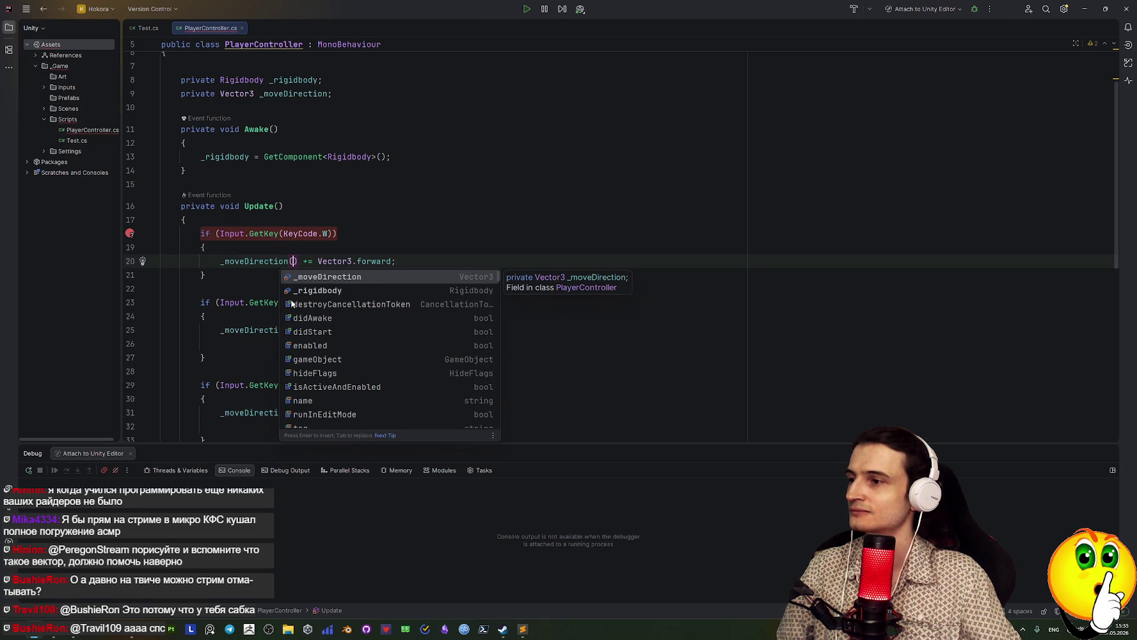
pyautogui.press('Return')
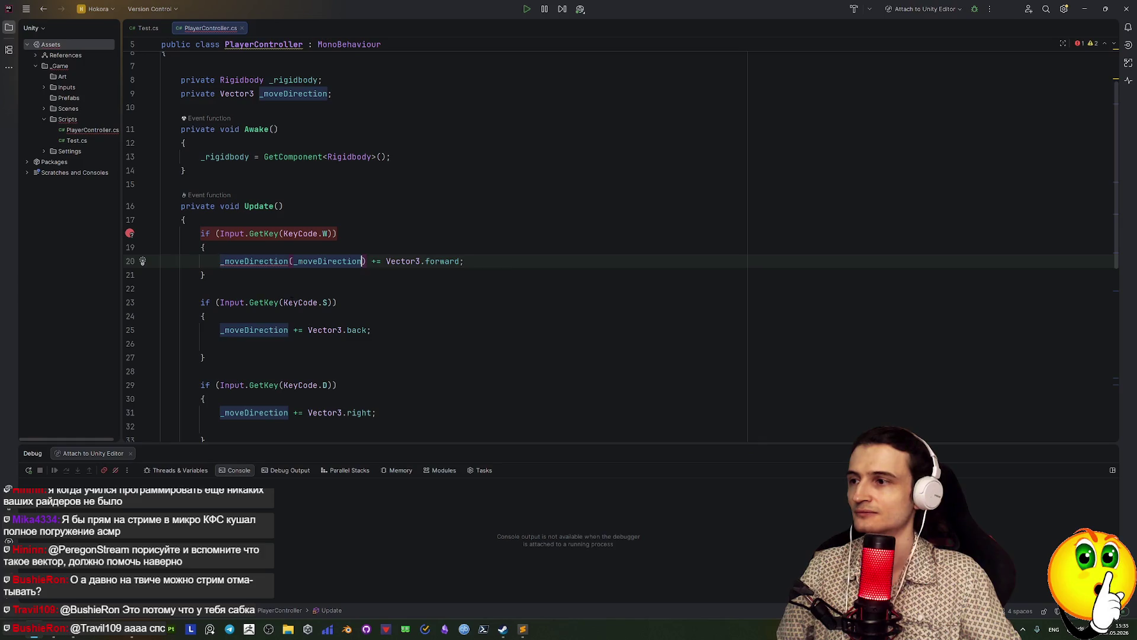
pyautogui.write('.')
pyautogui.press('BackSpace')
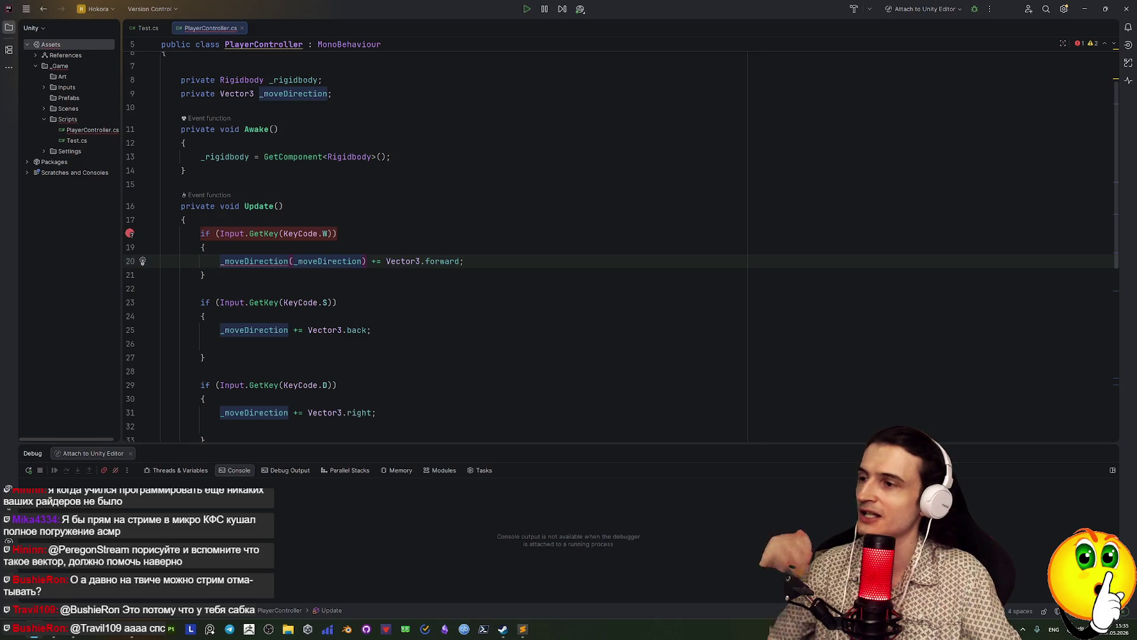
pyautogui.press('BackSpace')
pyautogui.press('BackSpace')
pyautogui.press('BackSpace')
pyautogui.press('BackSpace')
pyautogui.press('BackSpace')
pyautogui.press('BackSpace')
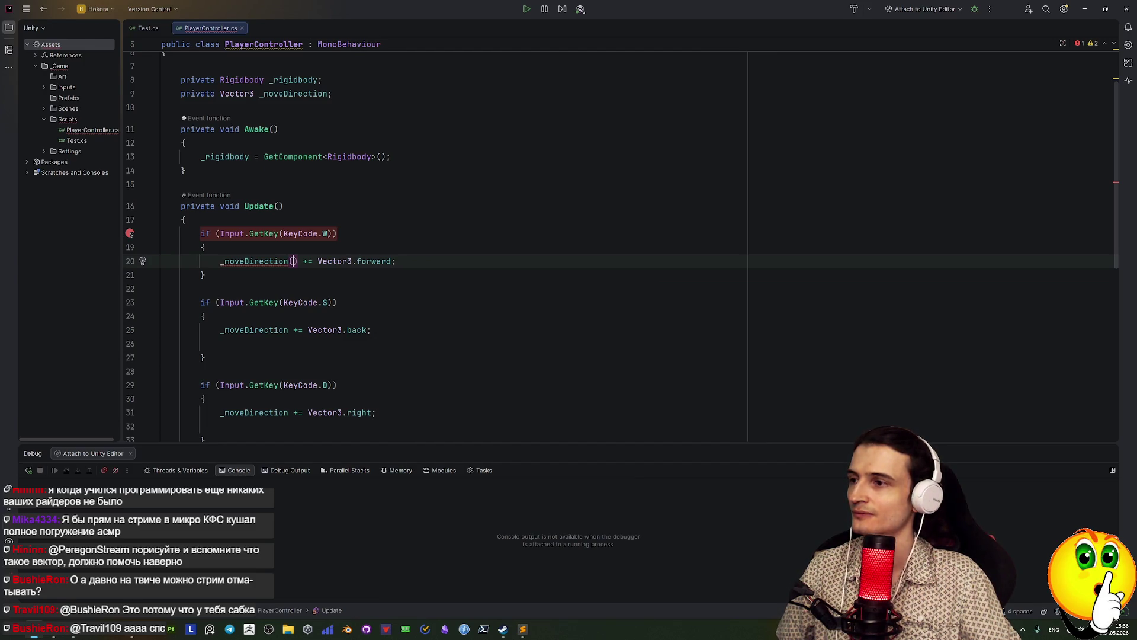
pyautogui.press('BackSpace')
pyautogui.write('.')
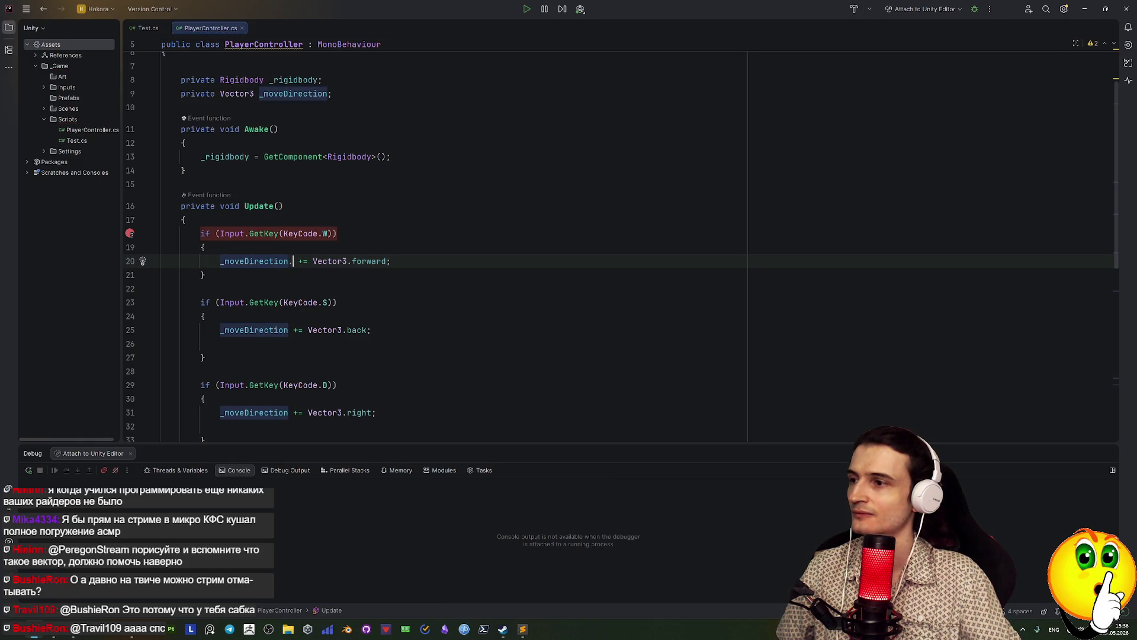
pyautogui.press('Down')
pyautogui.press('Down')
pyautogui.press('Down')
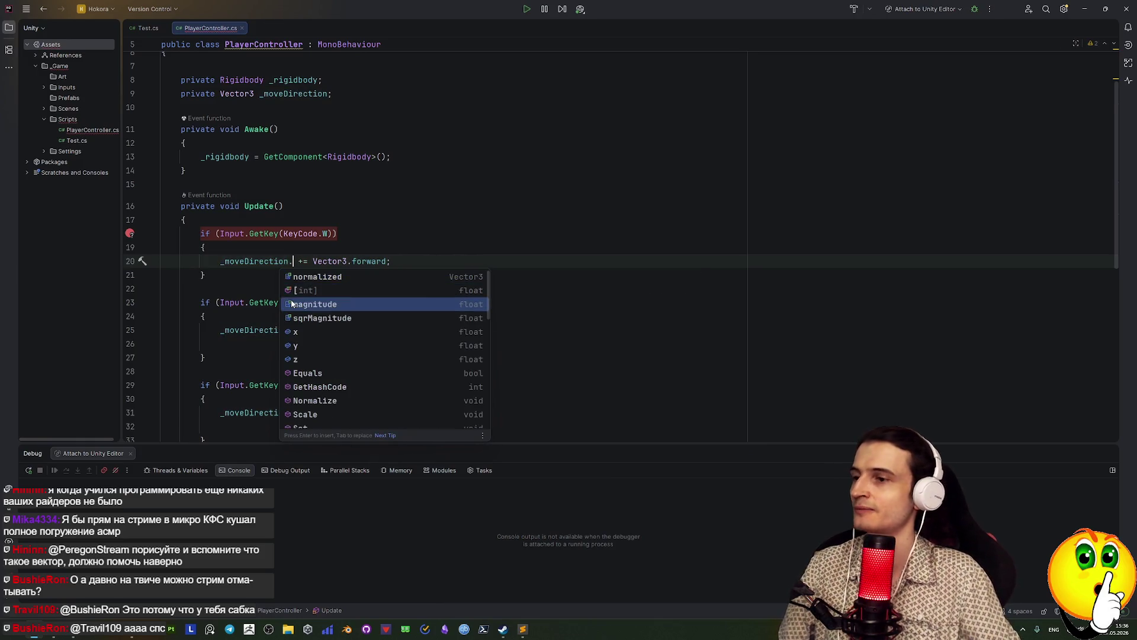
pyautogui.write('y')
pyautogui.press('Return')
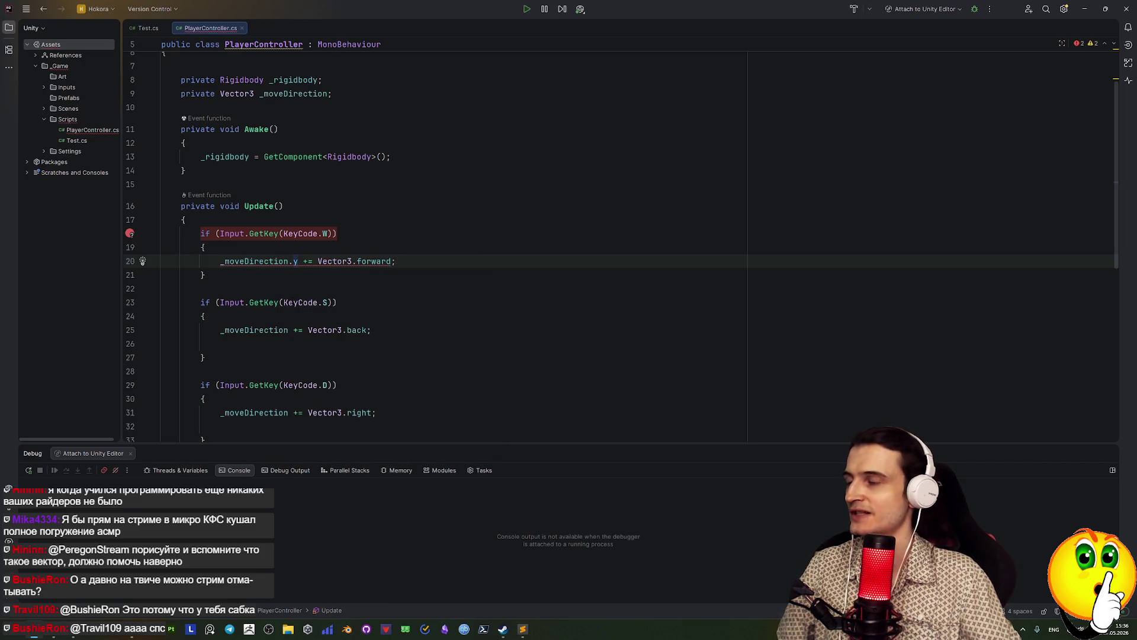
pyautogui.press('BackSpace')
pyautogui.write('z')
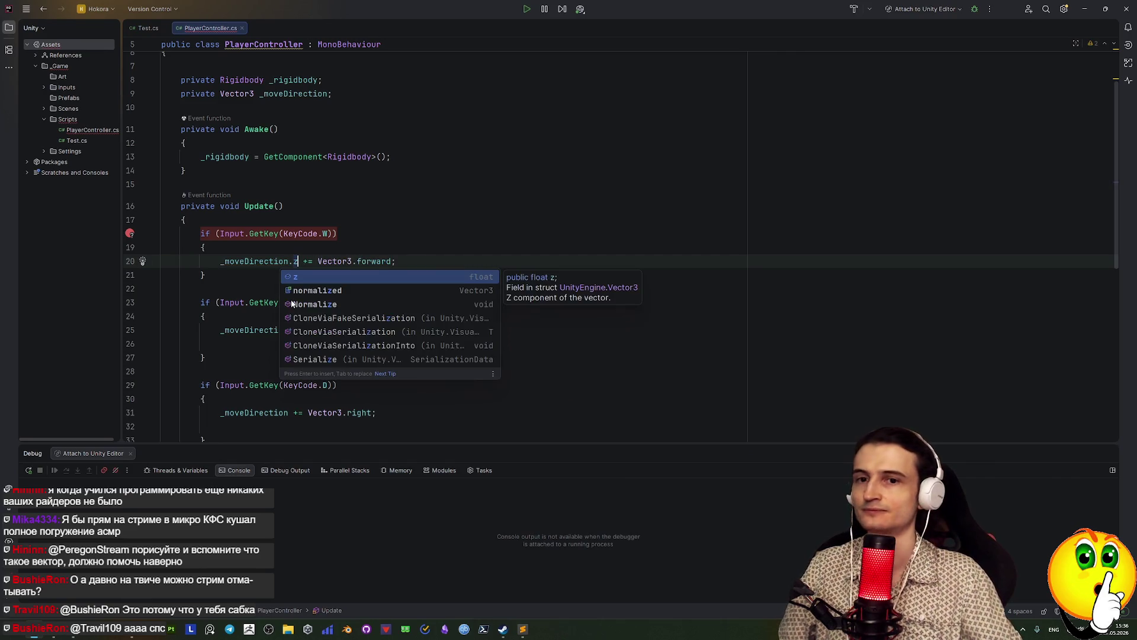
pyautogui.press('Escape')
# Turn += into a plain = on line 20 and try appending .z to Vector3.forward
pyautogui.click(303, 262)
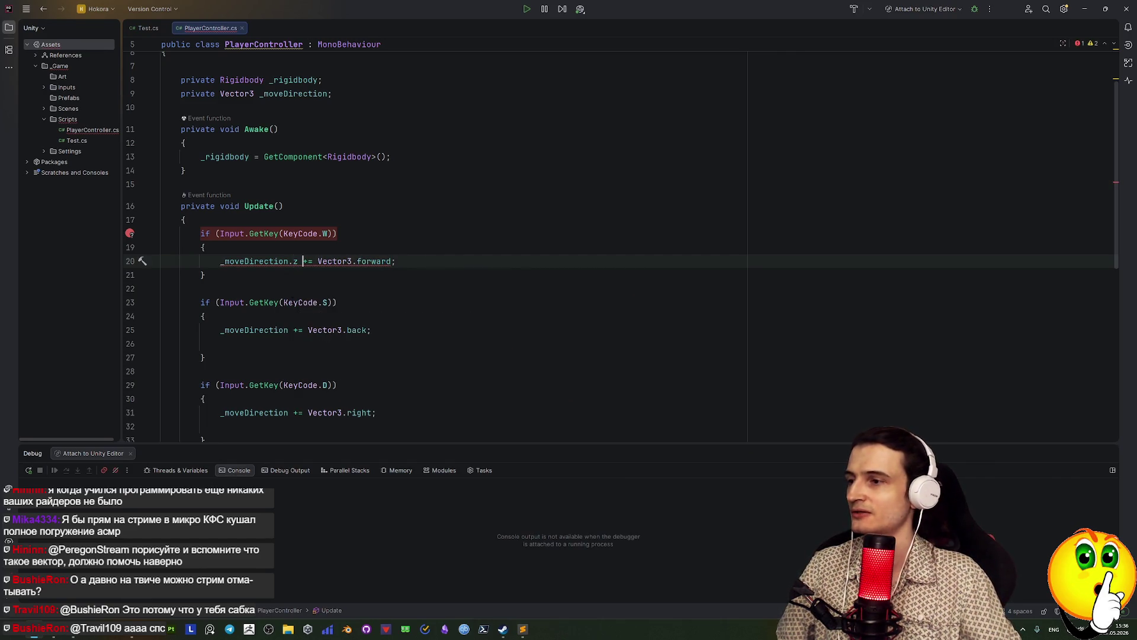
pyautogui.press('BackSpace')
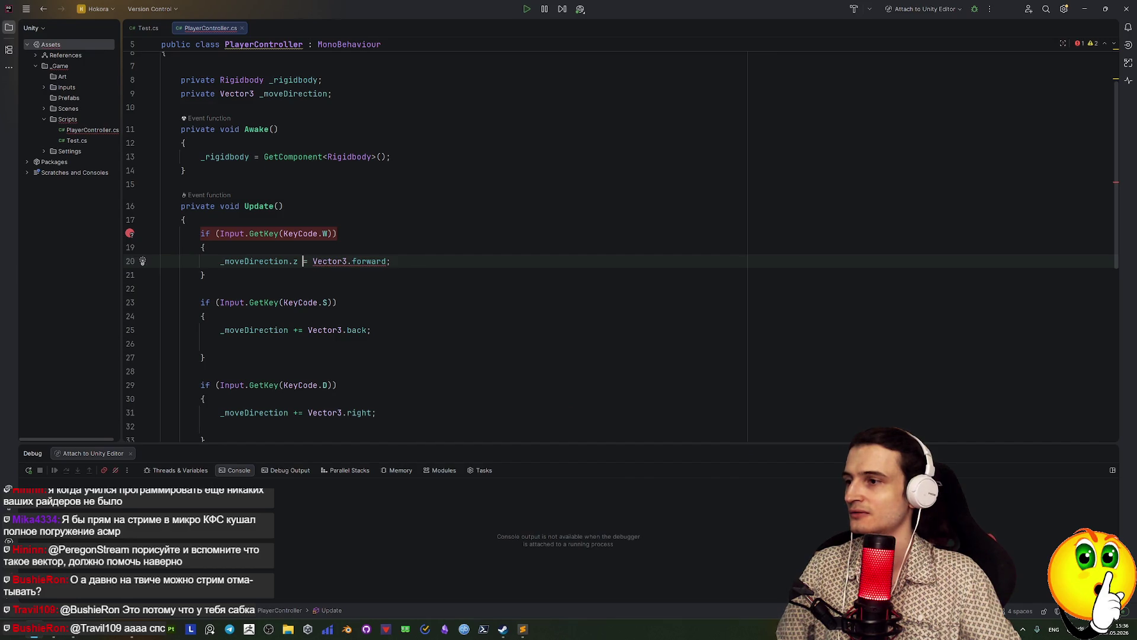
pyautogui.press('Right')
pyautogui.press('Right')
pyautogui.press('Right')
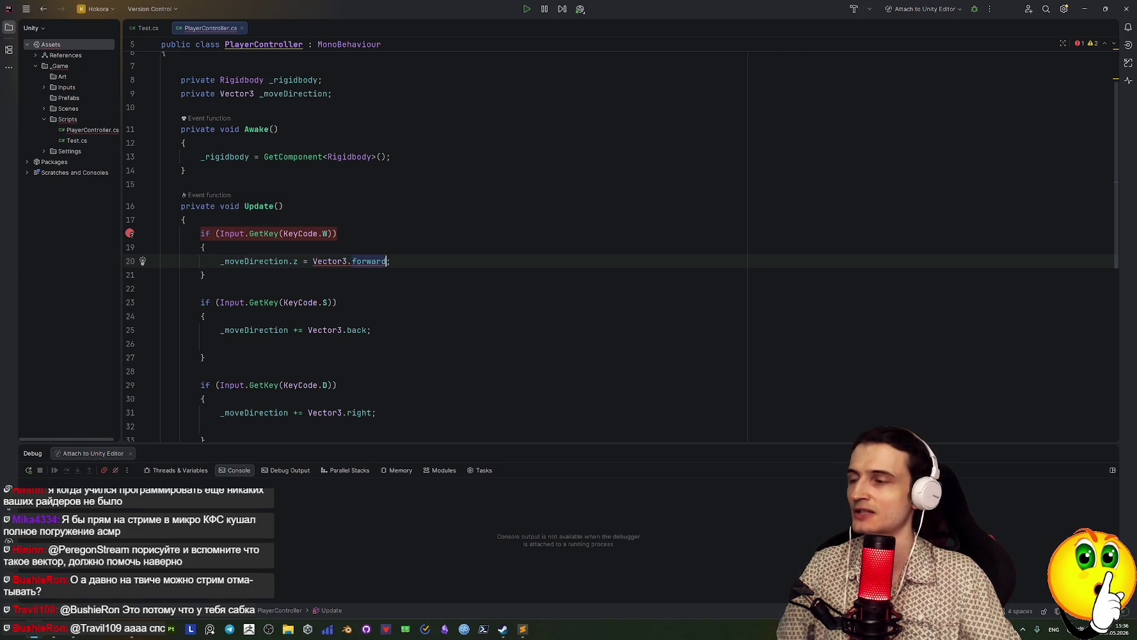
pyautogui.click(314, 261)
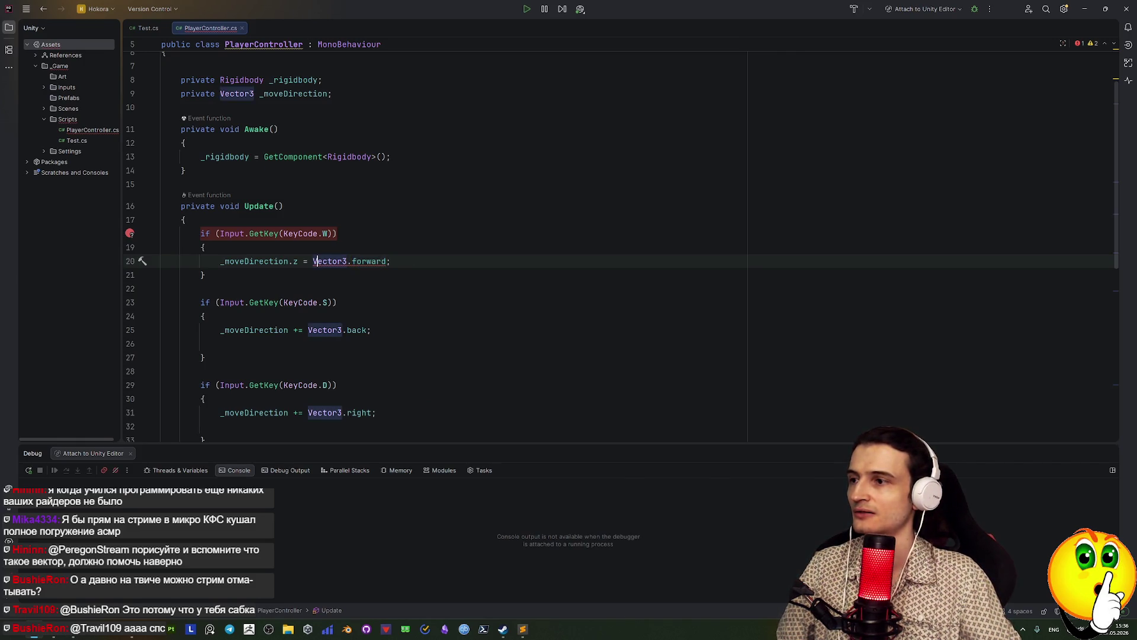
pyautogui.press('Left')
pyautogui.press('Left')
pyautogui.press('Left')
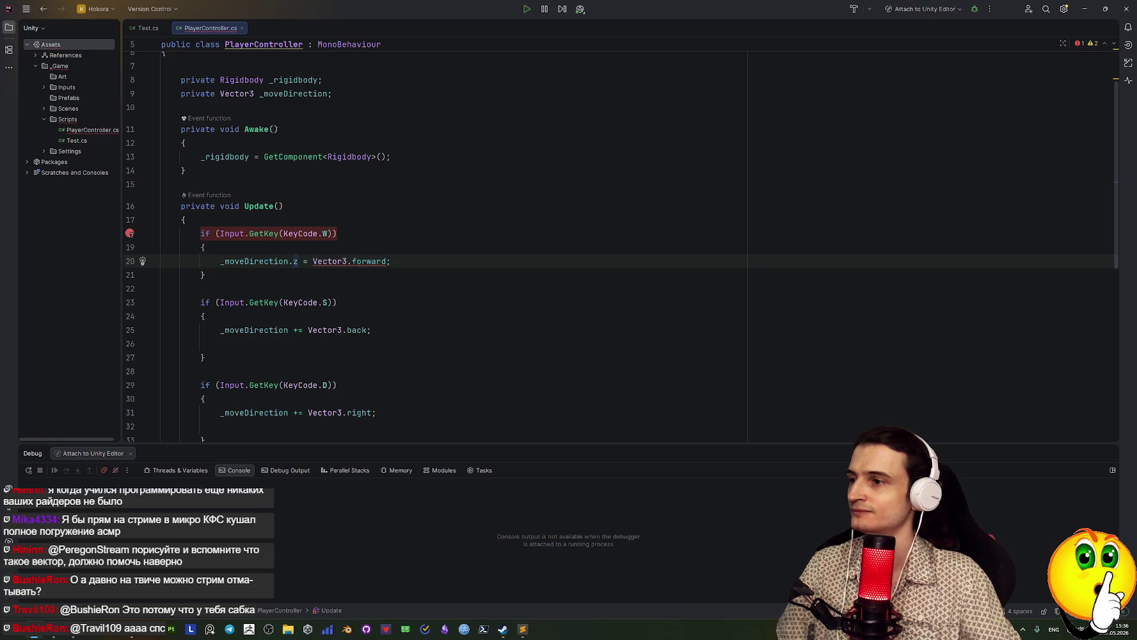
pyautogui.click(327, 261)
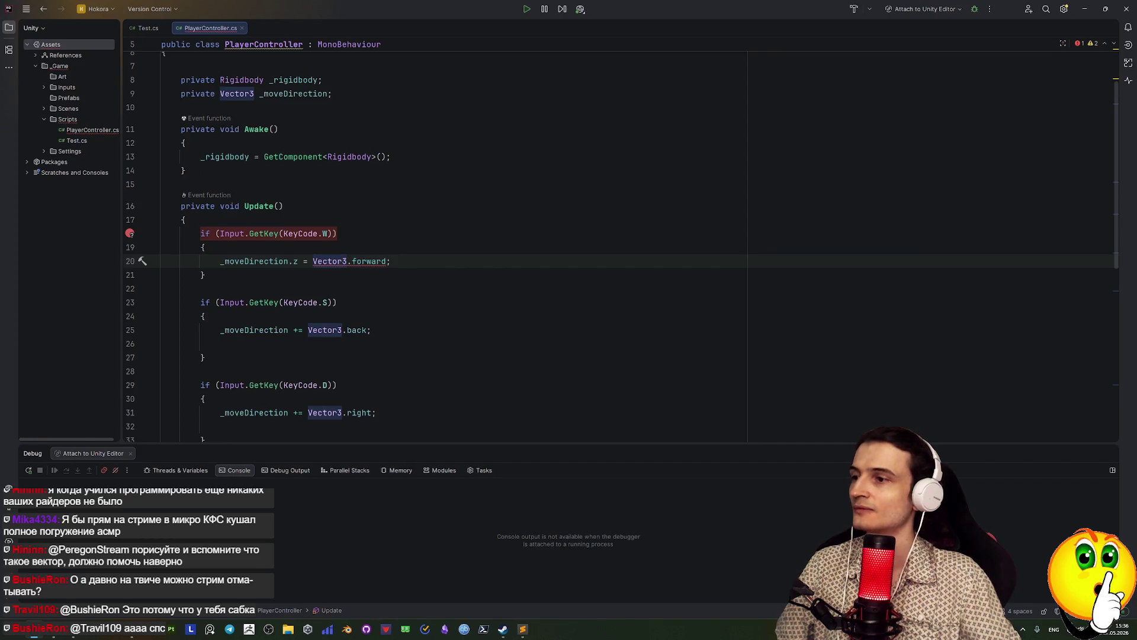
pyautogui.press('Left')
pyautogui.press('Left')
pyautogui.press('Left')
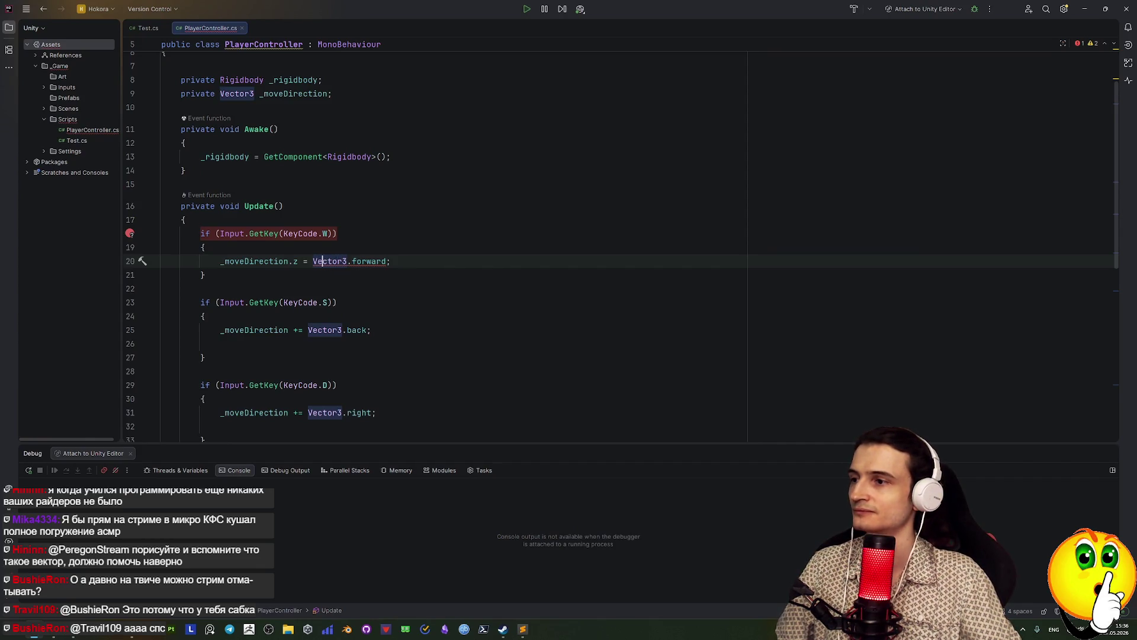
pyautogui.press('Right')
pyautogui.press('Right')
pyautogui.press('Right')
pyautogui.press('Right')
pyautogui.press('Right')
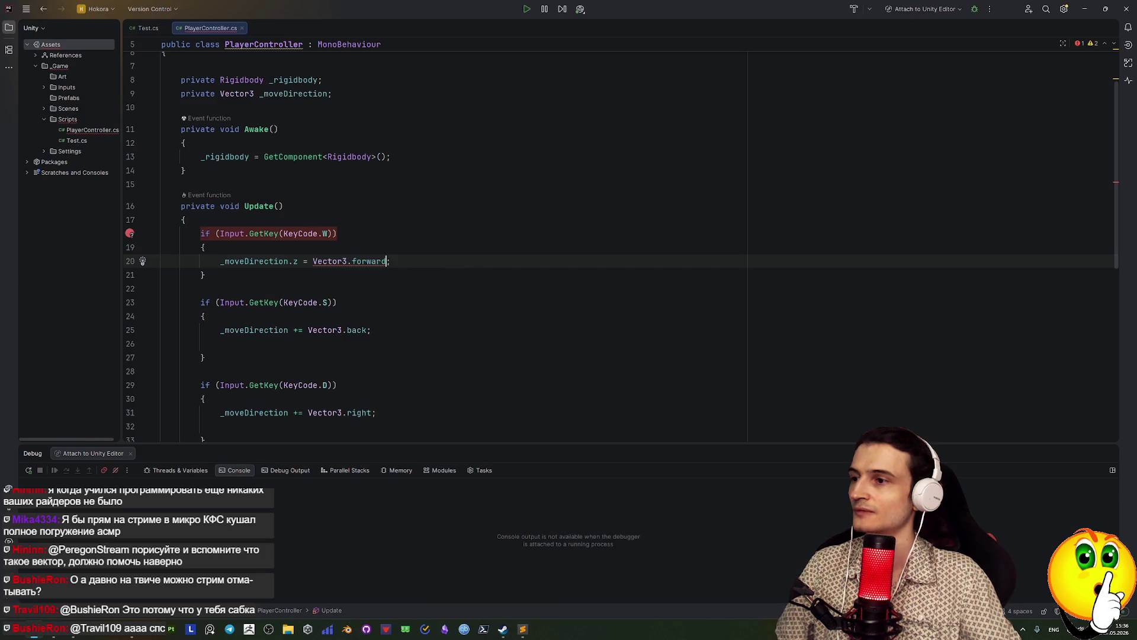
pyautogui.write('.z')
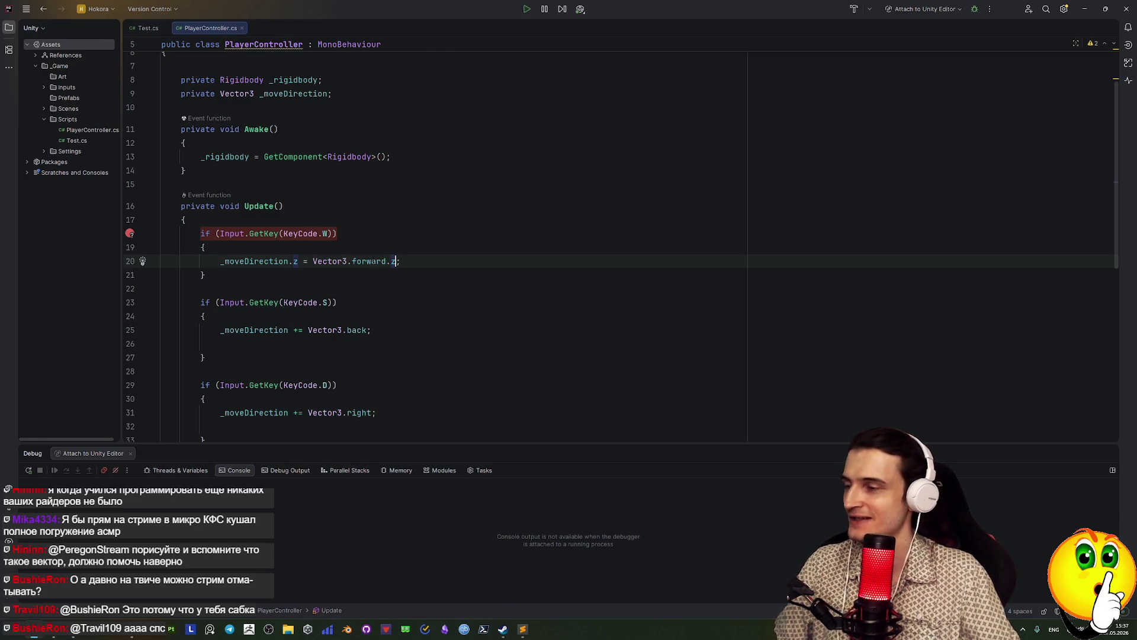
# Remove the .z suffix again and start deleting Vector3.forward from the assigned value
pyautogui.moveTo(370, 262)
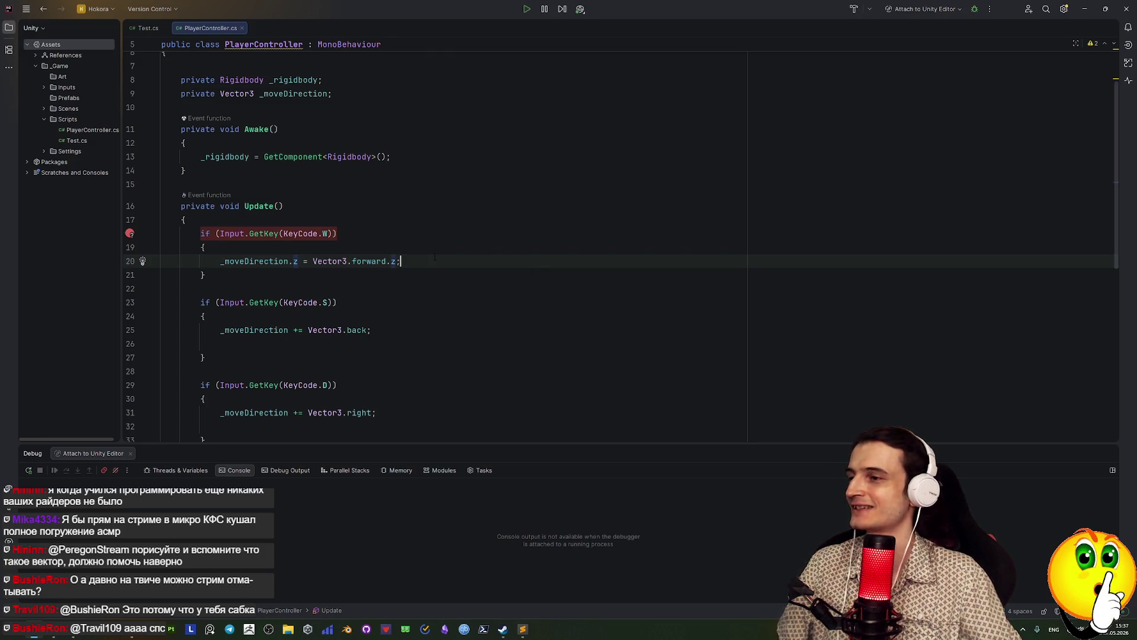
pyautogui.click(386, 261)
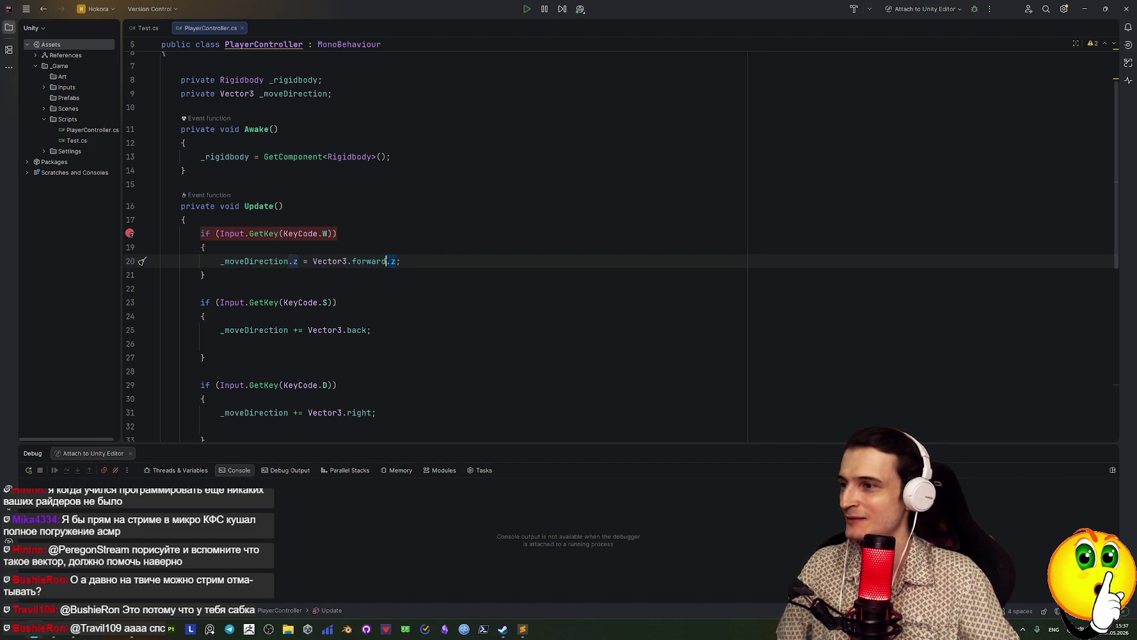
pyautogui.press('Delete')
pyautogui.press('Delete')
pyautogui.press('End')
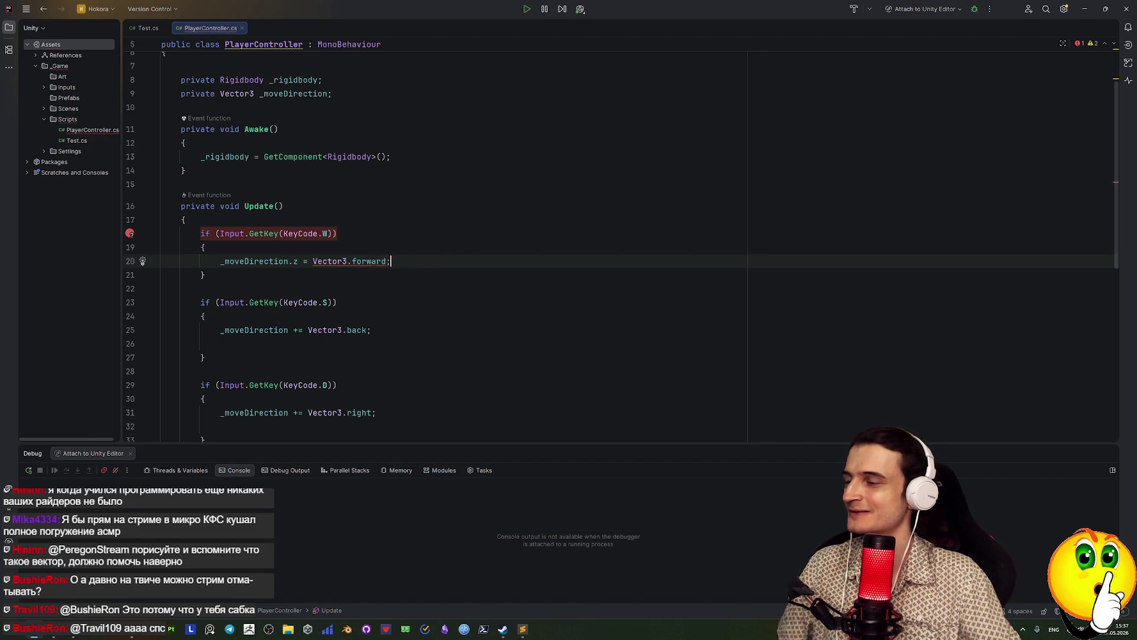
pyautogui.moveTo(385, 261)
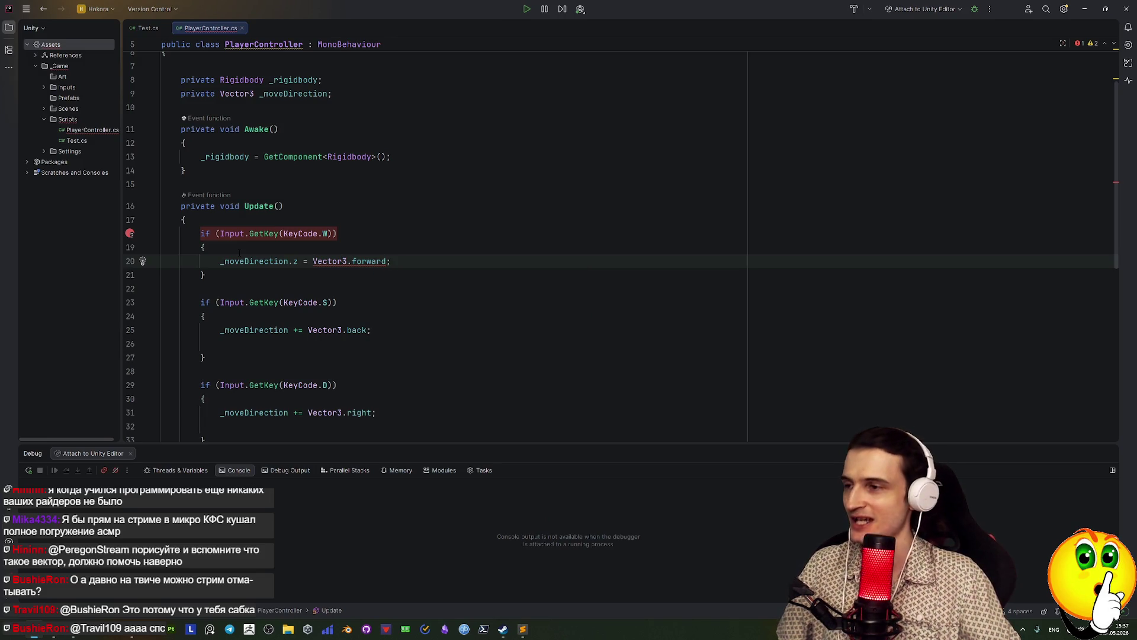
pyautogui.moveTo(295, 262)
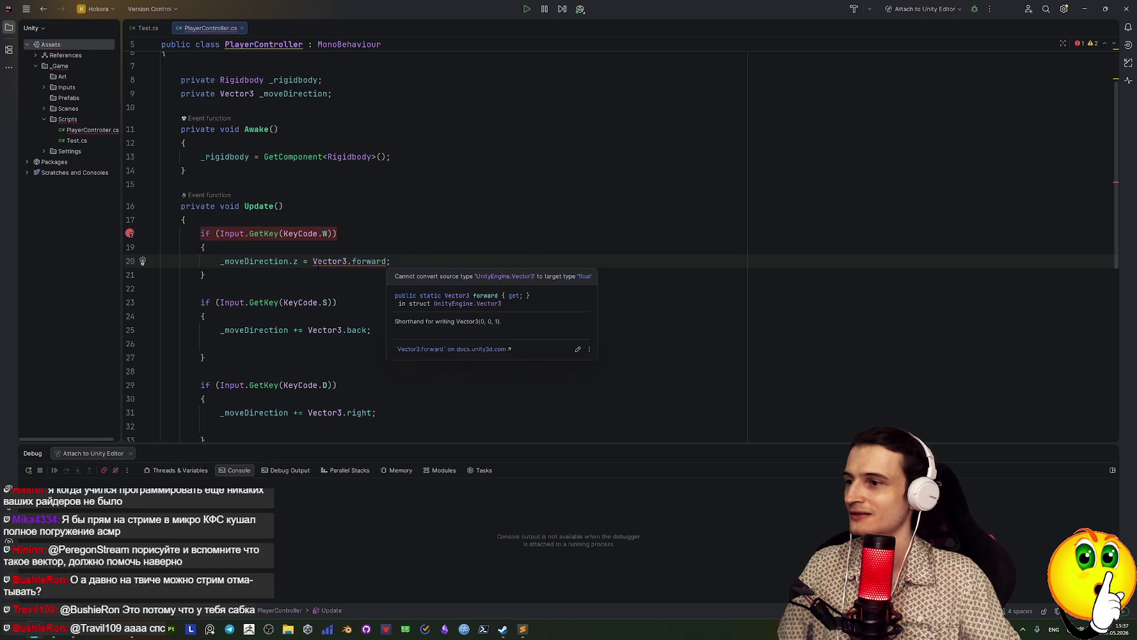
pyautogui.click(312, 261)
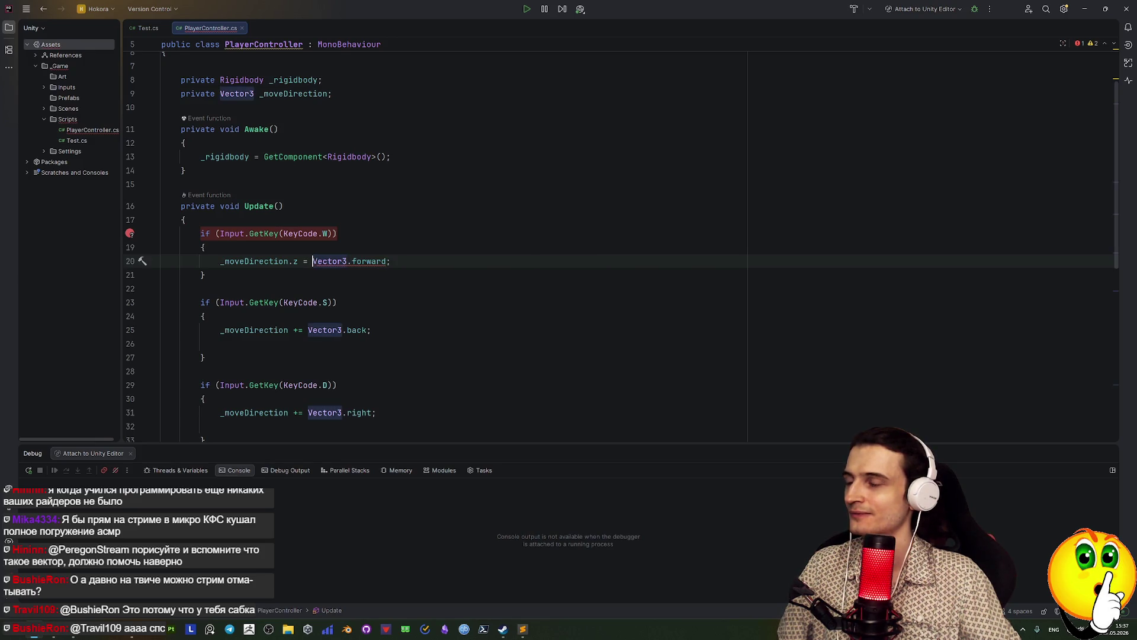
pyautogui.moveTo(319, 305)
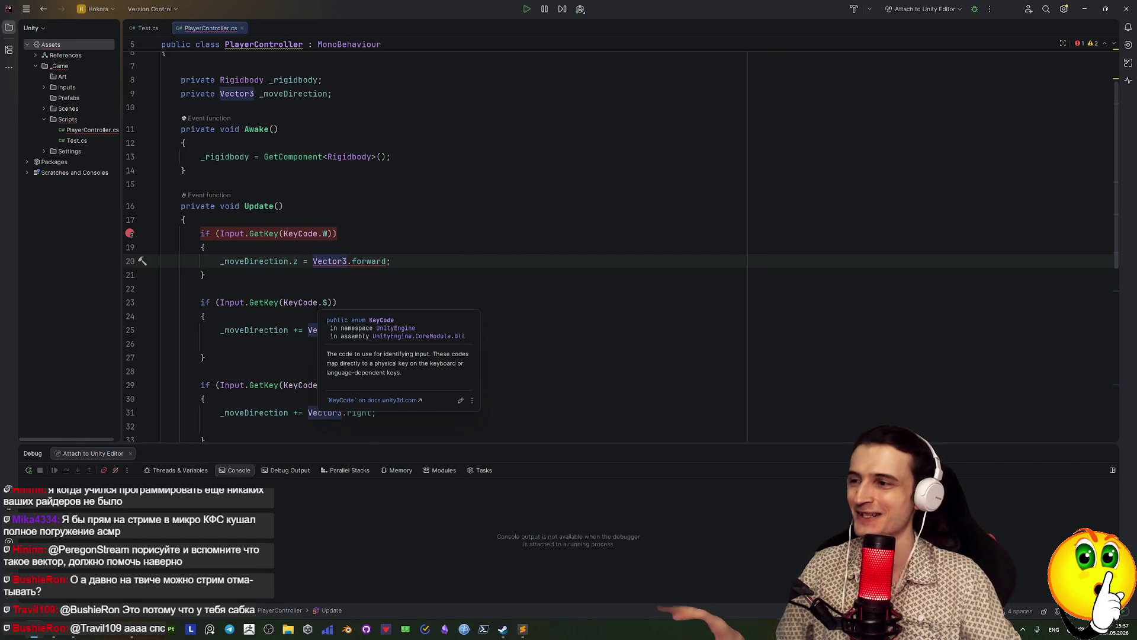
pyautogui.click(385, 261)
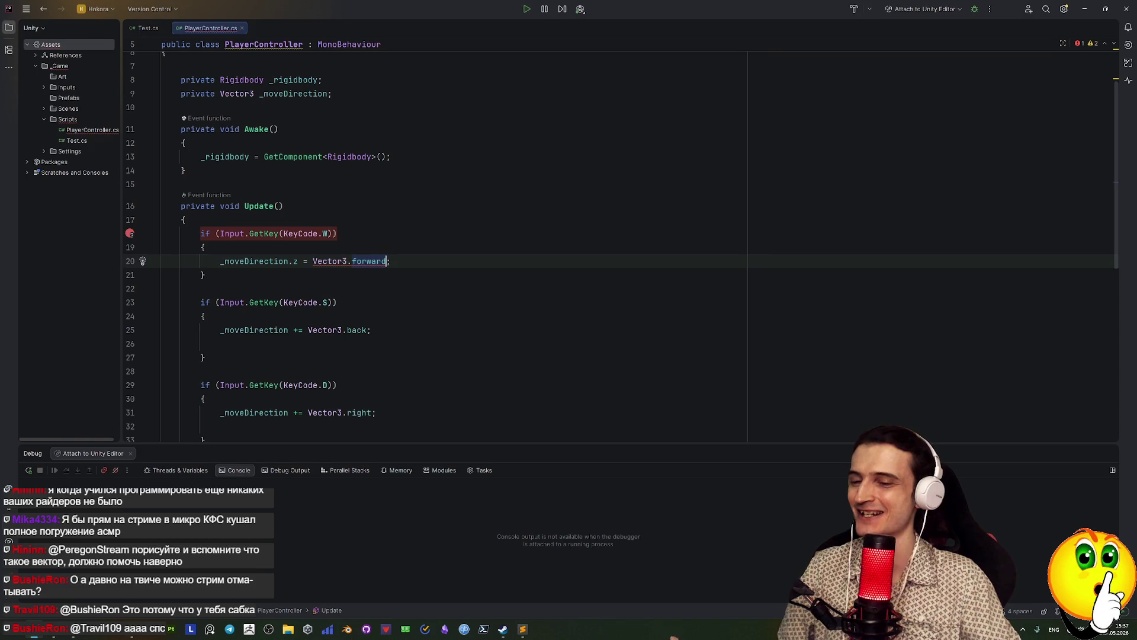
pyautogui.click(313, 261)
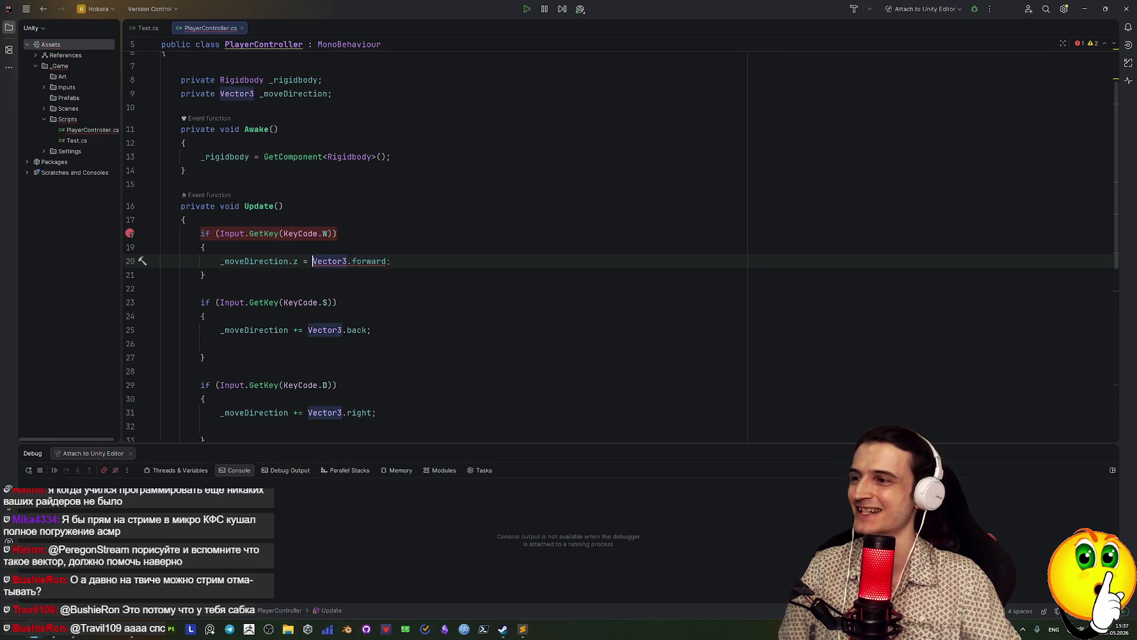
pyautogui.click(386, 261)
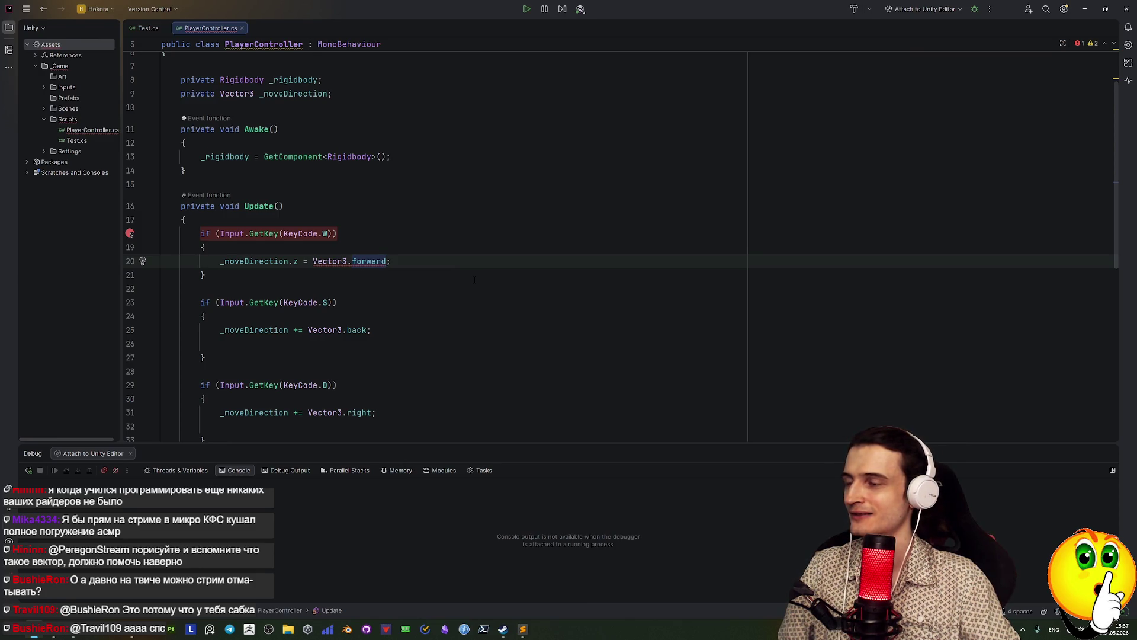
pyautogui.press('BackSpace')
pyautogui.press('BackSpace')
pyautogui.press('BackSpace')
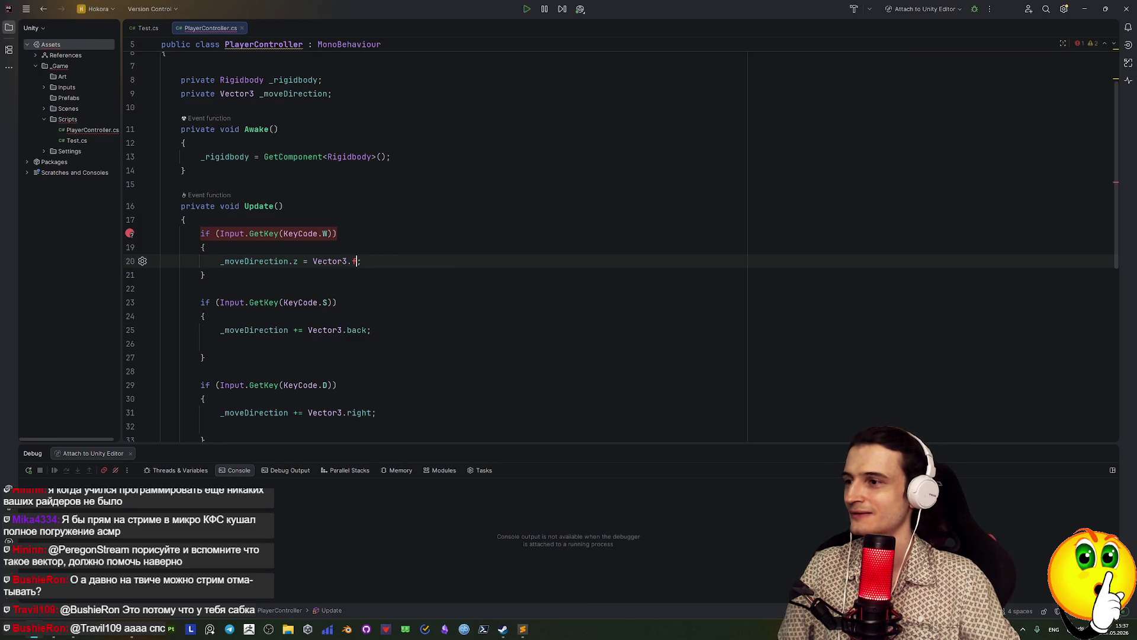
# Finish line 20 so it reads _moveDirection.z = 1f;
pyautogui.press('BackSpace')
pyautogui.press('BackSpace')
pyautogui.press('BackSpace')
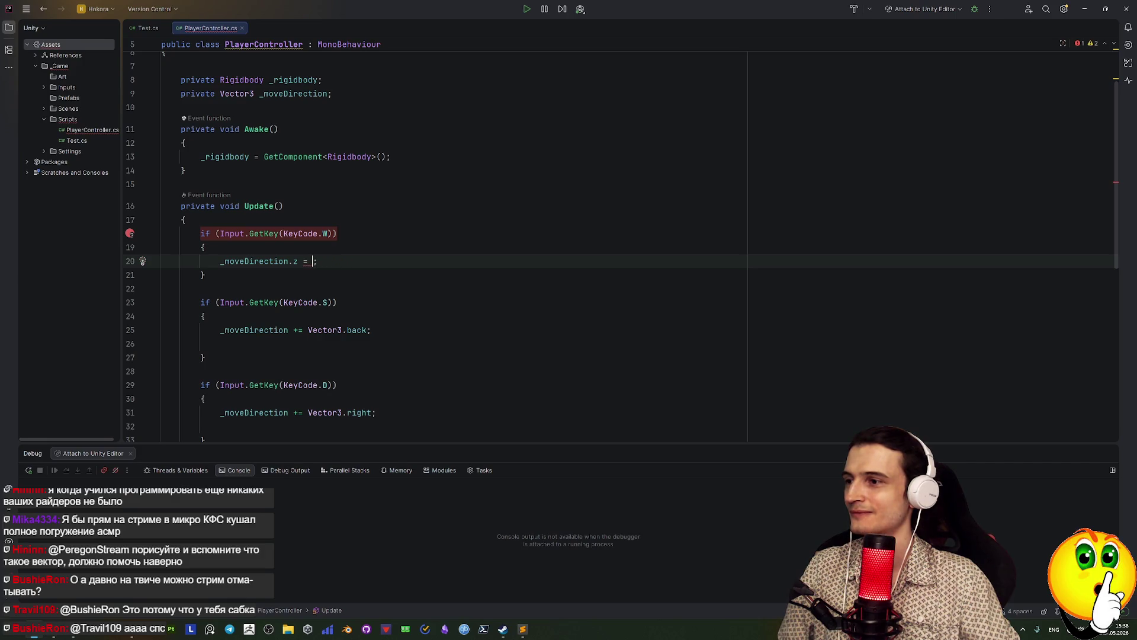
pyautogui.write('1f')
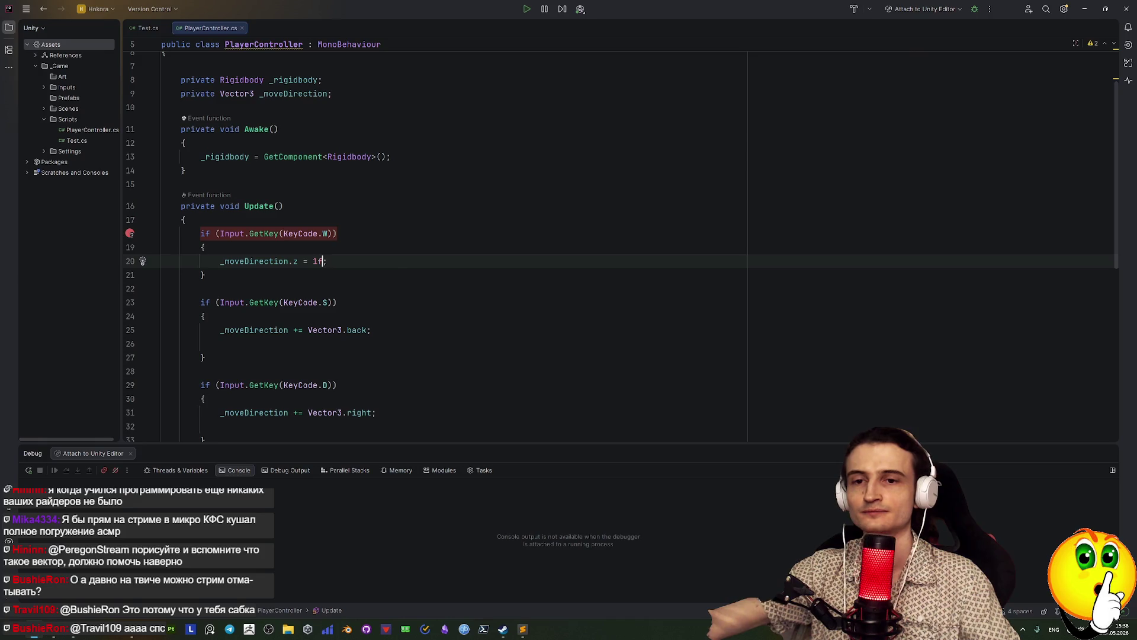
pyautogui.click(210, 275)
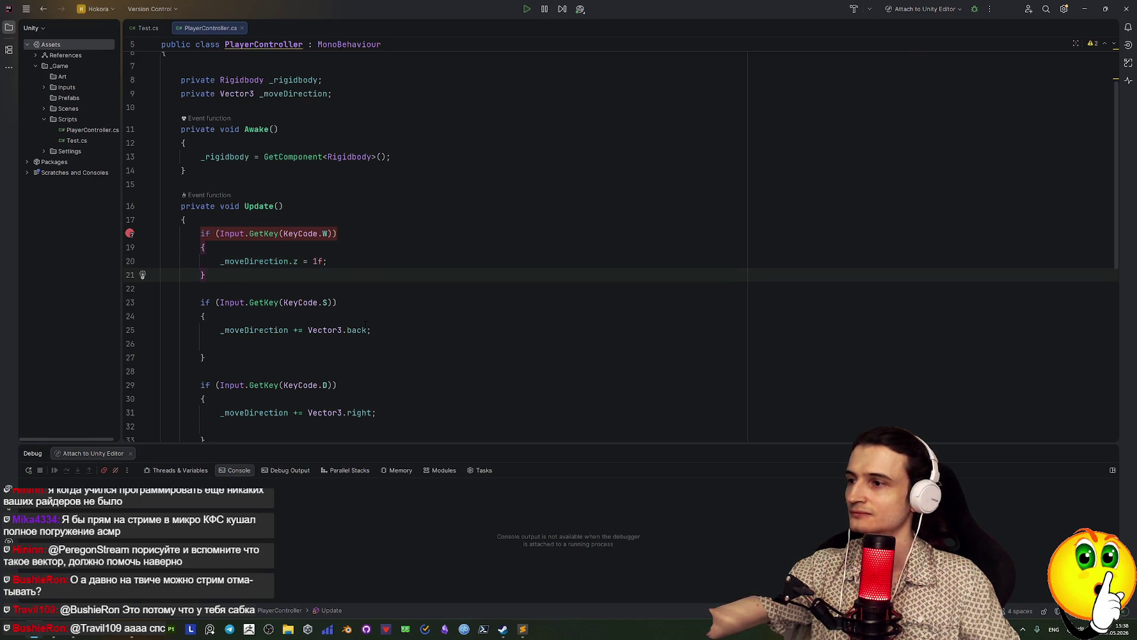
# Paste the W-key assignment over line 25's Vector3.back addition
pyautogui.moveTo(367, 330); pyautogui.dragTo(293, 330)
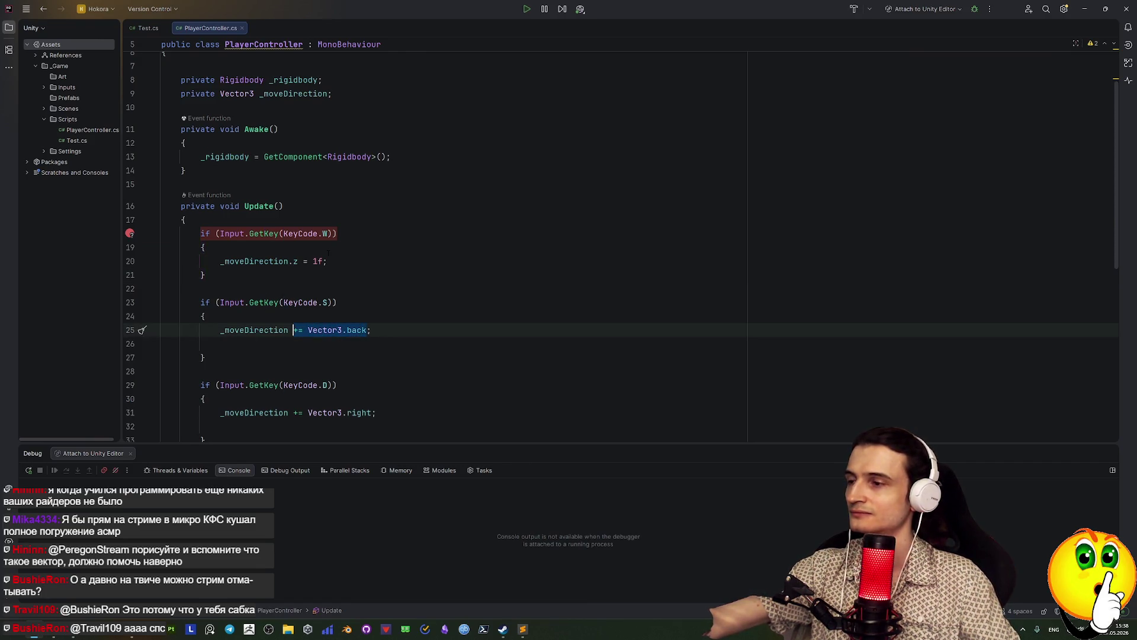
pyautogui.moveTo(322, 261)
pyautogui.mouseDown()
pyautogui.moveTo(213, 279)
pyautogui.moveTo(220, 261)
pyautogui.mouseUp()
pyautogui.hotkey('ctrl', 'c')
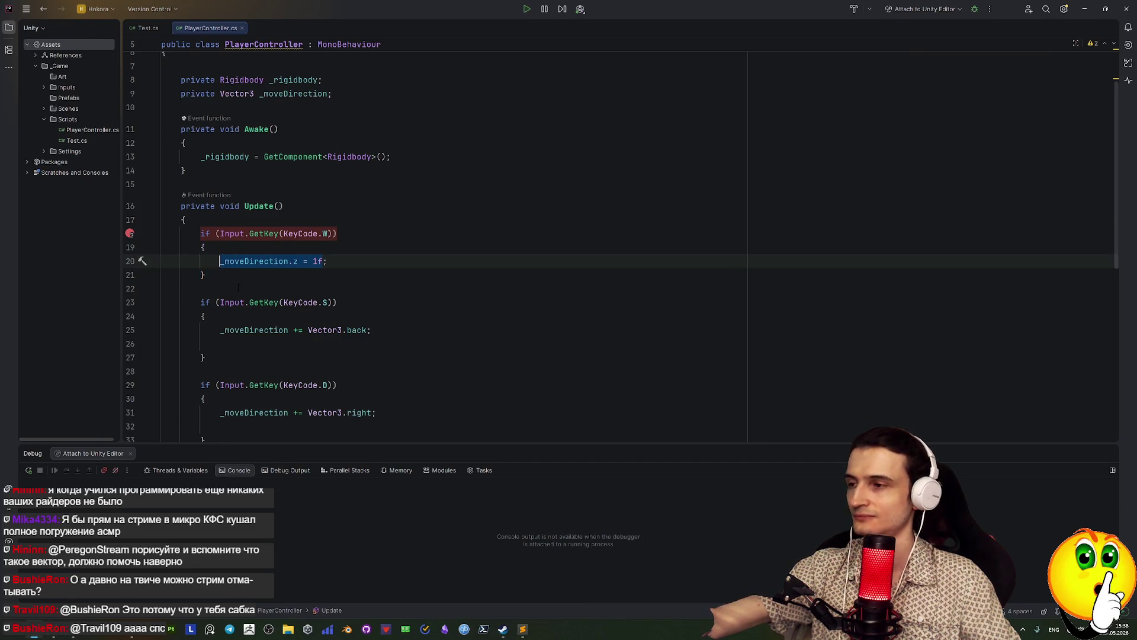
pyautogui.moveTo(370, 330); pyautogui.dragTo(221, 331)
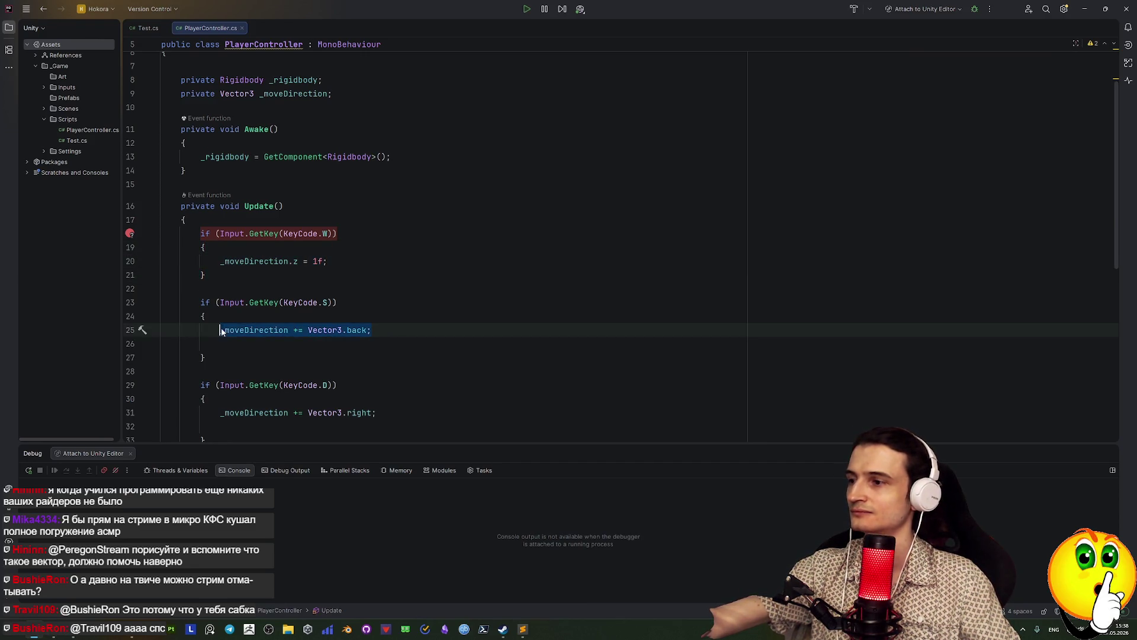
pyautogui.hotkey('ctrl', 'v')
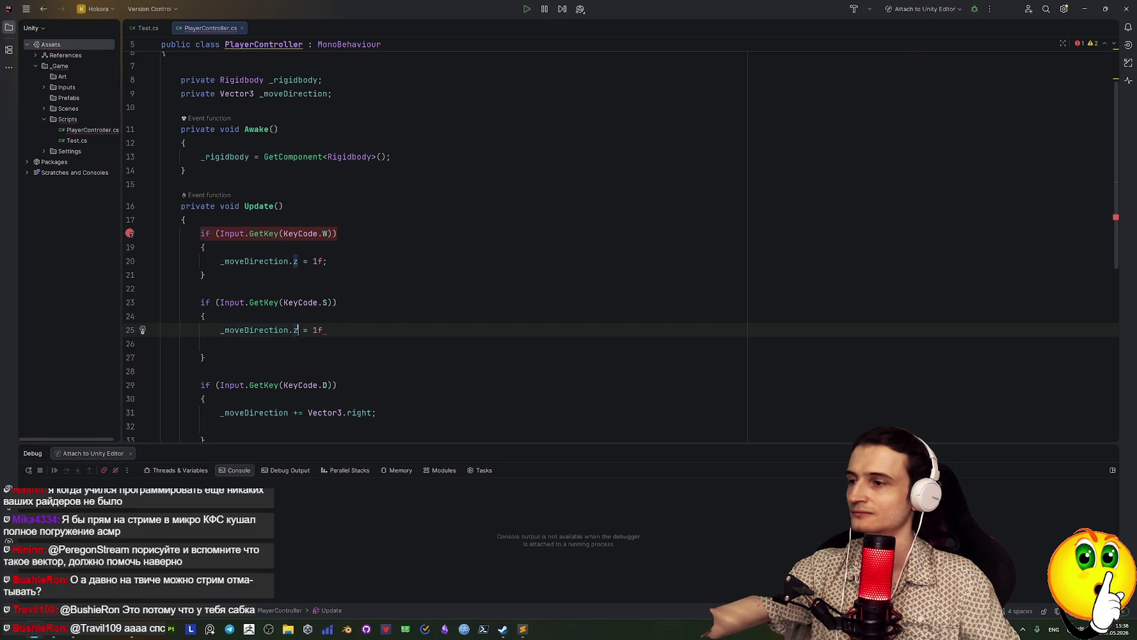
# Change the S-key value to -1f, add the semicolon, and copy the finished statement
pyautogui.moveTo(295, 330)
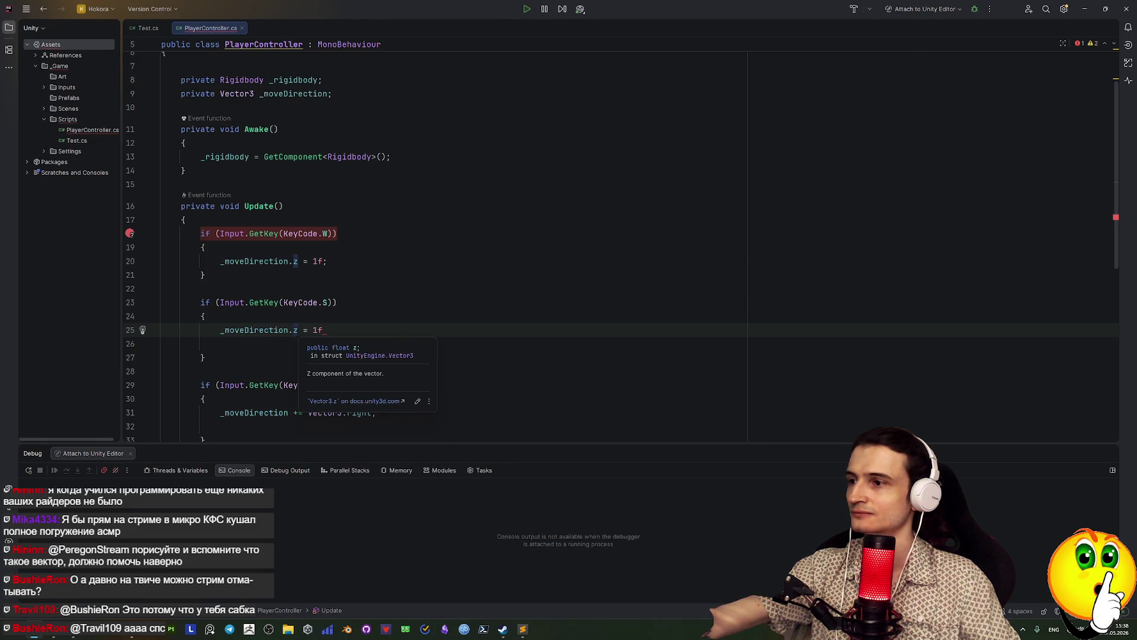
pyautogui.click(303, 330)
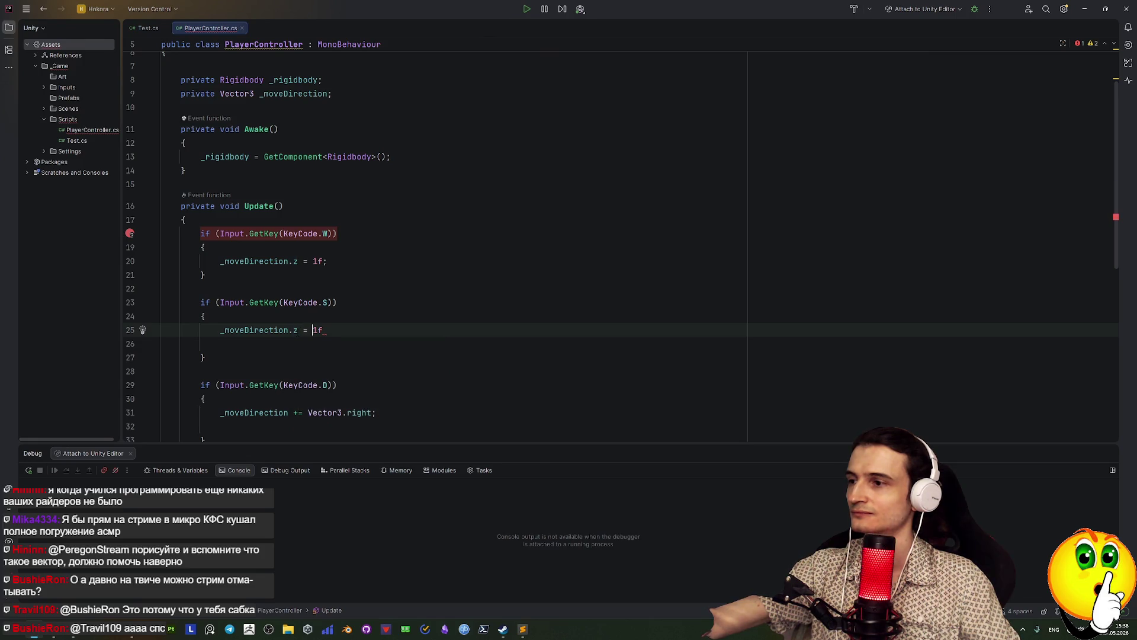
pyautogui.write('-')
pyautogui.press('Up')
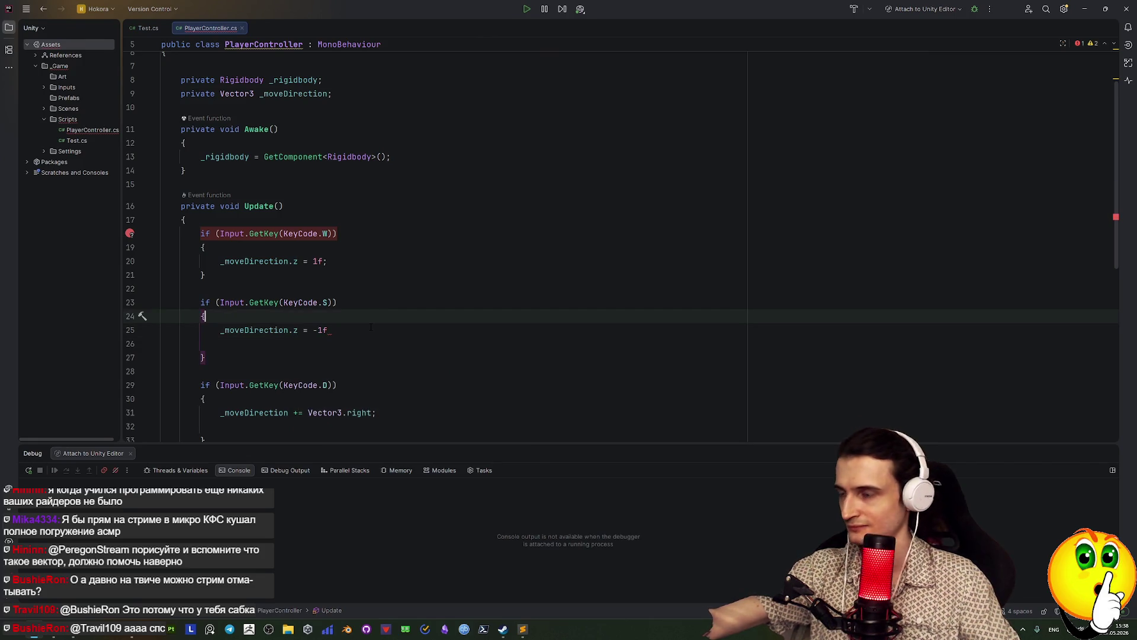
pyautogui.scroll(-3, 371, 327)
pyautogui.moveTo(375, 289); pyautogui.dragTo(220, 289)
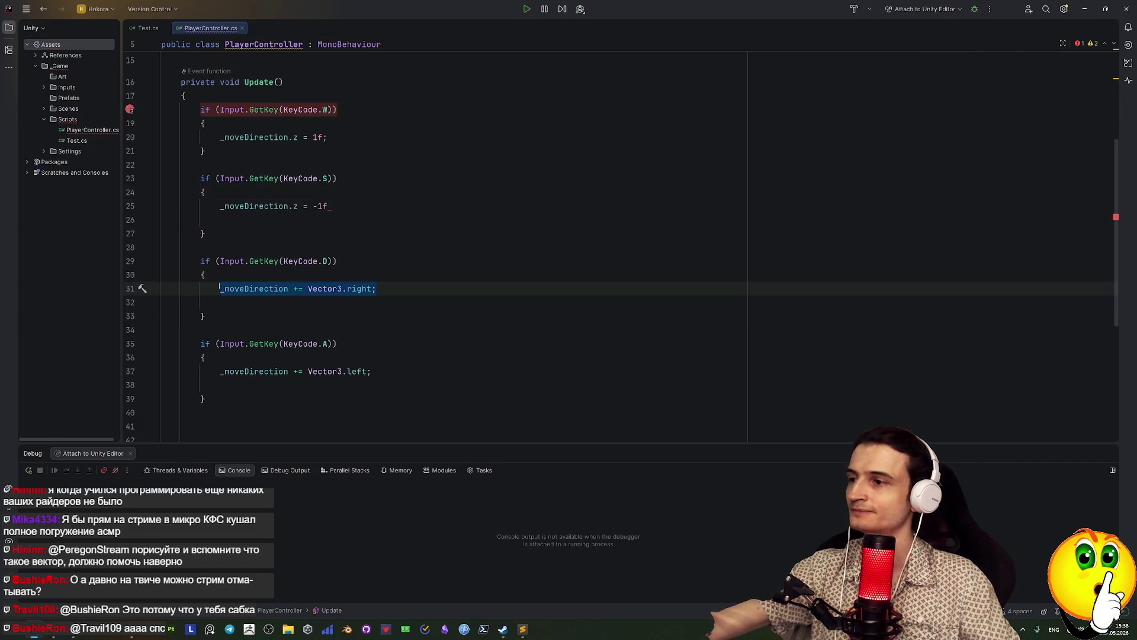
pyautogui.click(328, 194)
pyautogui.click(328, 205)
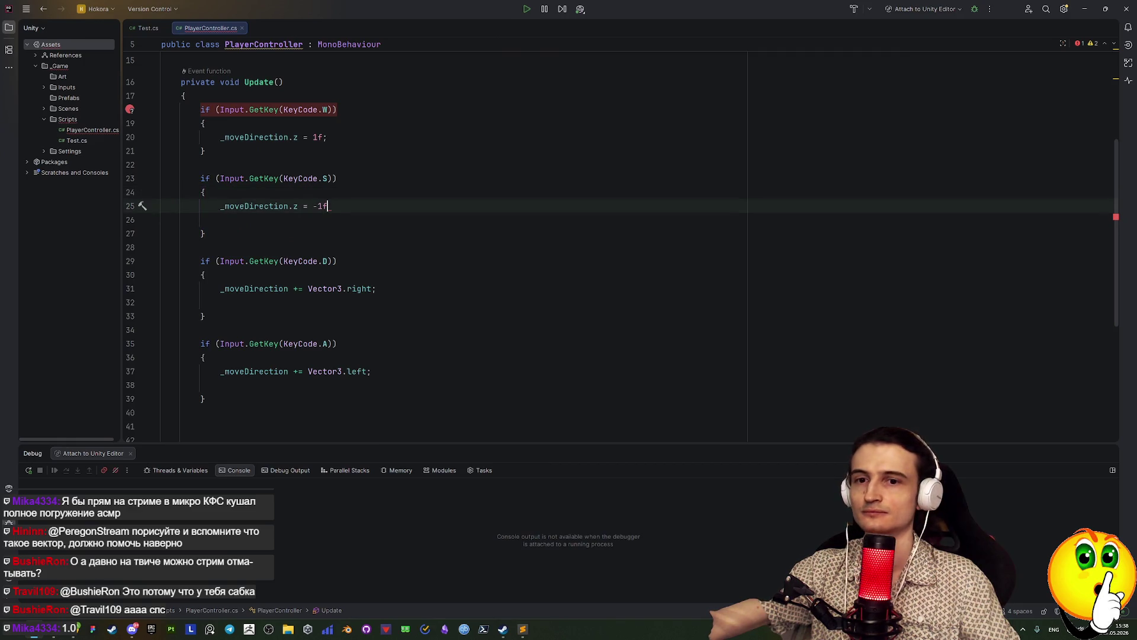
pyautogui.write(';')
pyautogui.moveTo(333, 206); pyautogui.dragTo(221, 206)
pyautogui.hotkey('ctrl', 'c')
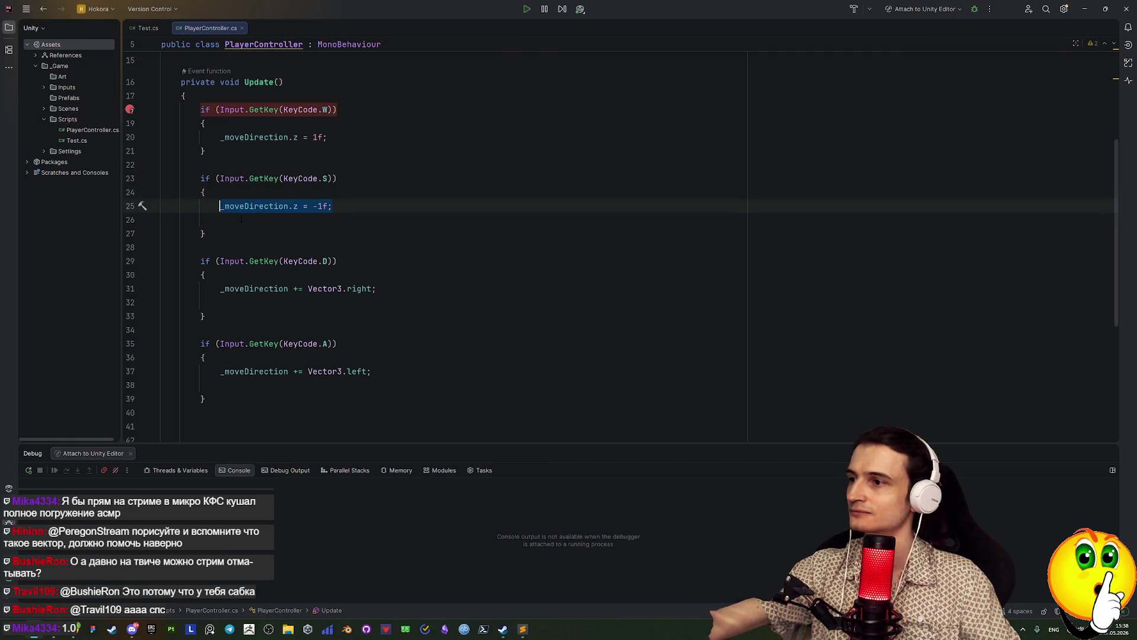
pyautogui.moveTo(377, 289); pyautogui.dragTo(220, 289)
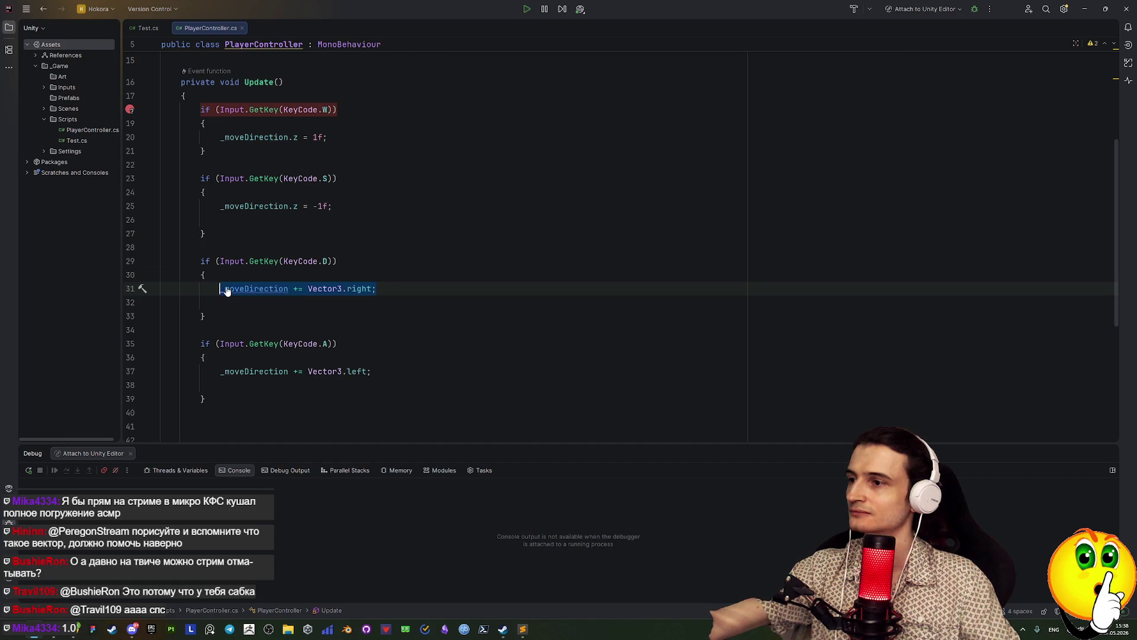
# Replace the D-key statement with _moveDirection.x = 1f; and copy it
pyautogui.hotkey('ctrl', 'v')
pyautogui.click(318, 289)
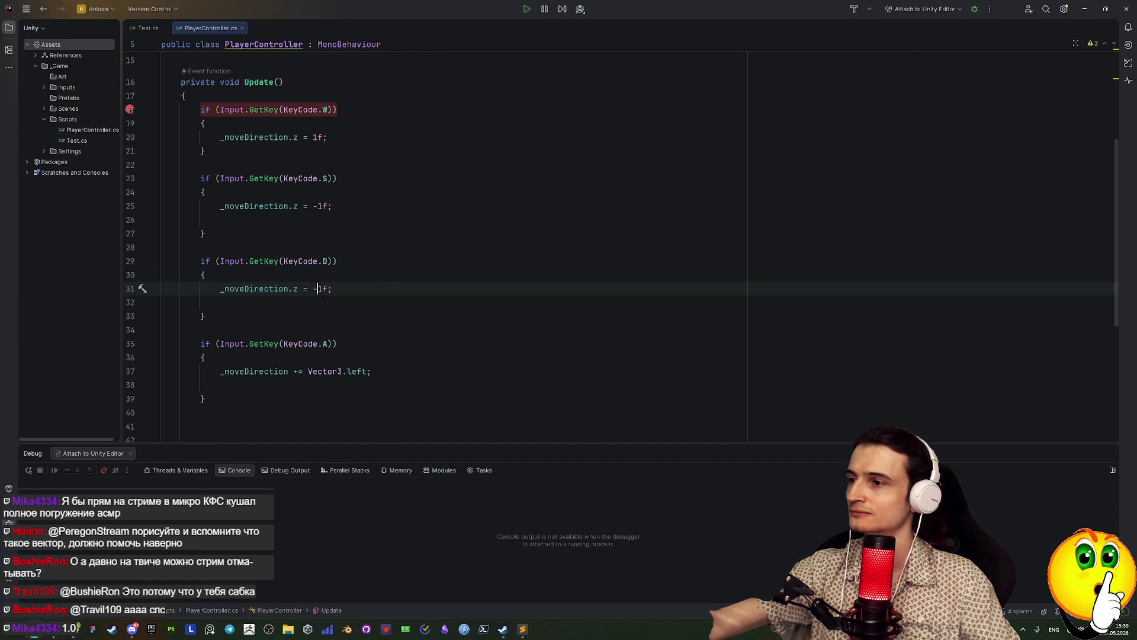
pyautogui.press('Left')
pyautogui.press('Left')
pyautogui.press('Left')
pyautogui.press('BackSpace')
pyautogui.write('x')
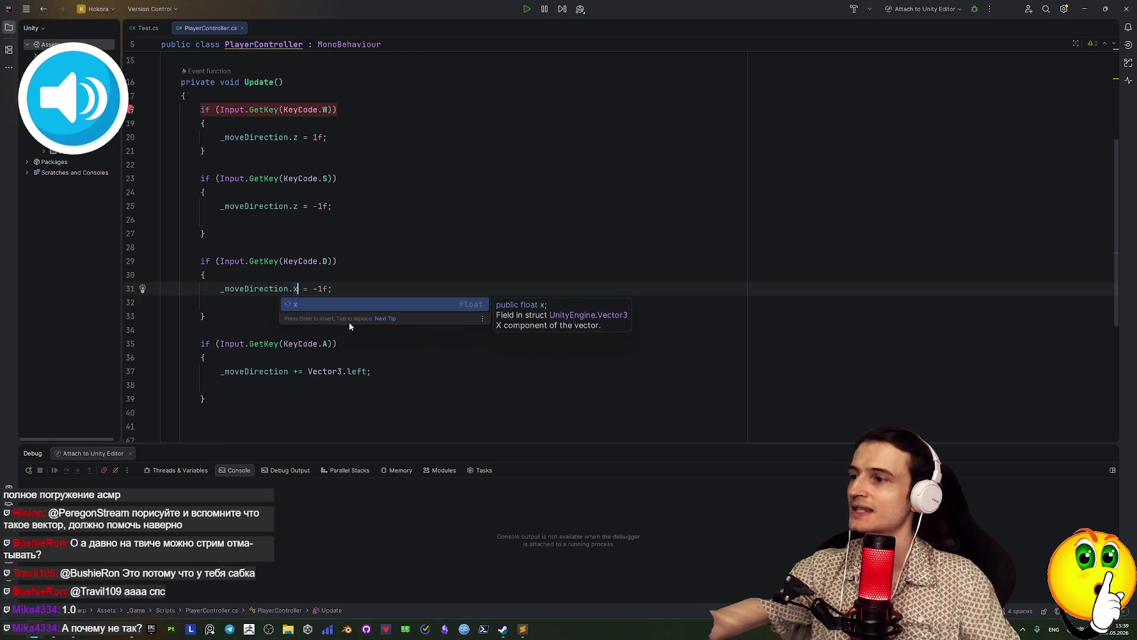
pyautogui.press('Right')
pyautogui.press('Right')
pyautogui.press('Right')
pyautogui.press('Right')
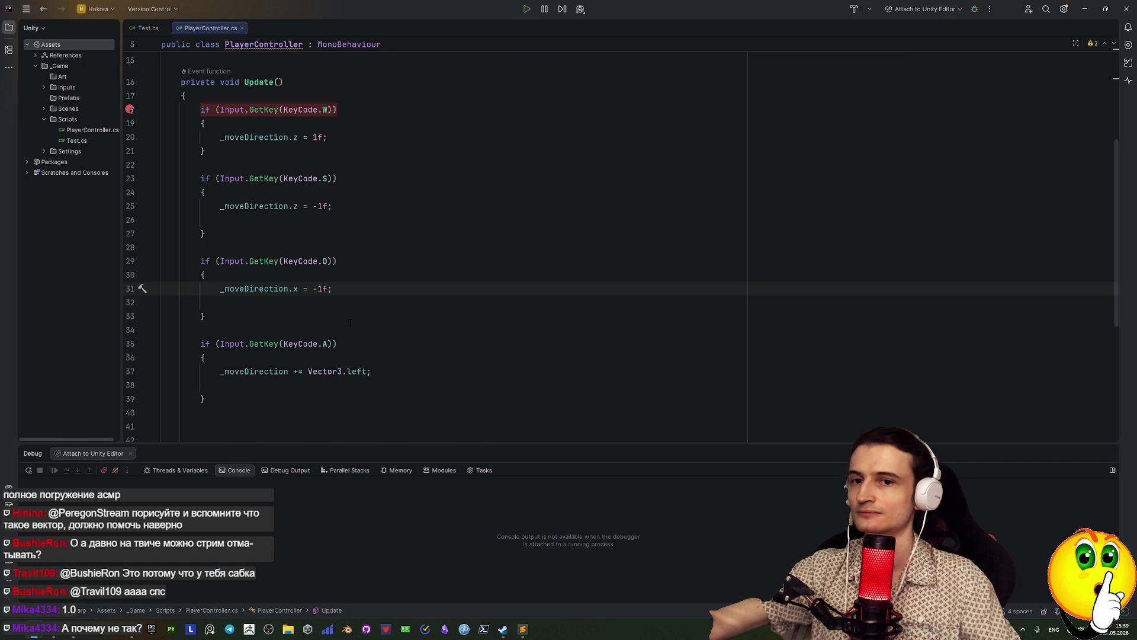
pyautogui.press('BackSpace')
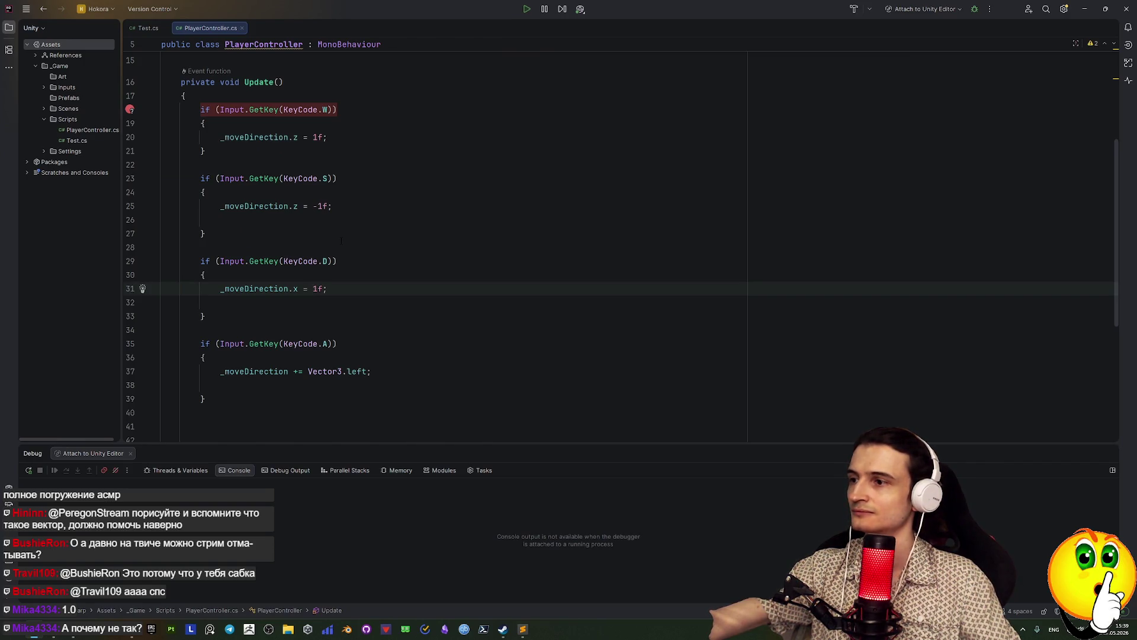
pyautogui.hotkey('shift', 'Home')
pyautogui.hotkey('ctrl', 'c')
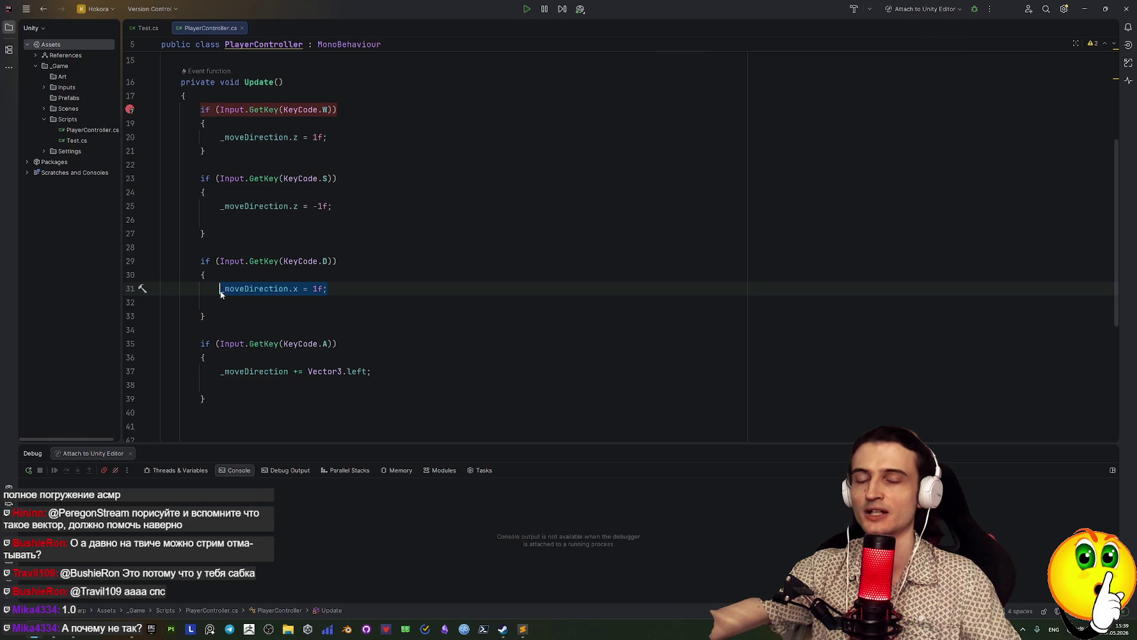
pyautogui.press('End')
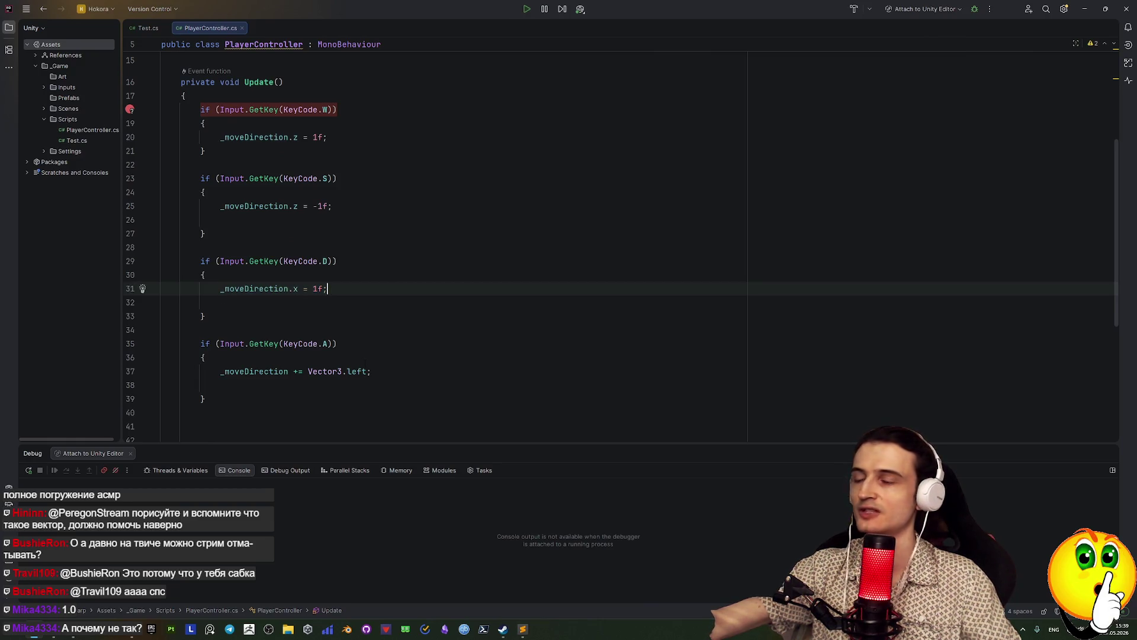
# Paste the x assignment over line 37's A-key statement and make its value -1f
pyautogui.click(378, 371)
pyautogui.hotkey('shift', 'Home')
pyautogui.hotkey('ctrl', 'v')
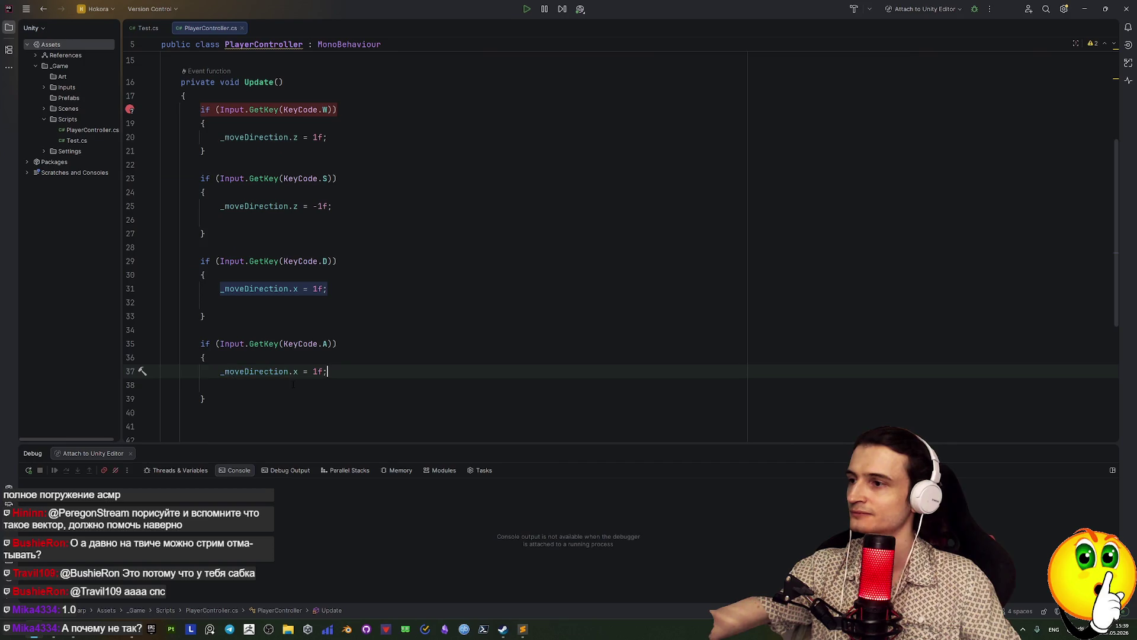
pyautogui.click(315, 371)
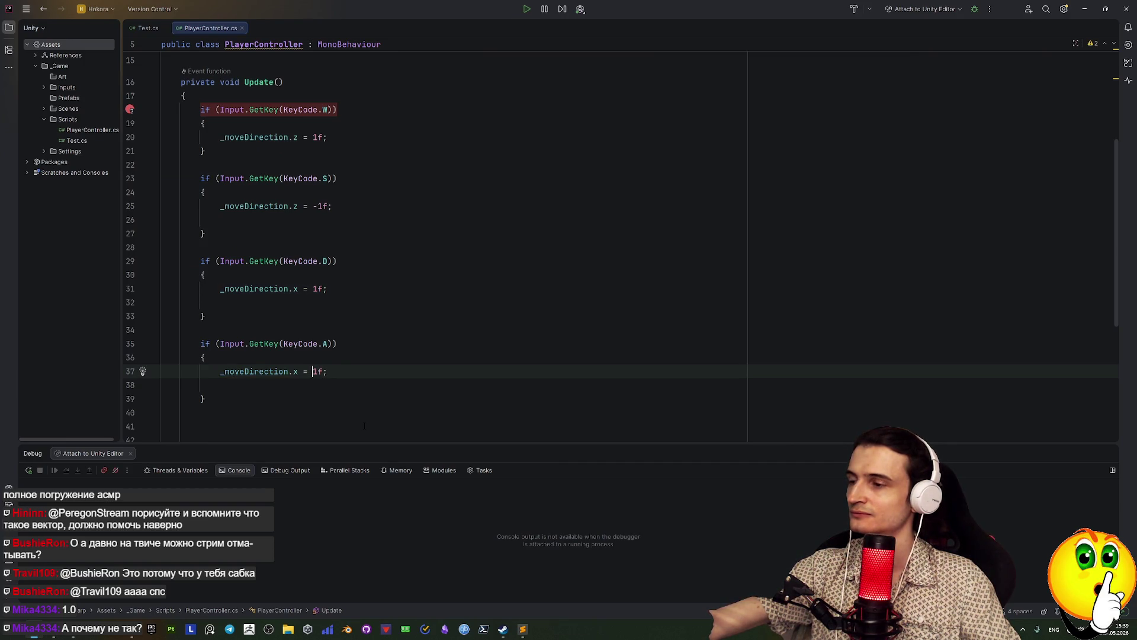
pyautogui.write('-')
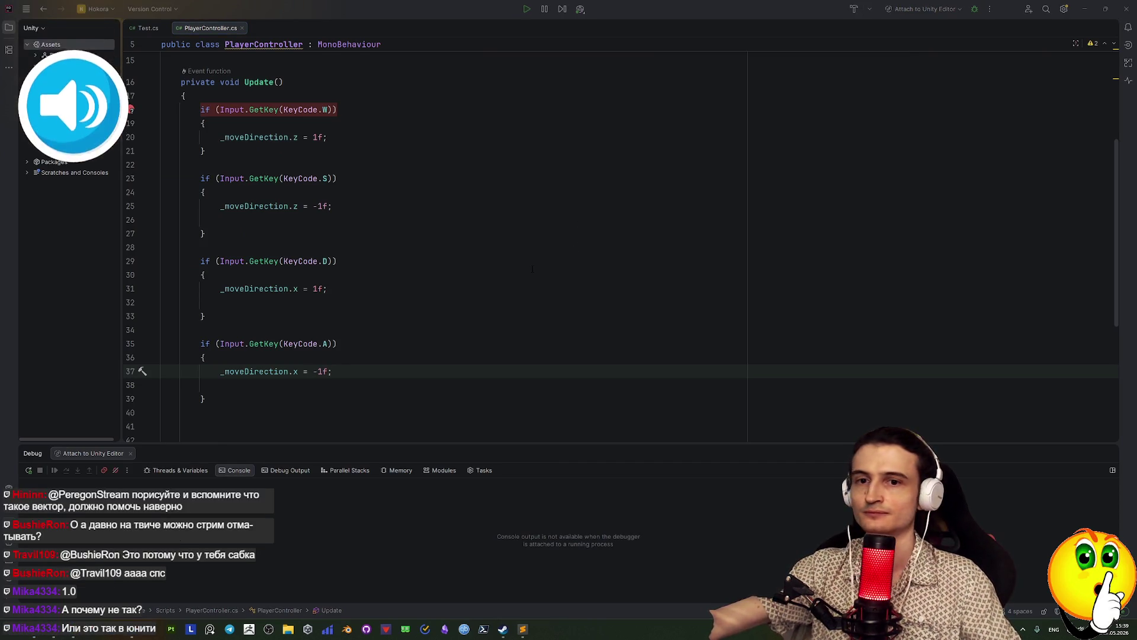
pyautogui.click(301, 109)
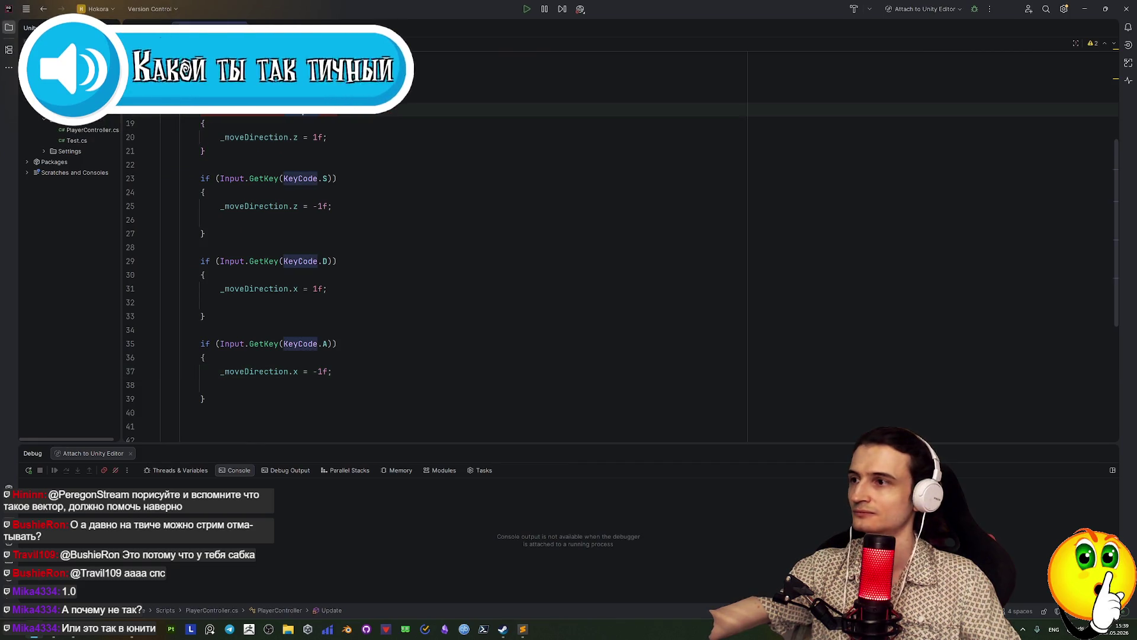
pyautogui.hotkey('alt', 'Tab')
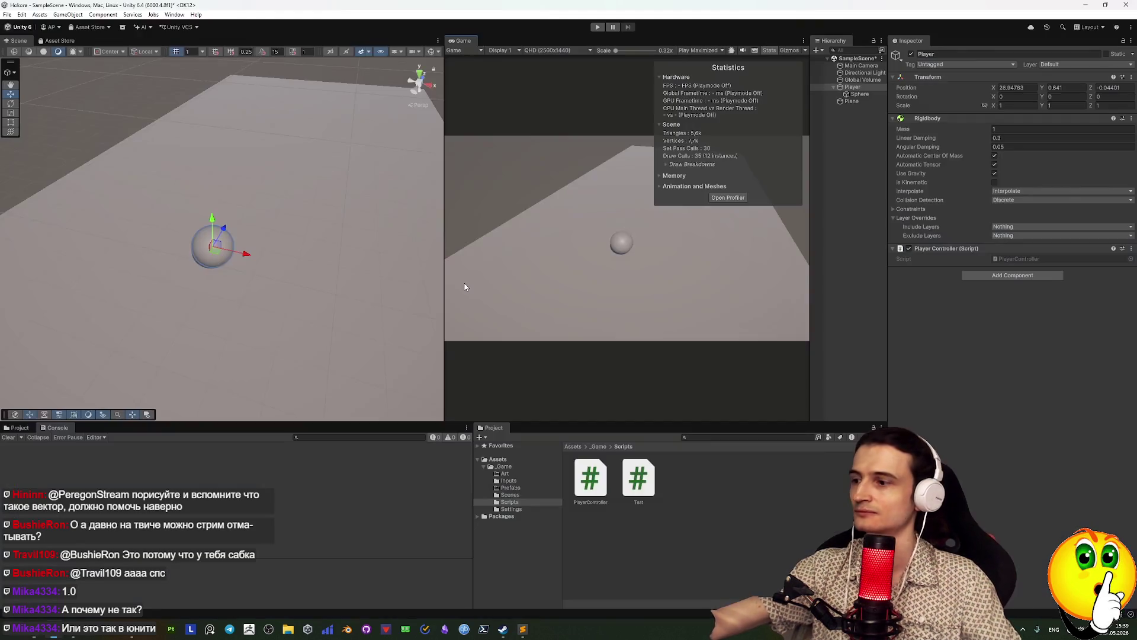
# Play the game, test W and S movement, stop it, and save SampleScene
pyautogui.click(597, 26)
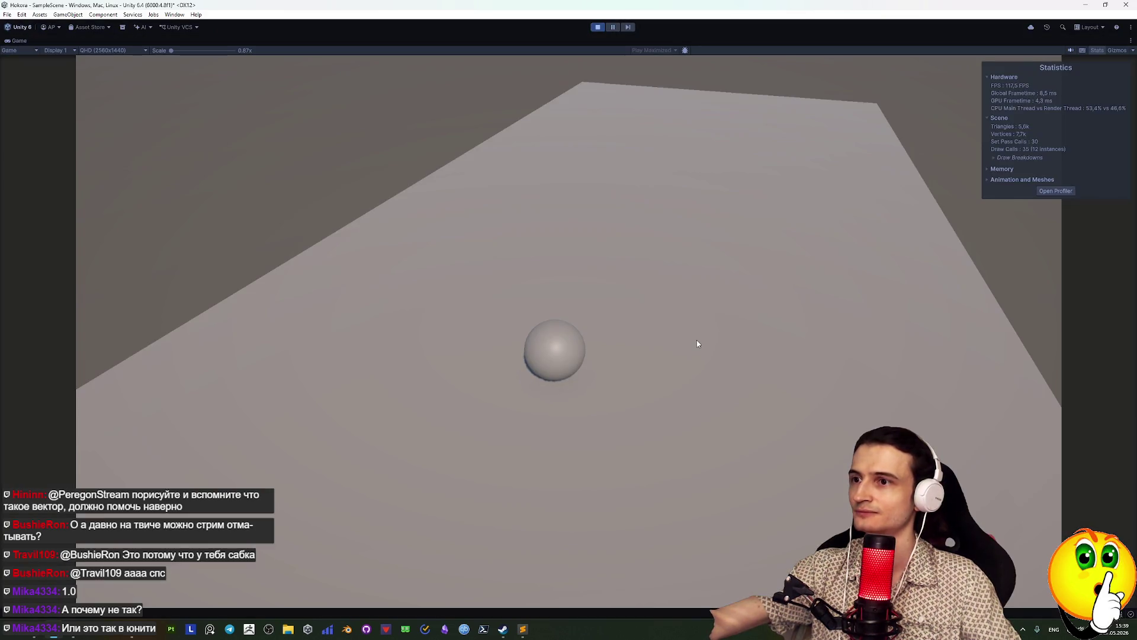
pyautogui.press('w')
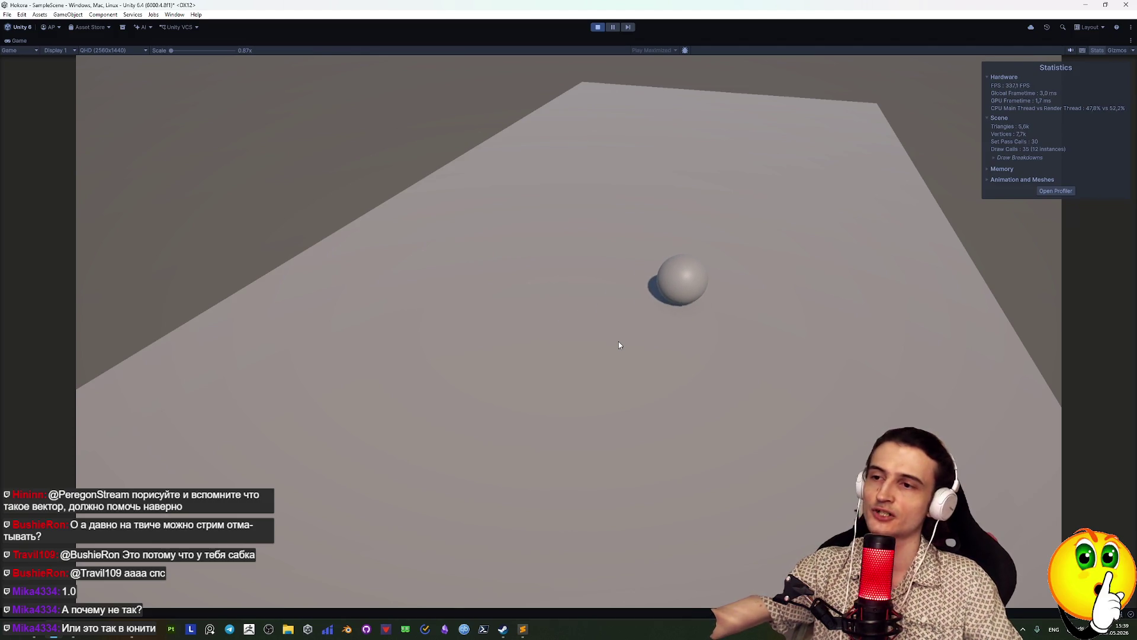
pyautogui.press('s')
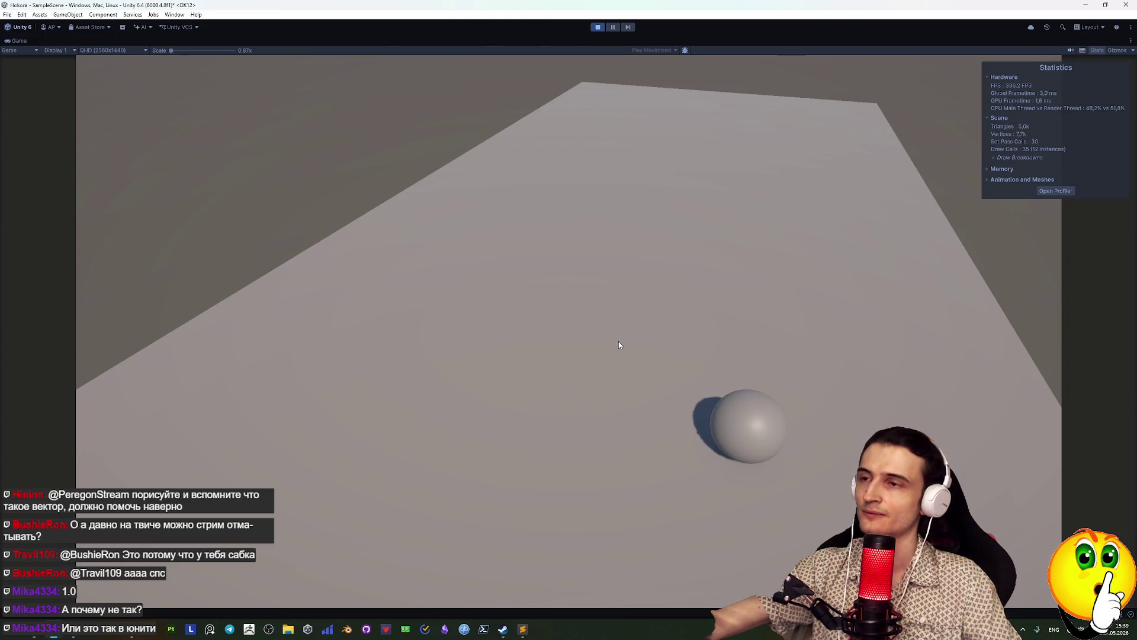
pyautogui.click(597, 27)
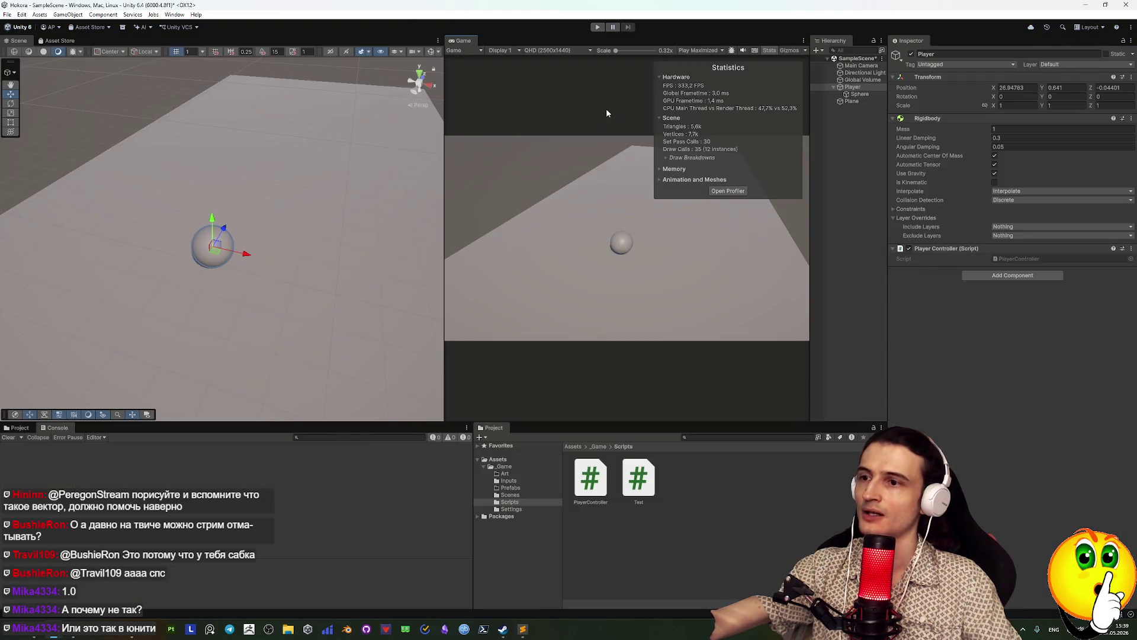
pyautogui.click(766, 470)
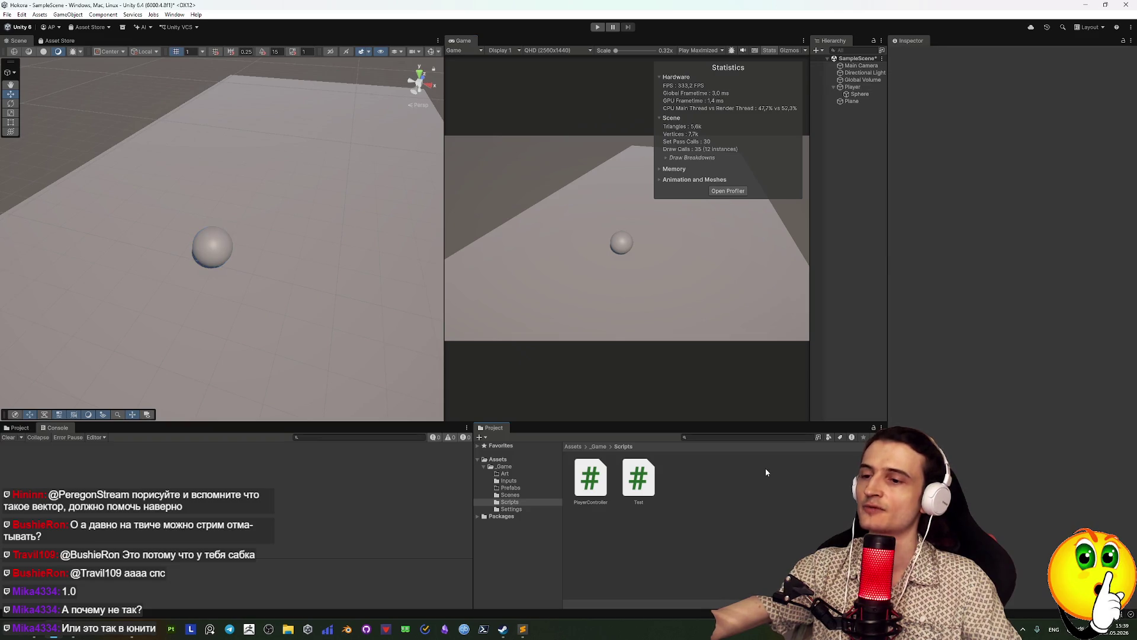
pyautogui.hotkey('ctrl', 's')
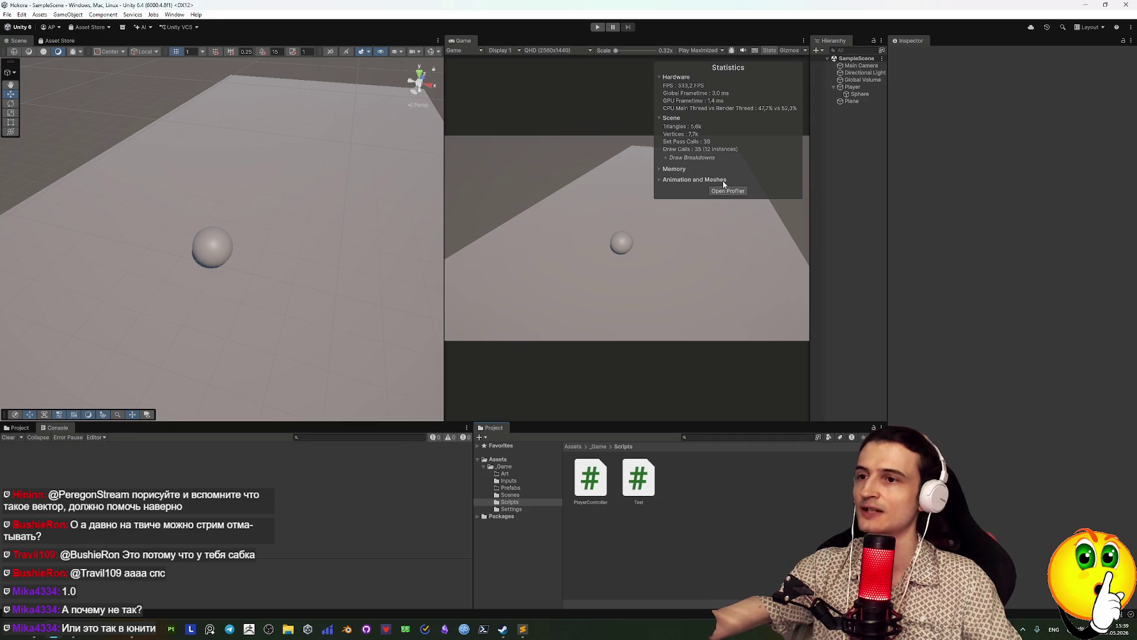
# Switch between windows from the taskbar and desktop, then start the game again in Unity
pyautogui.click(393, 617)
pyautogui.press('super')
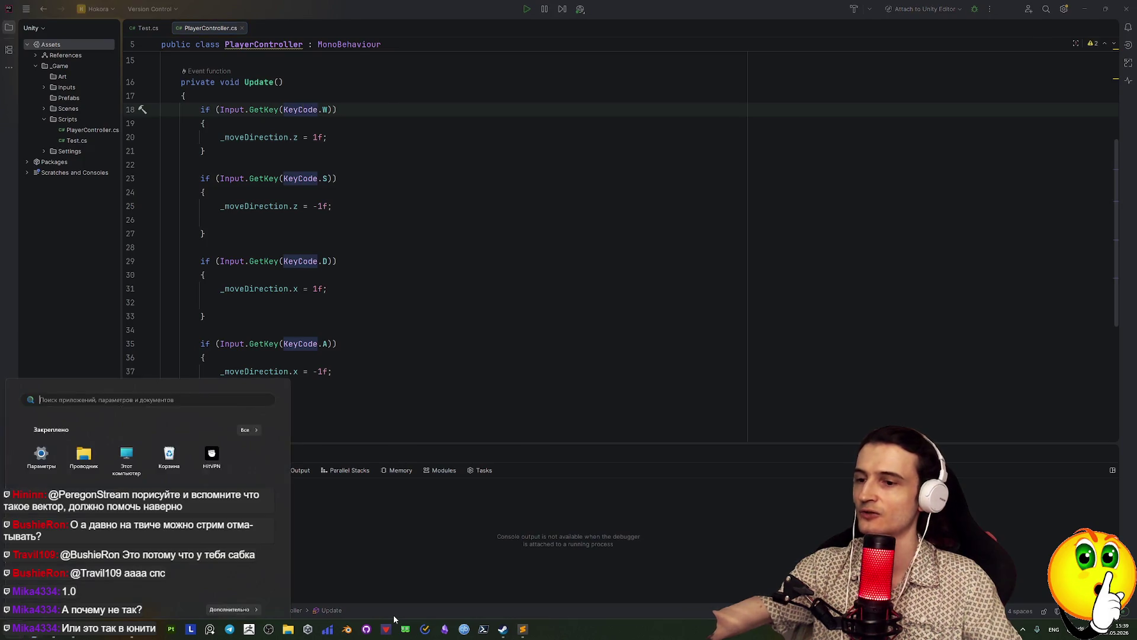
pyautogui.press('super+d')
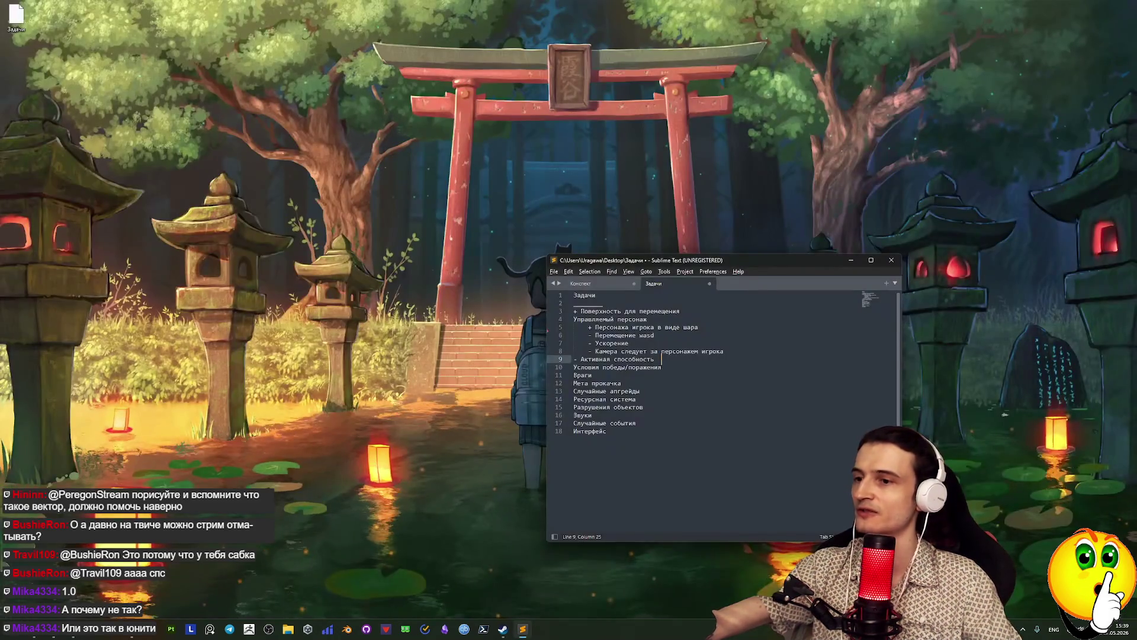
pyautogui.press('super')
pyautogui.hotkey('alt', 'Tab')
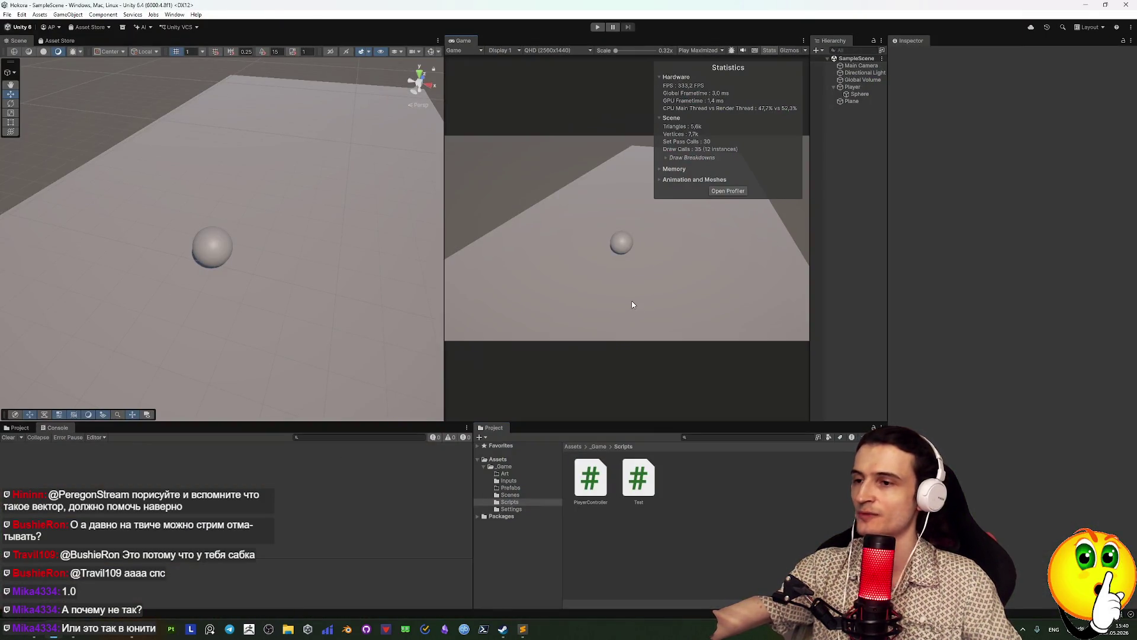
pyautogui.click(598, 27)
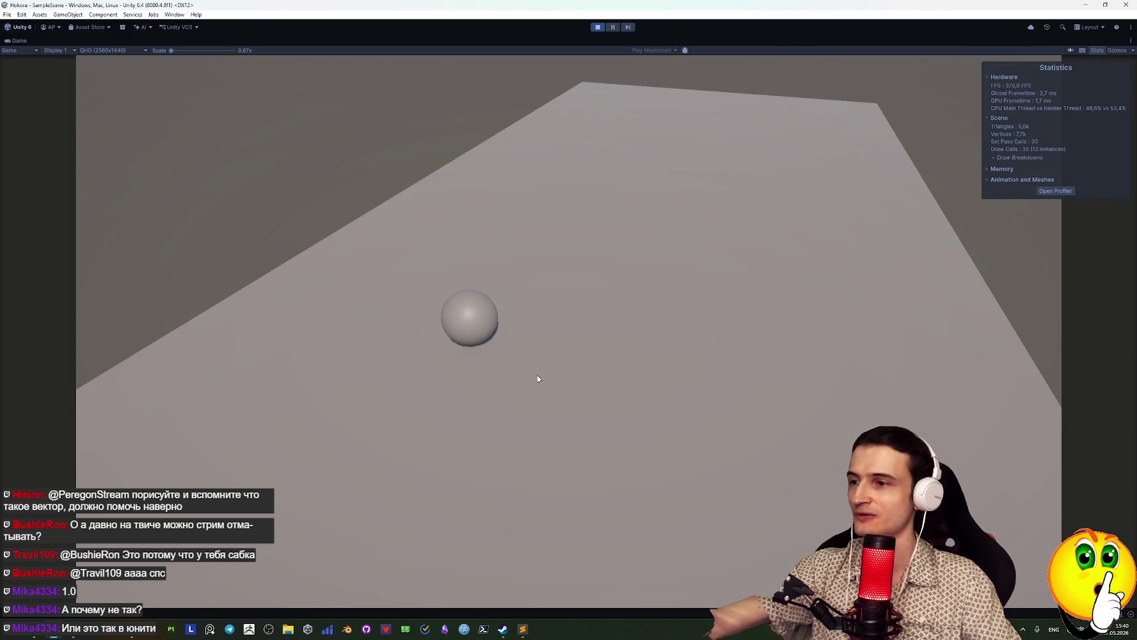
# Move the notes window and start a new note titled 'Домашка'
pyautogui.click(524, 636)
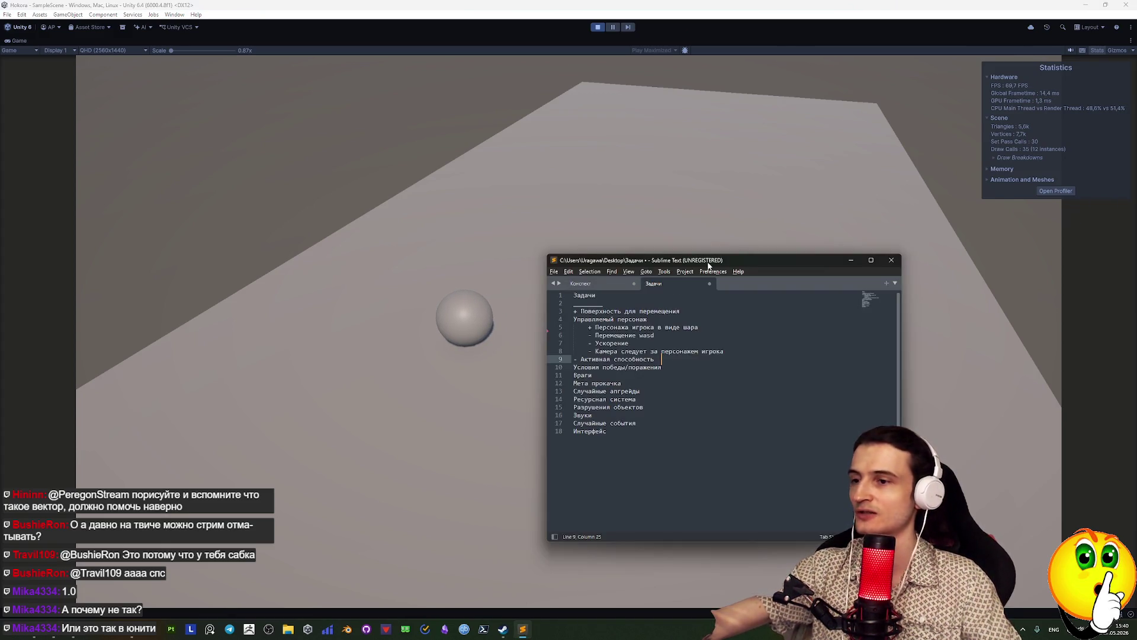
pyautogui.moveTo(708, 266); pyautogui.dragTo(615, 282)
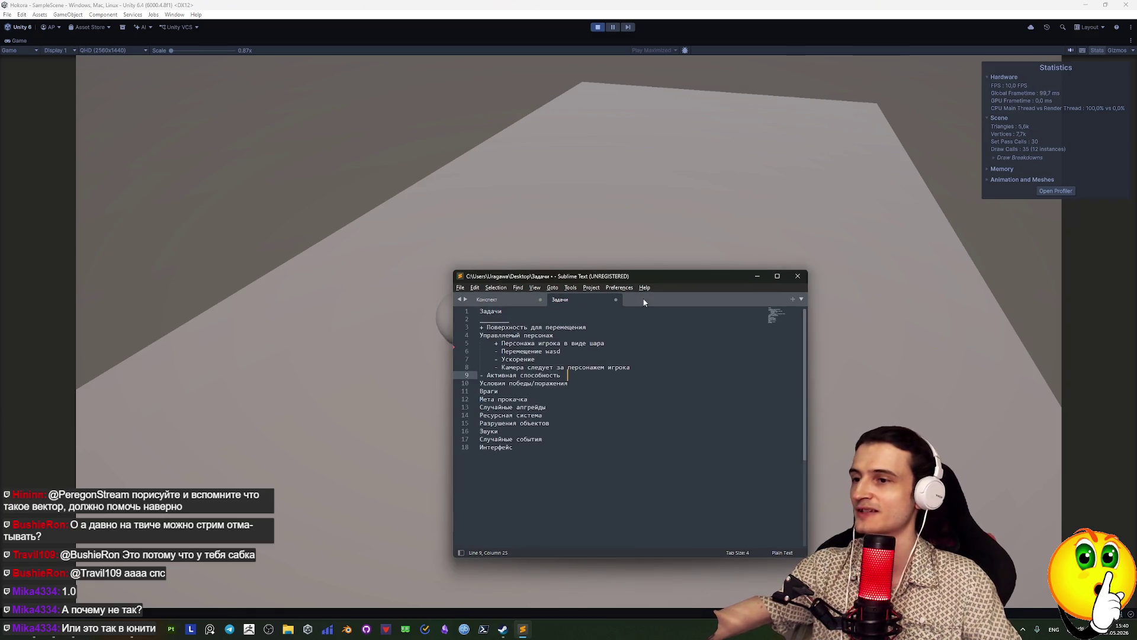
pyautogui.click(795, 299)
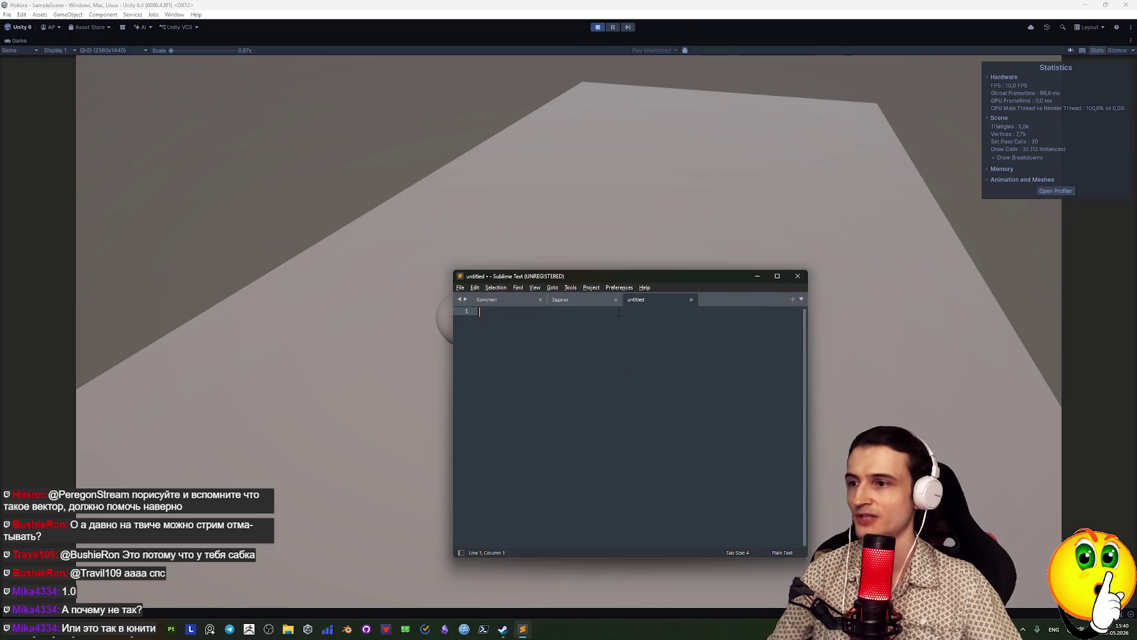
pyautogui.write('Ljvf')
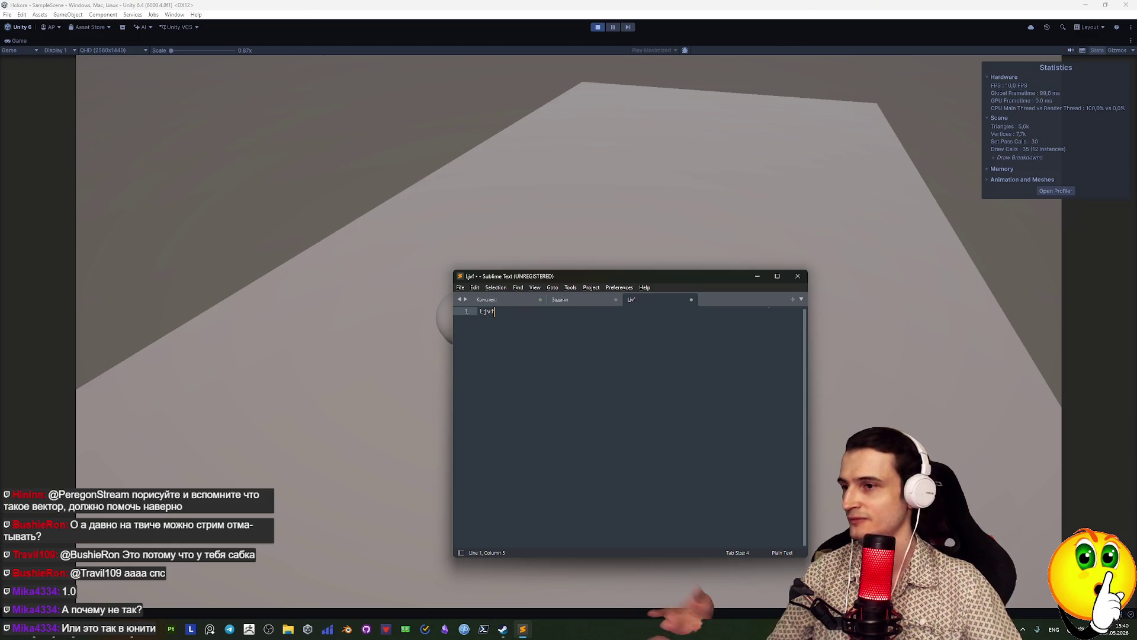
pyautogui.press('BackSpace')
pyautogui.press('BackSpace')
pyautogui.press('BackSpace')
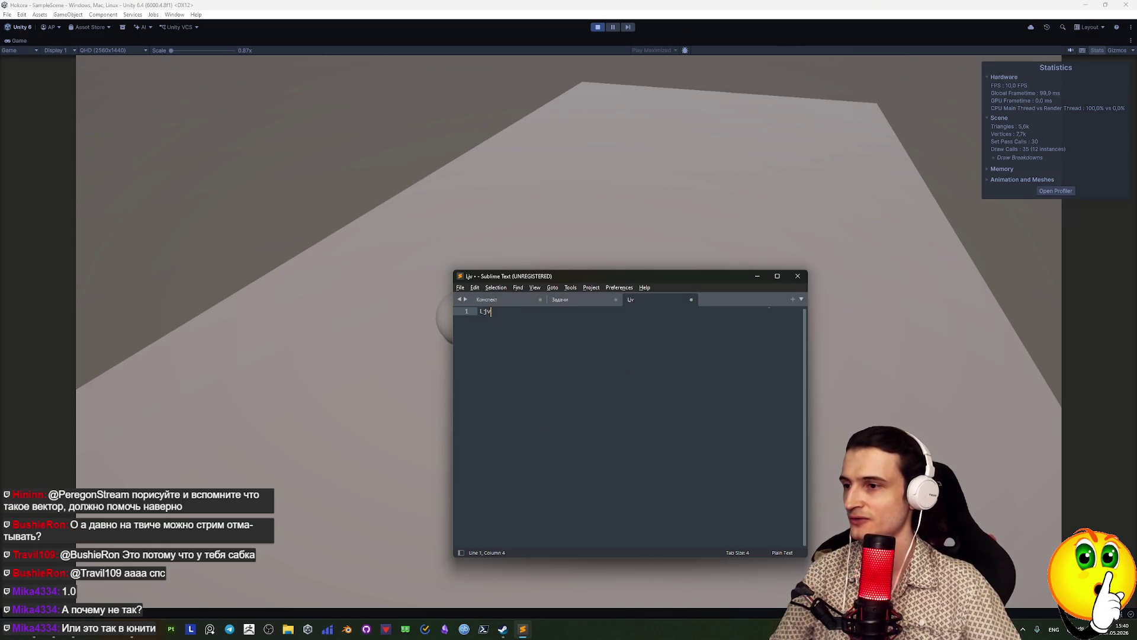
pyautogui.hotkey('alt', 'shift')
pyautogui.write('Домашка')
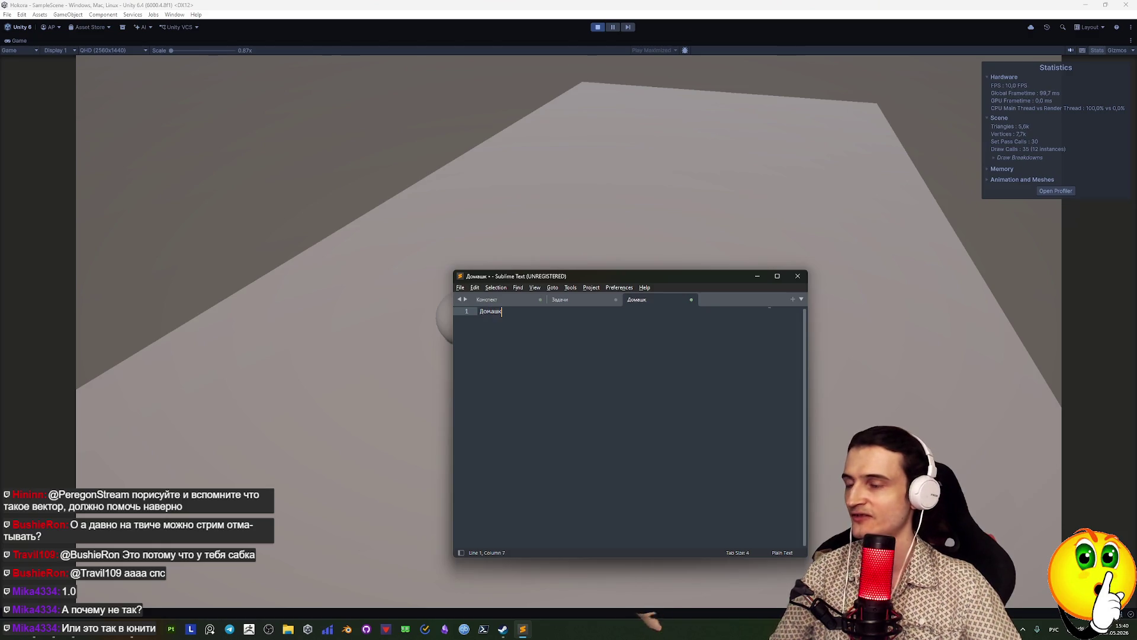
pyautogui.press('Return')
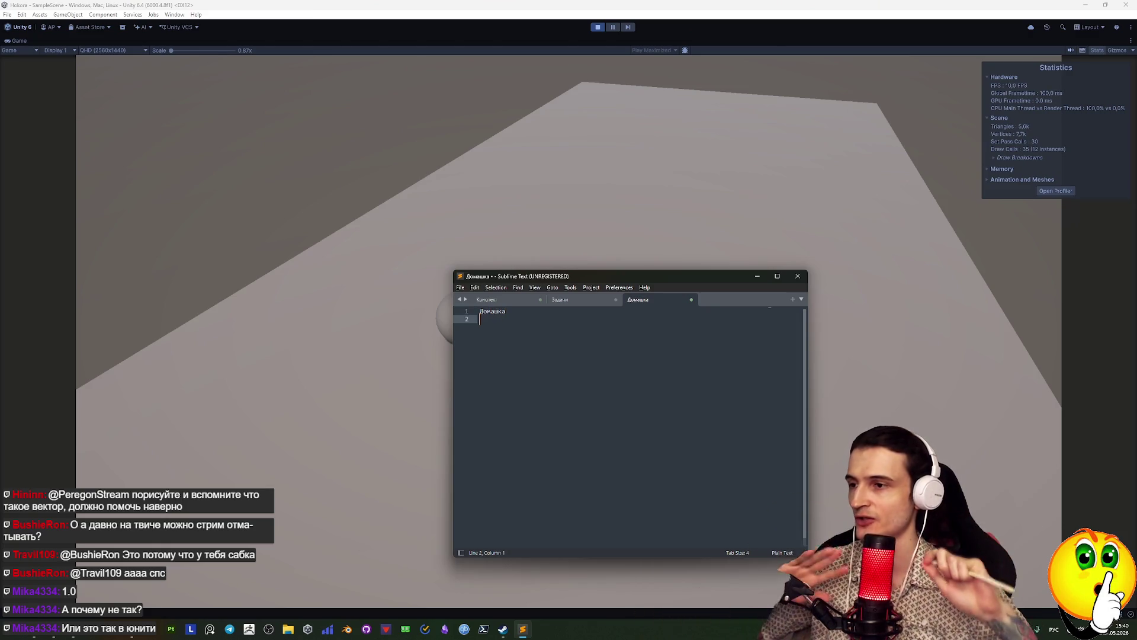
pyautogui.press('BackSpace')
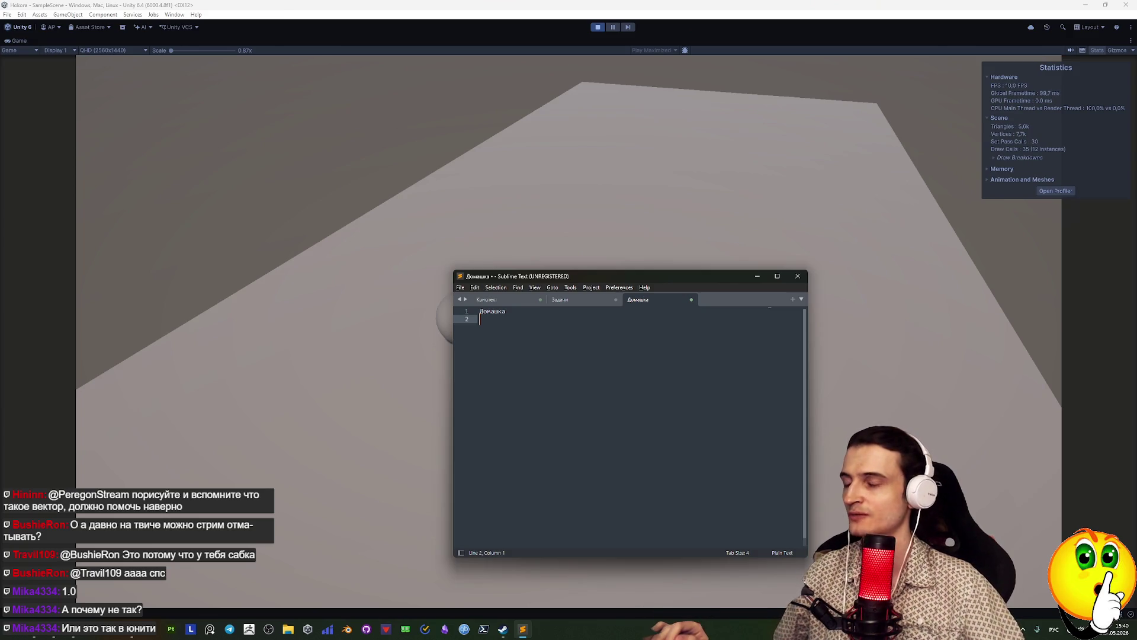
pyautogui.write('_________')
pyautogui.press('Return')
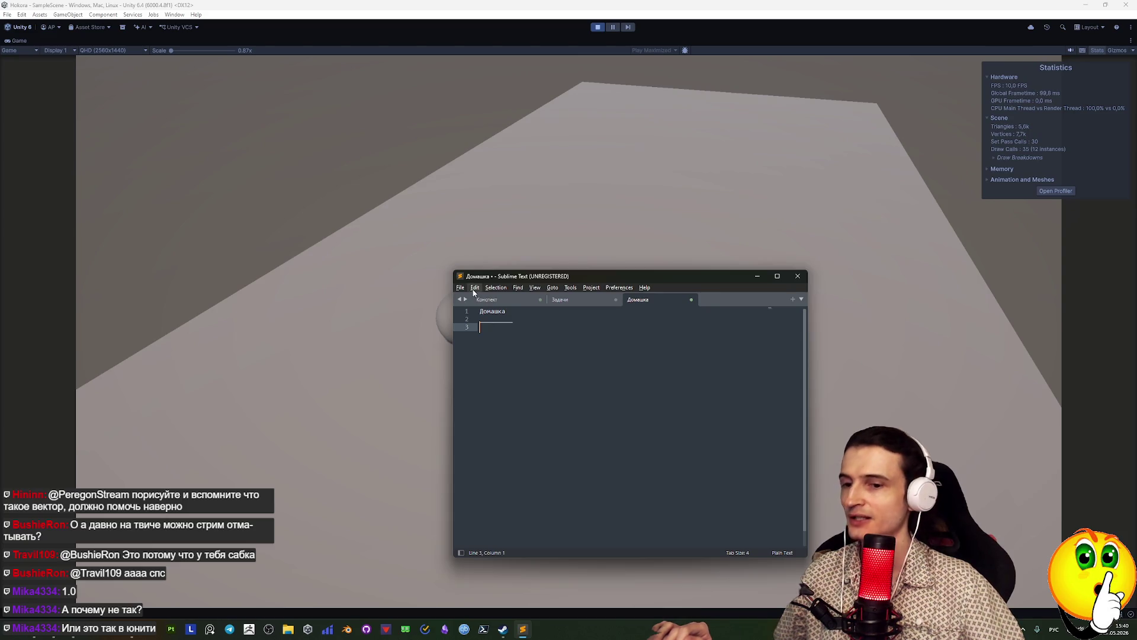
# Complete the line 'Нивелирование противоположных направлений', check the Задачи note, and save
pyautogui.click(569, 300)
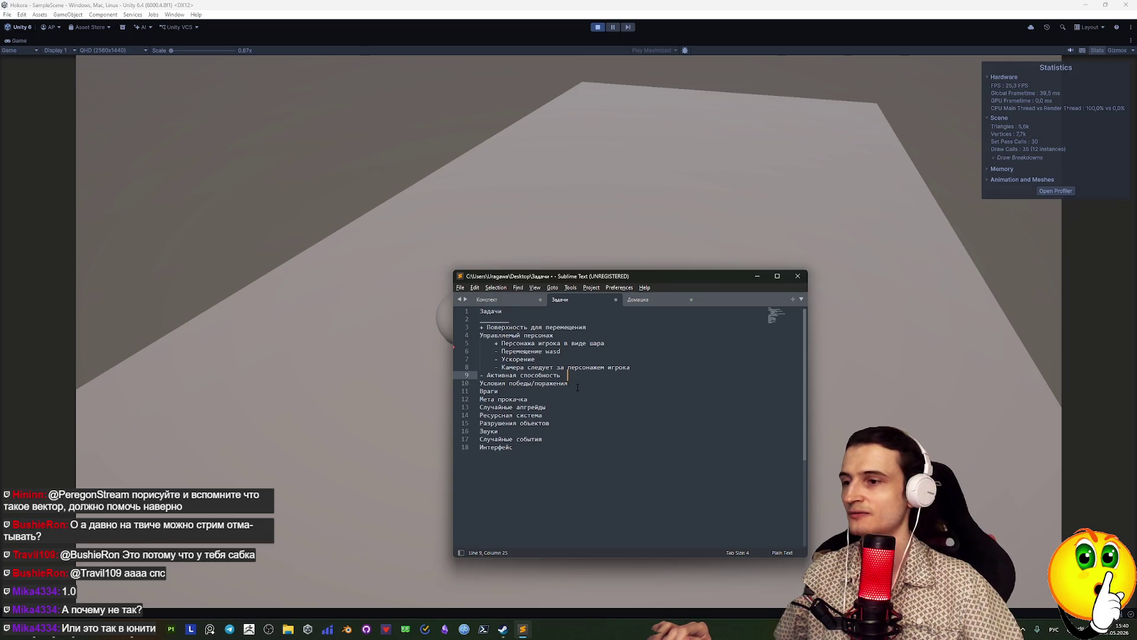
pyautogui.click(645, 302)
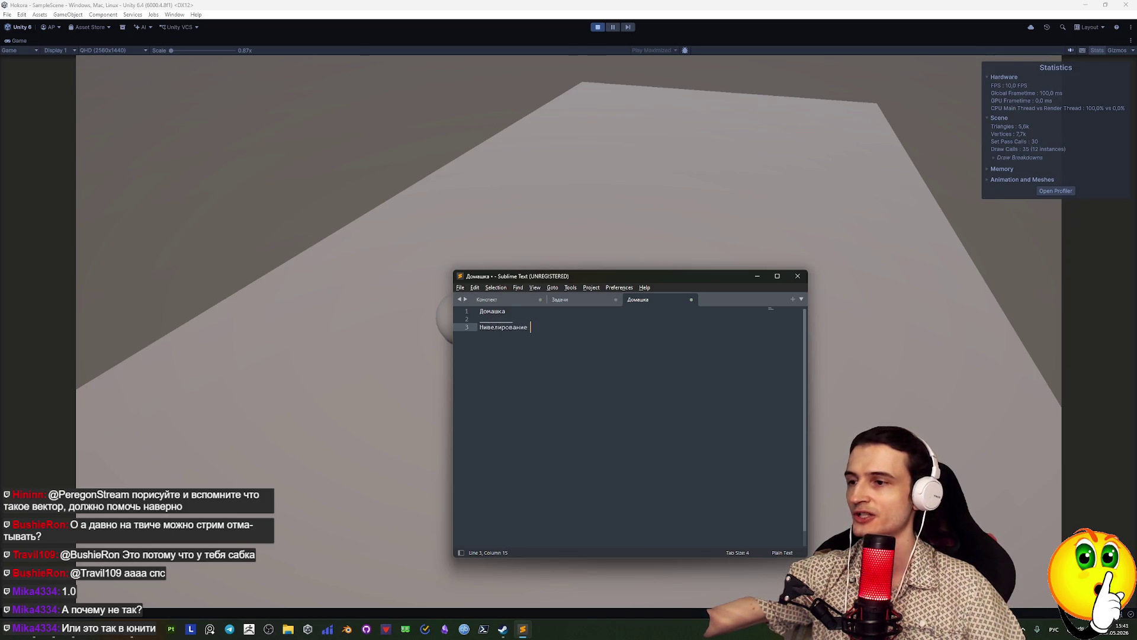
pyautogui.write('противоположных на')
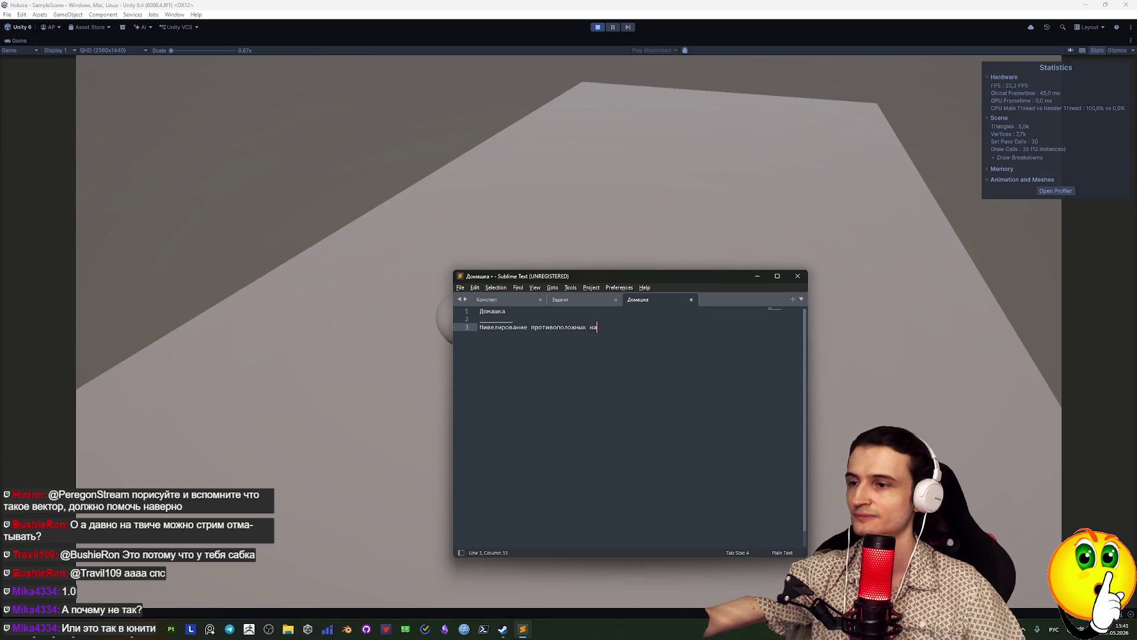
pyautogui.write('правлени')
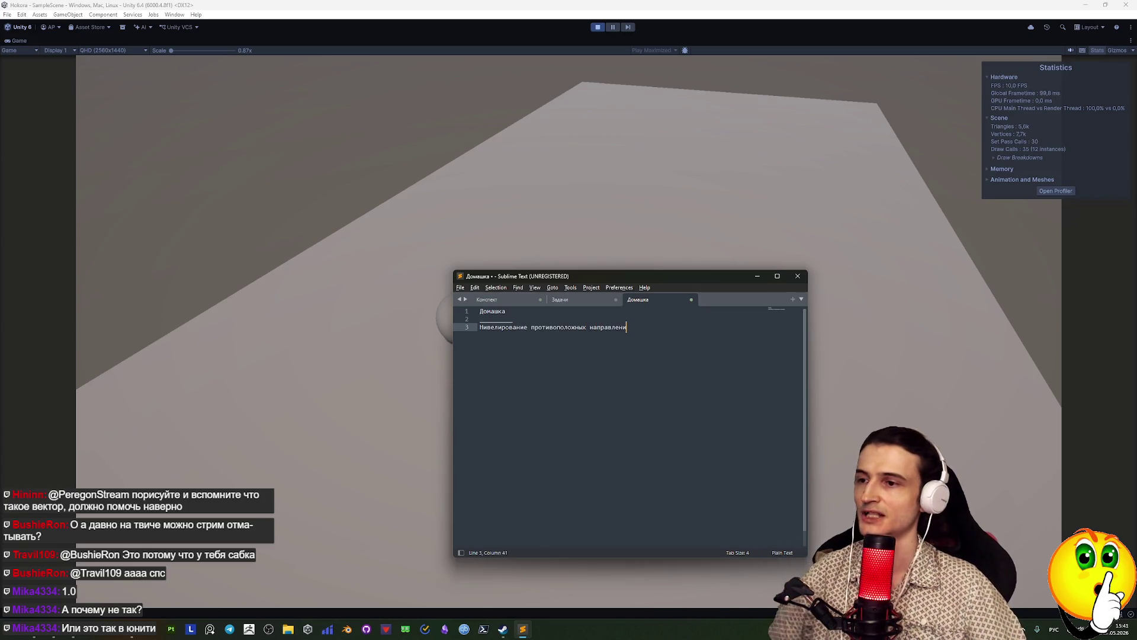
pyautogui.write('й')
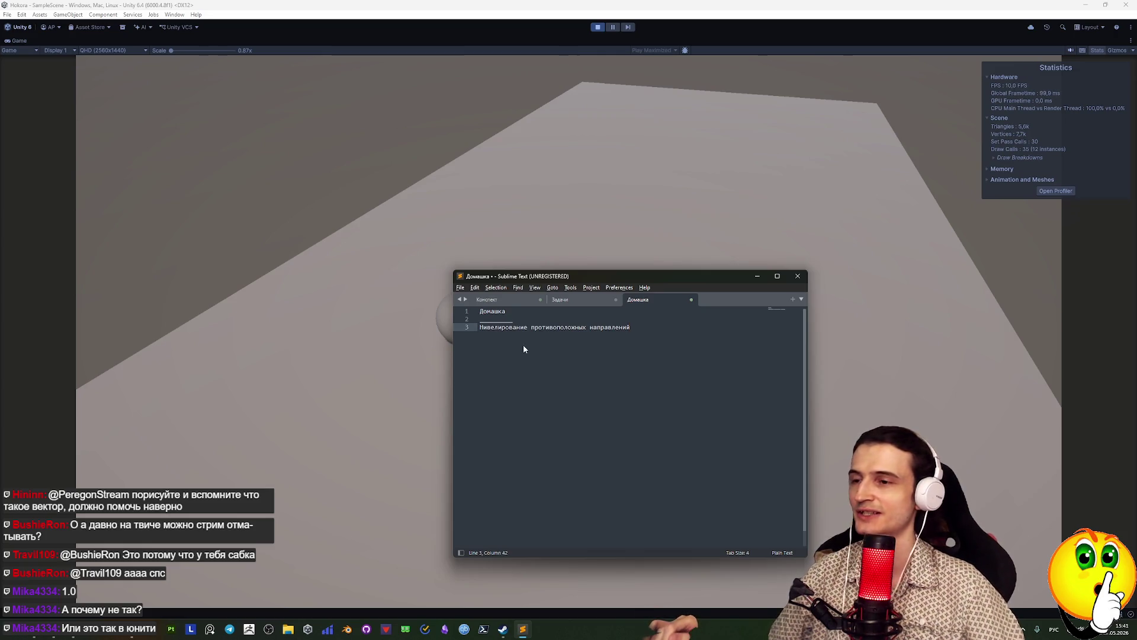
pyautogui.hotkey('ctrl', 's')
pyautogui.click(822, 298)
pyautogui.click(575, 299)
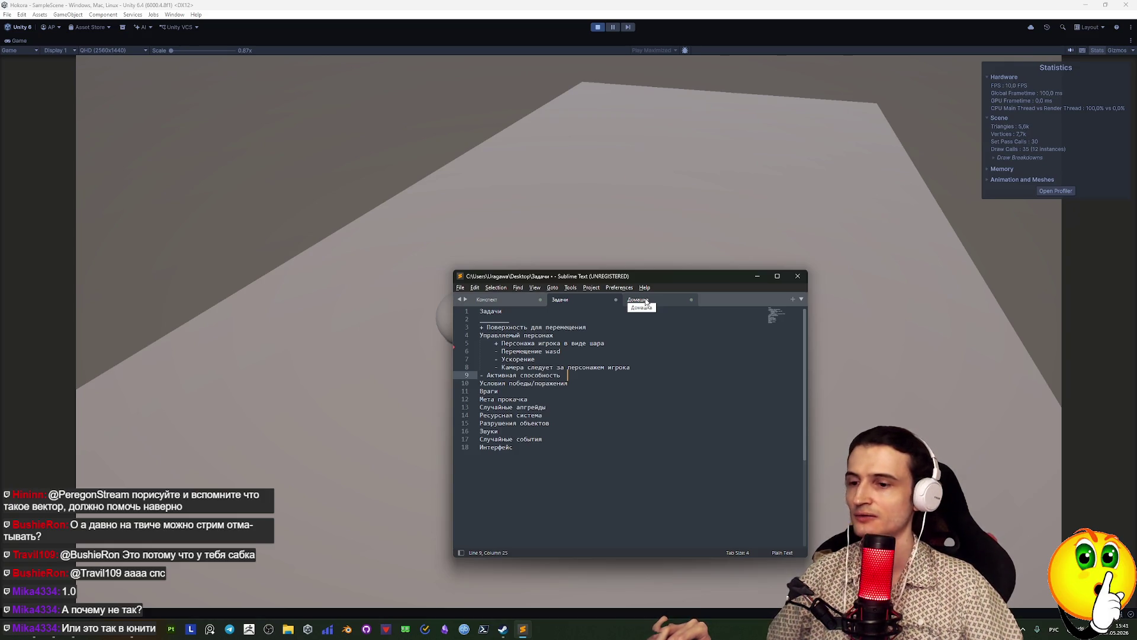
pyautogui.click(645, 301)
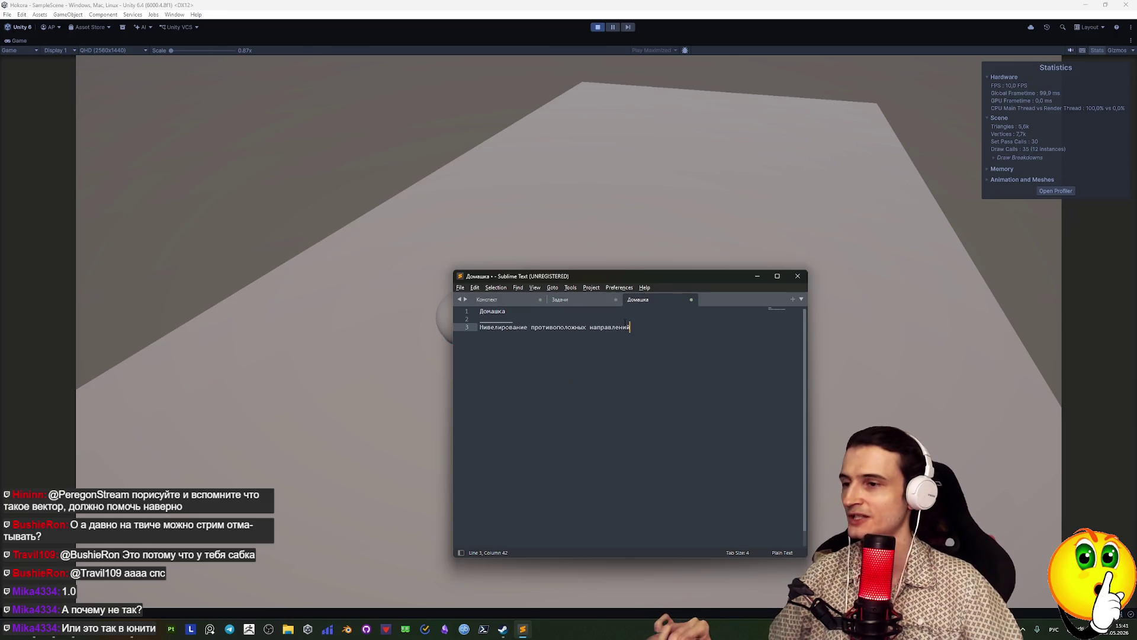
pyautogui.hotkey('ctrl', 's')
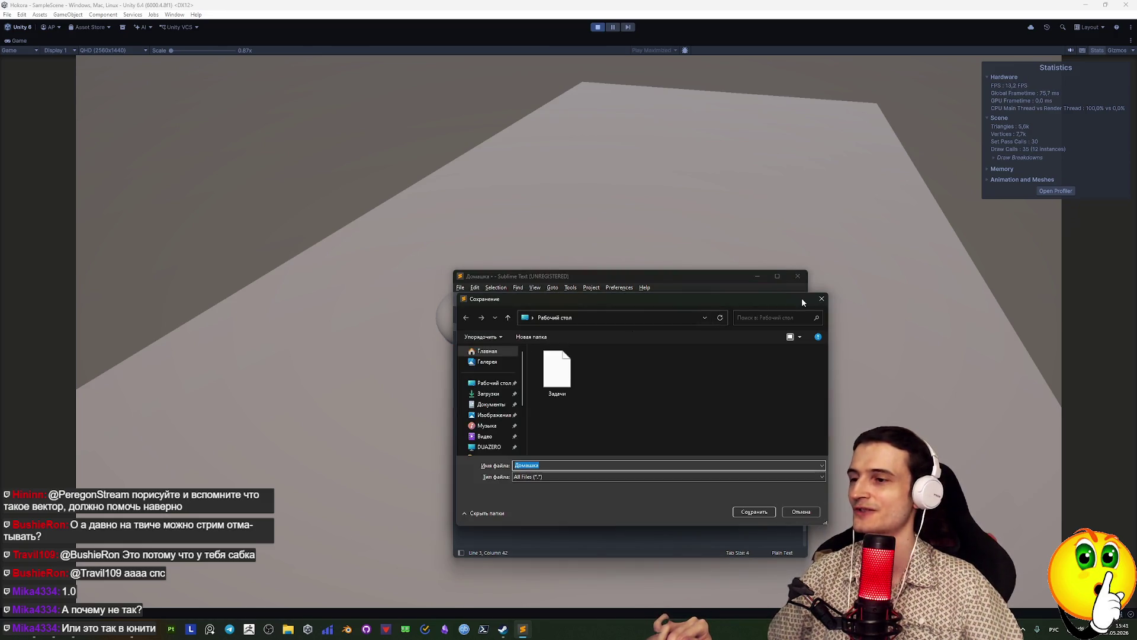
# Cancel the Save As dialog and nudge the Sublime Text window to the right
pyautogui.click(819, 296)
pyautogui.moveTo(717, 280)
pyautogui.mouseDown()
pyautogui.moveTo(695, 276)
pyautogui.moveTo(622, 306)
pyautogui.moveTo(718, 349)
pyautogui.moveTo(754, 386)
pyautogui.moveTo(768, 252)
pyautogui.moveTo(746, 269)
pyautogui.mouseUp()
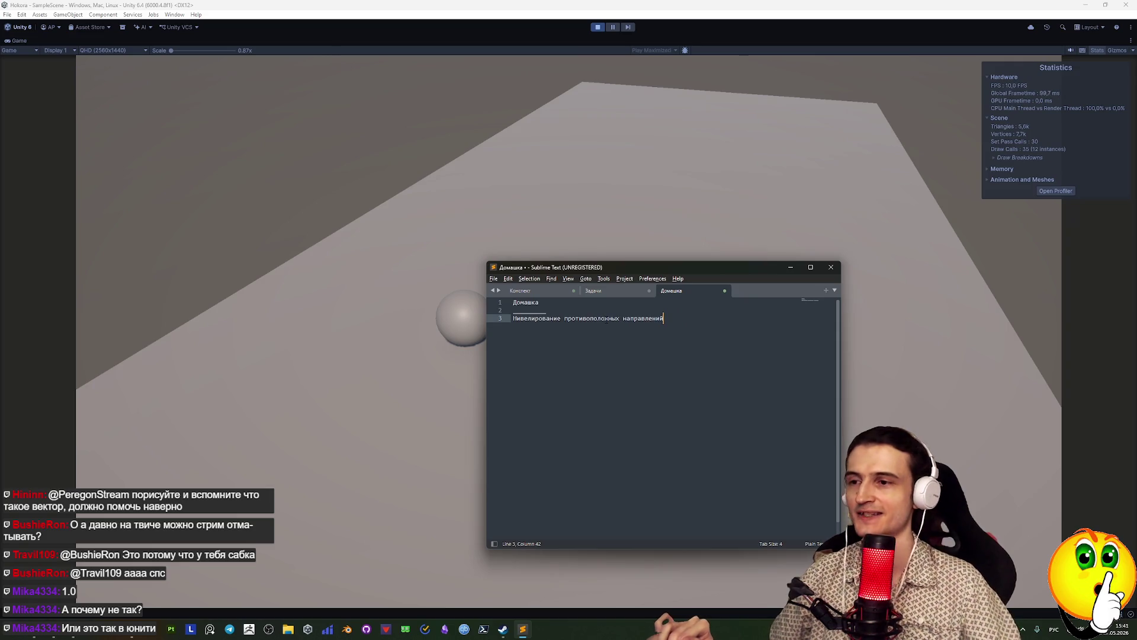
pyautogui.moveTo(754, 573)
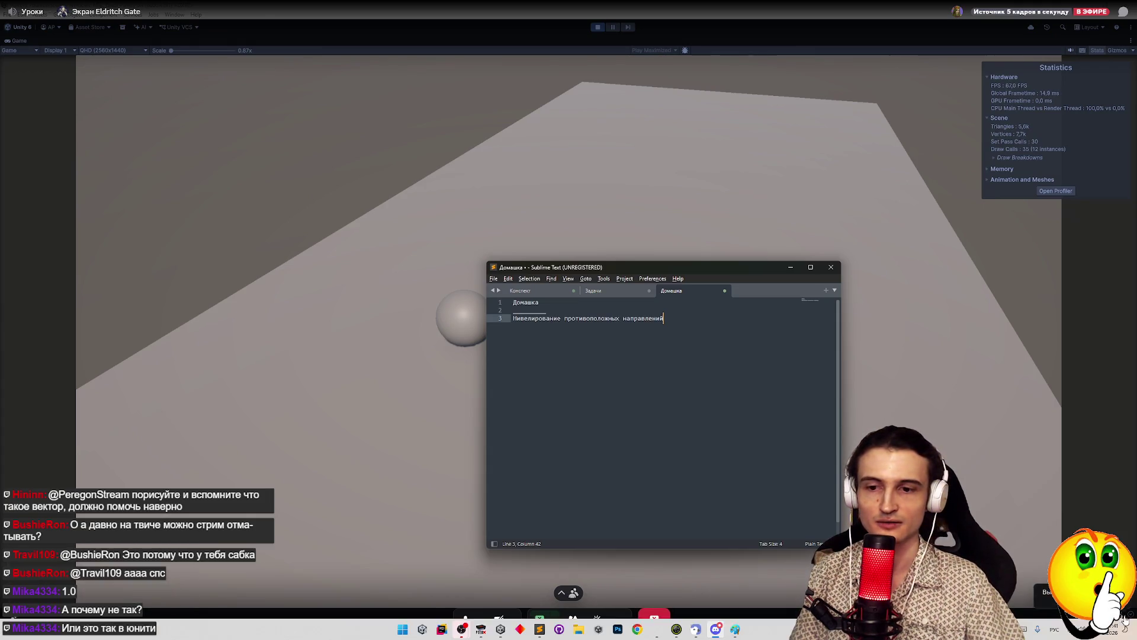
# Leave the fullscreen stream, choose Stop Watching in the voice channel, and close Discord
pyautogui.press('Escape')
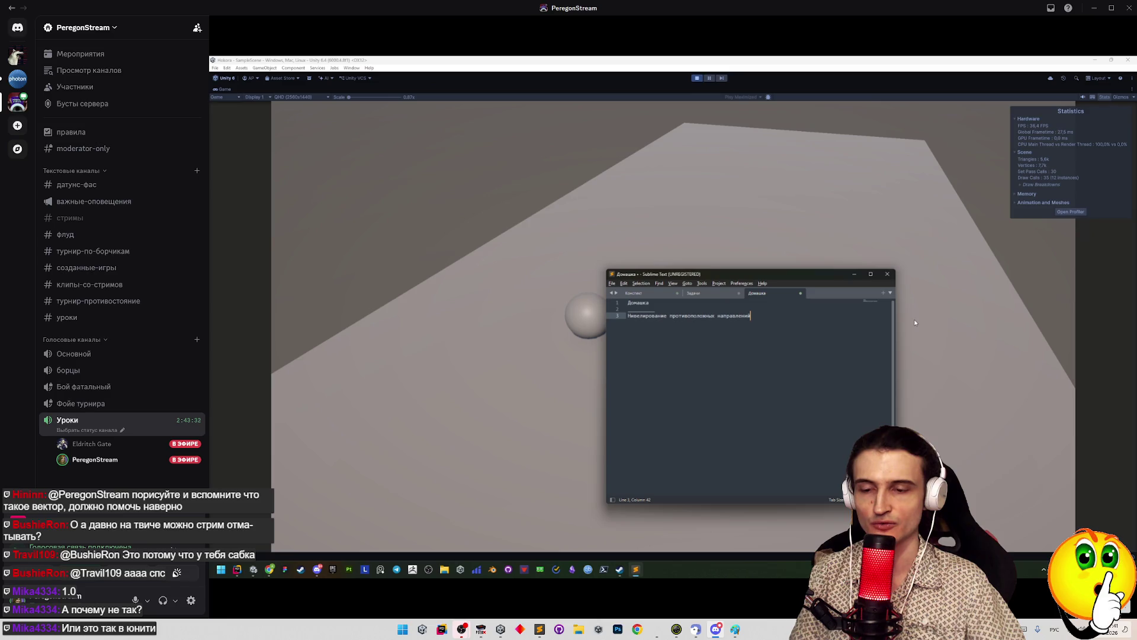
pyautogui.doubleClick(1017, 404)
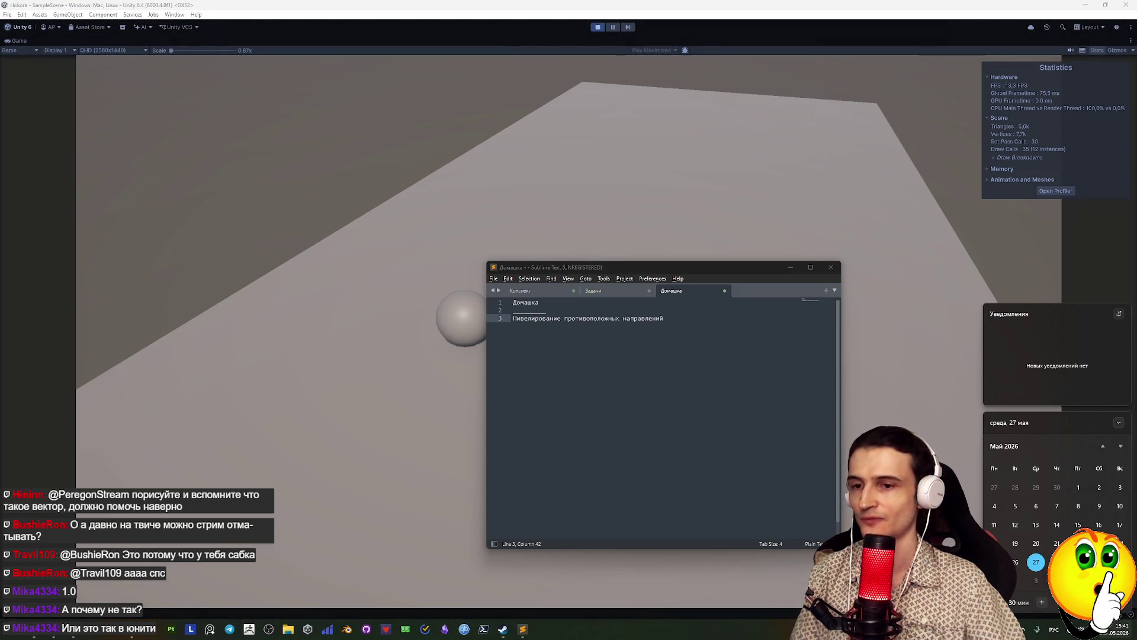
pyautogui.moveTo(682, 475)
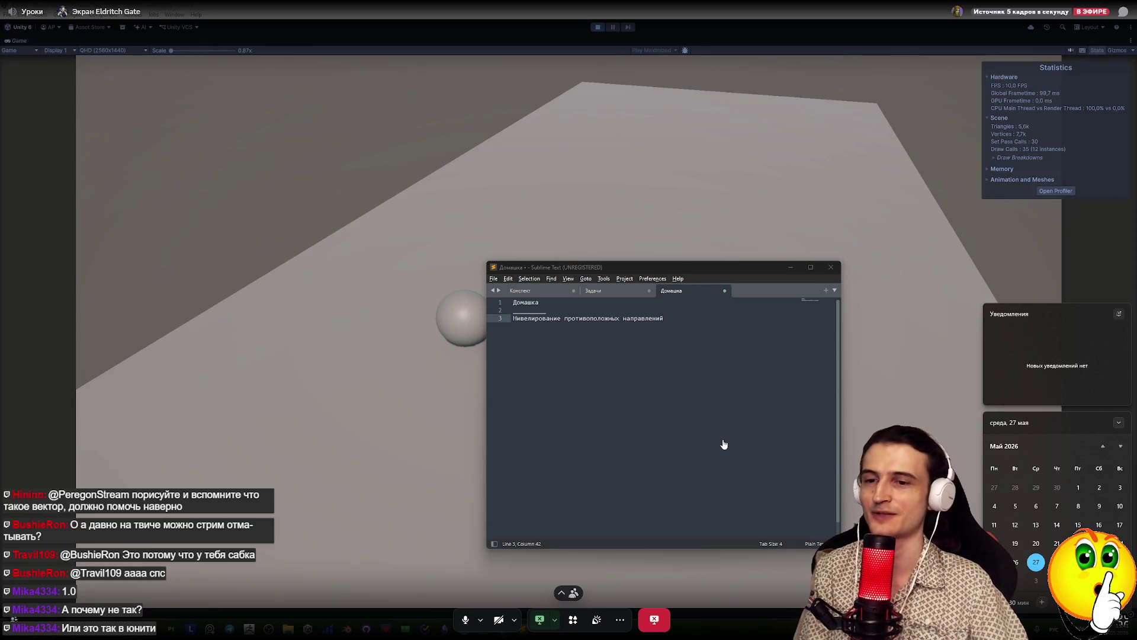
pyautogui.press('Escape')
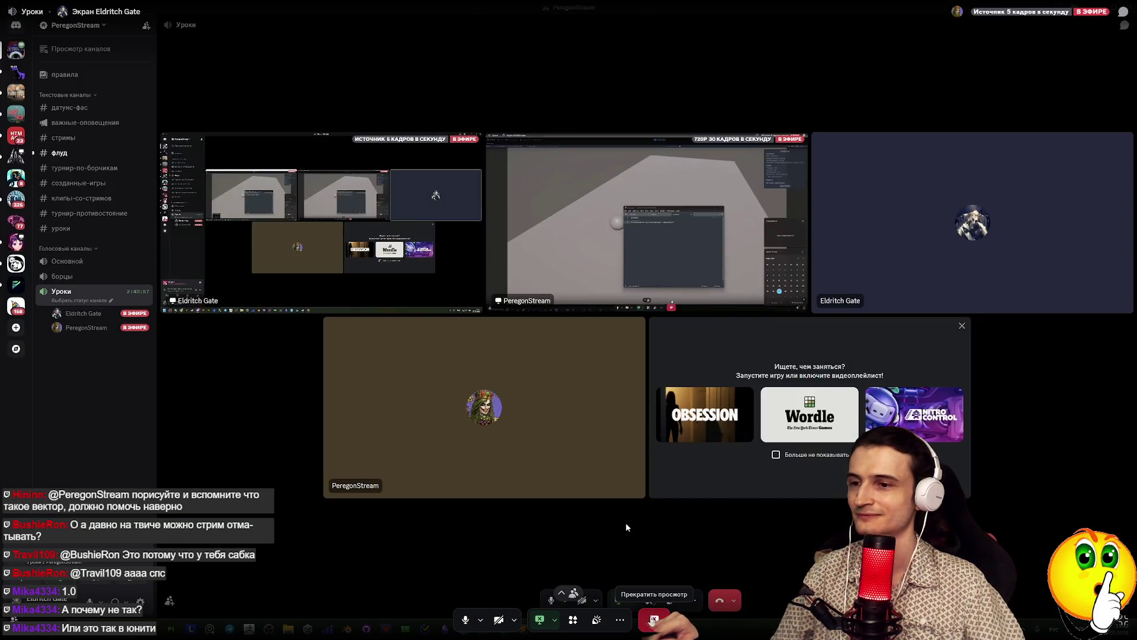
pyautogui.click(653, 618)
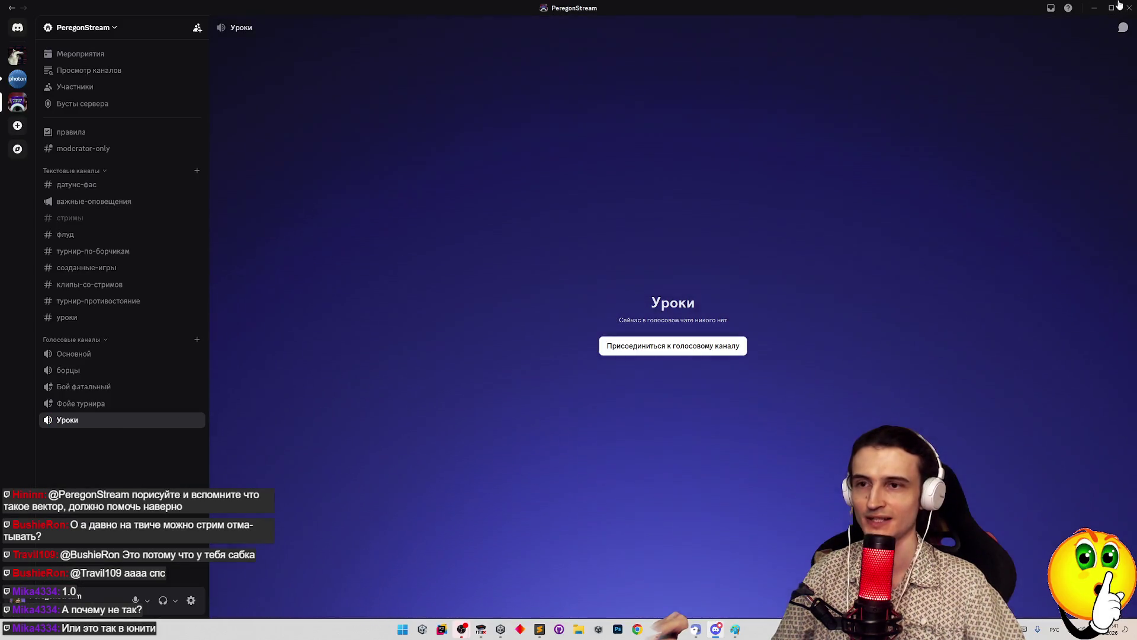
pyautogui.click(1127, 7)
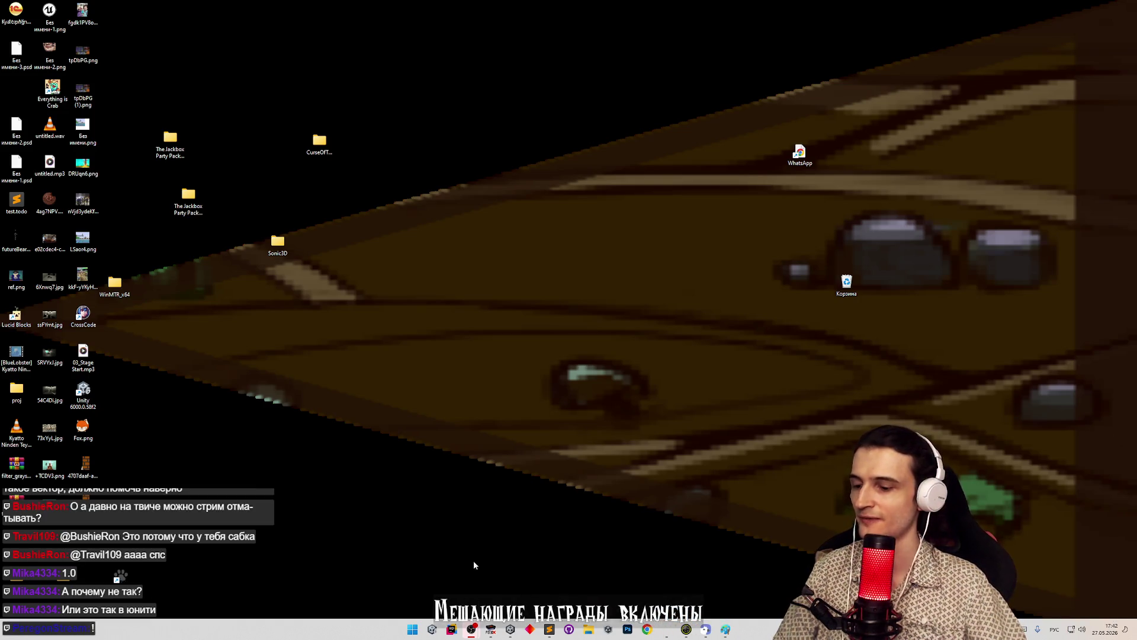
# Open YouTube in Chrome and play the 'Почему Панчин до сих пор носит очки' video fullscreen
pyautogui.click(648, 630)
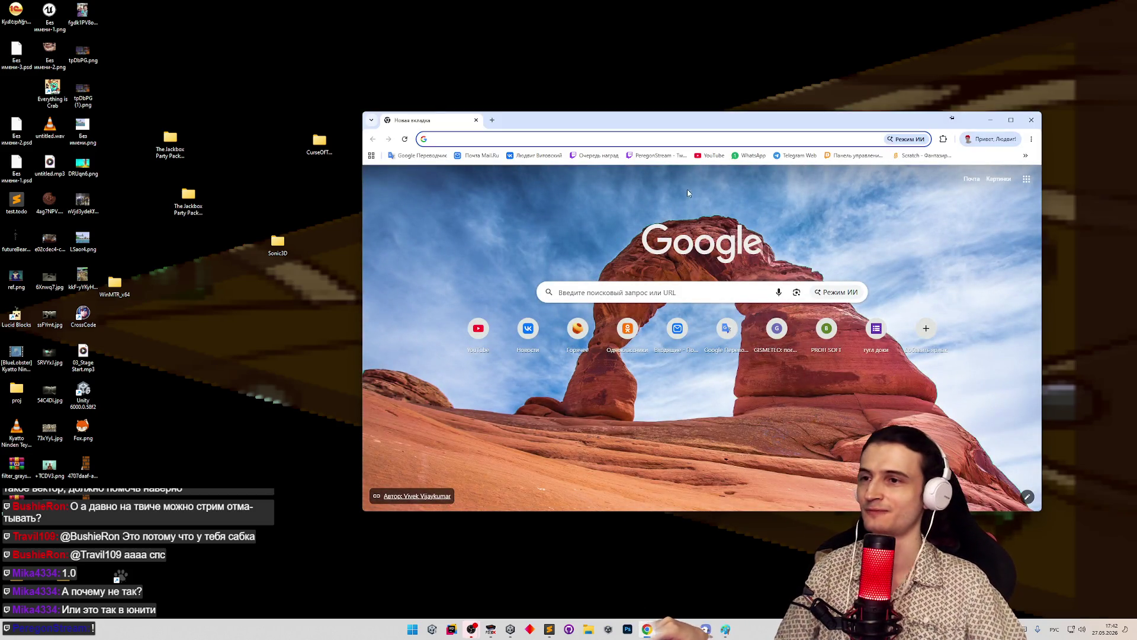
pyautogui.middleClick(710, 156)
pyautogui.click(507, 121)
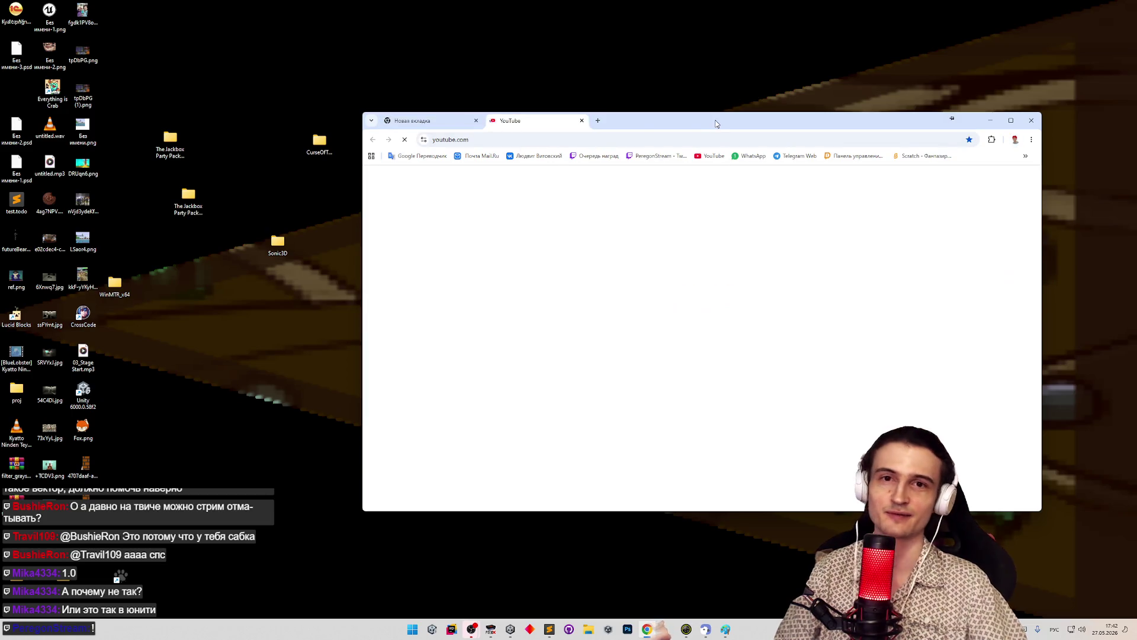
pyautogui.press('super+Up')
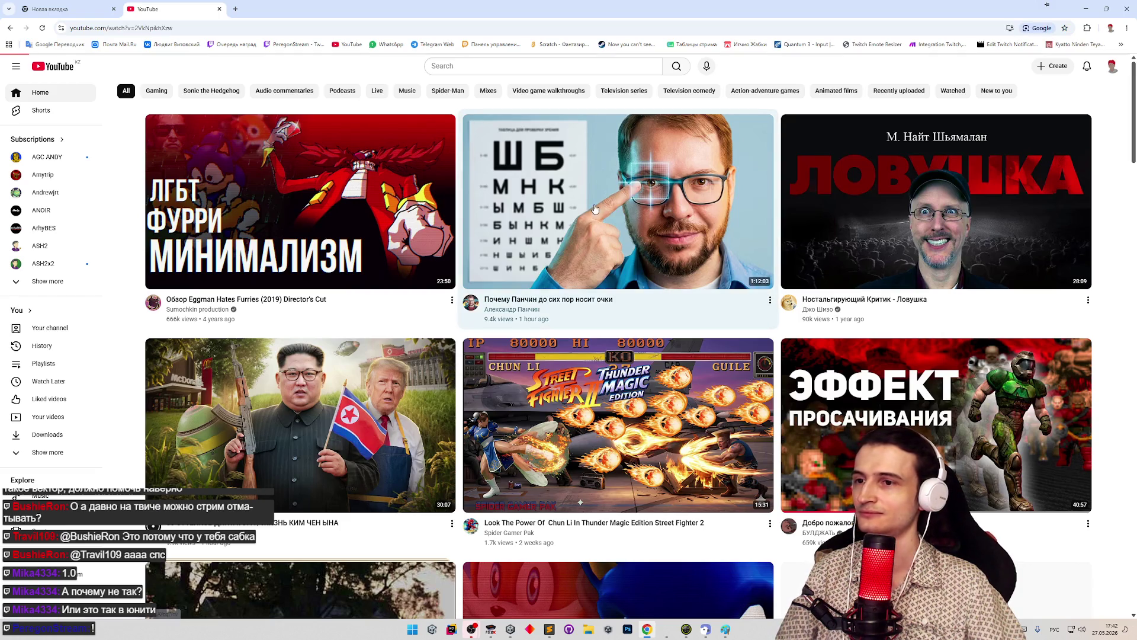
pyautogui.click(507, 142)
pyautogui.press('f')
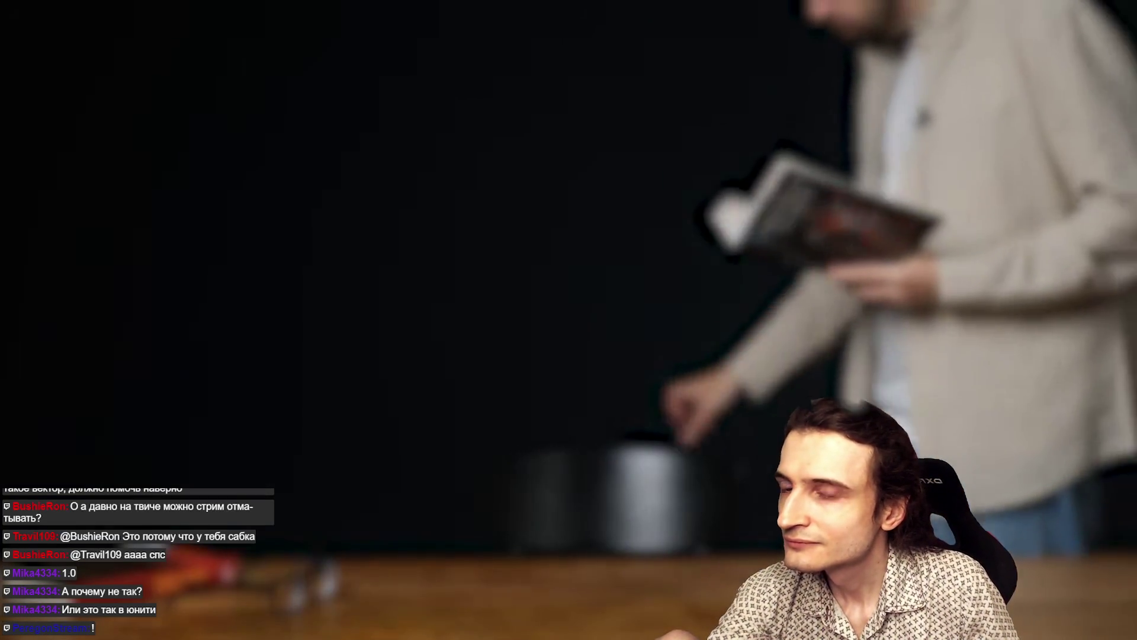
# Skip the Циан sponsor segment, then pause the video and exit fullscreen
pyautogui.moveTo(205, 599)
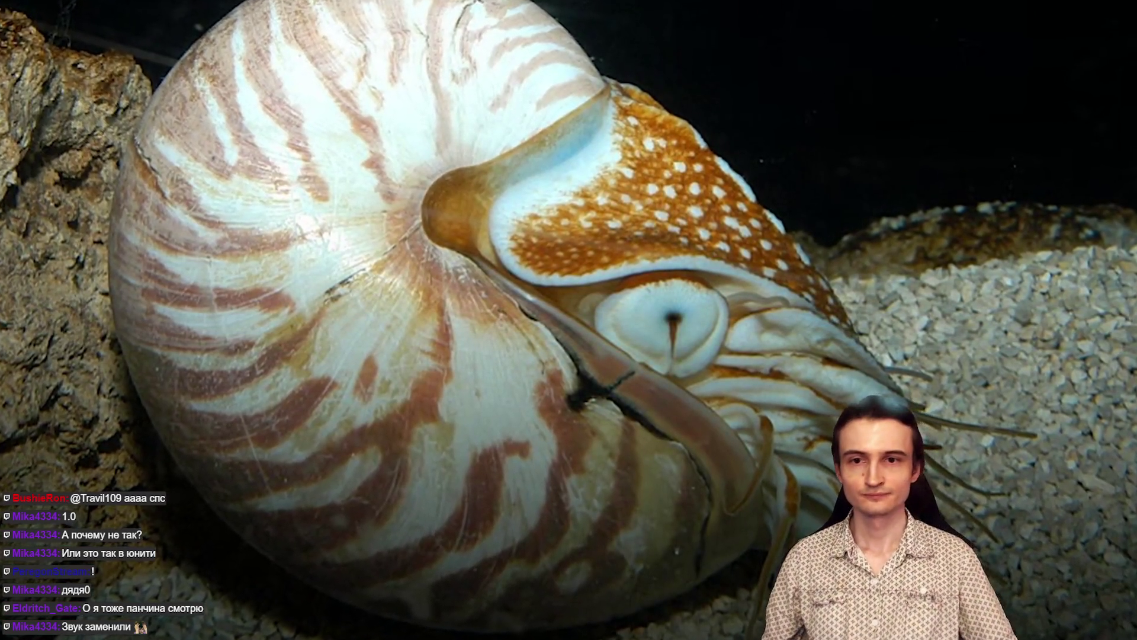
pyautogui.moveTo(218, 292)
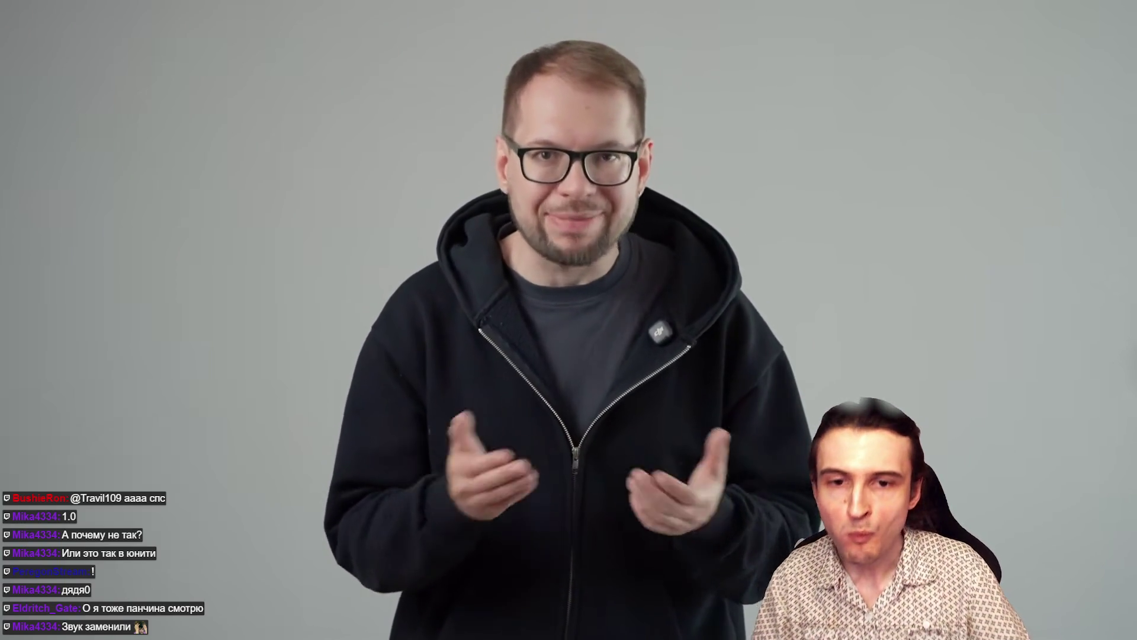
pyautogui.moveTo(234, 212)
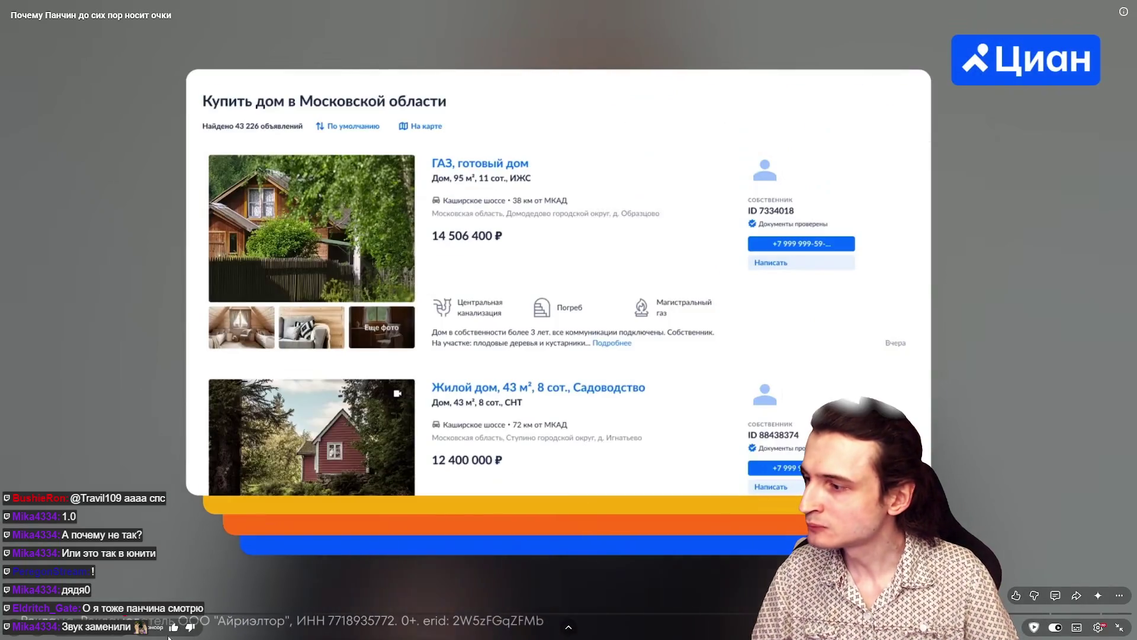
pyautogui.click(143, 615)
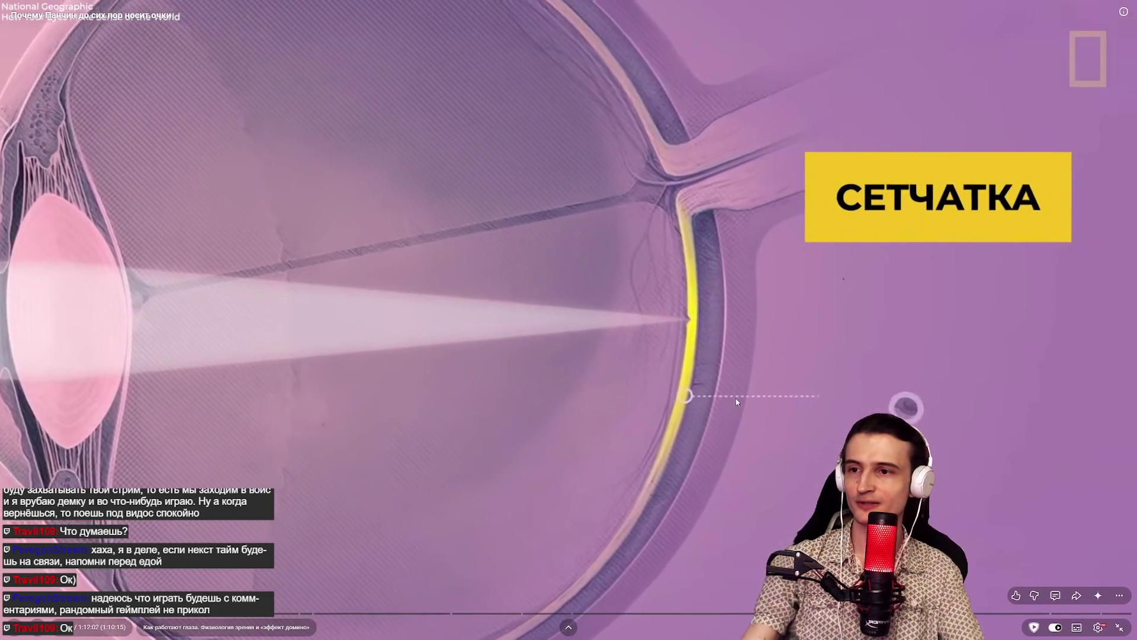
pyautogui.click(765, 355)
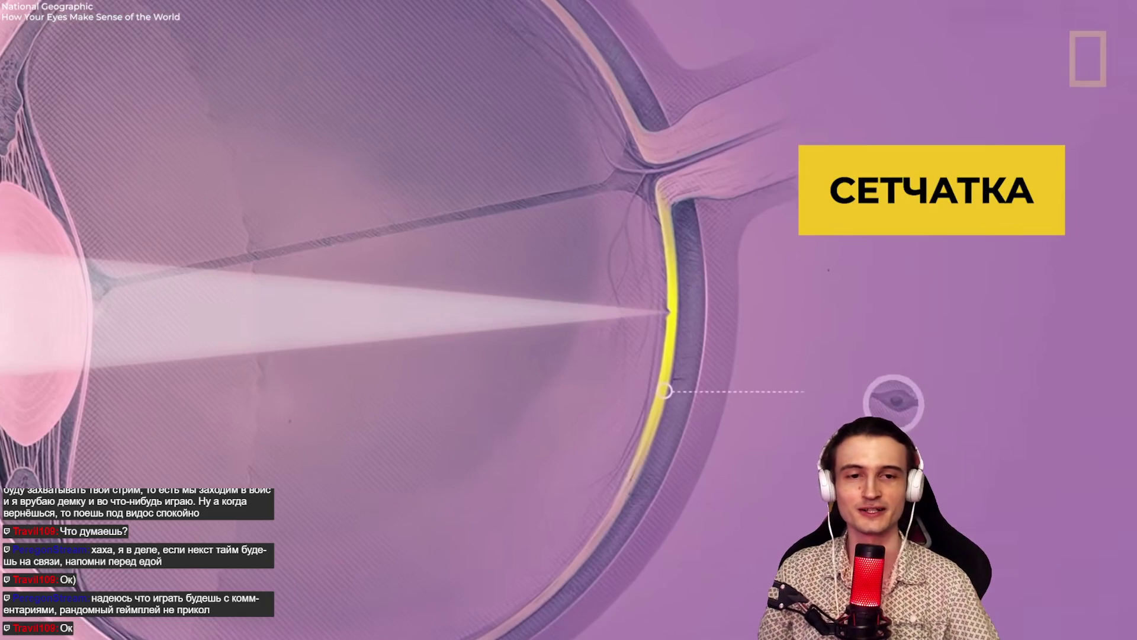
pyautogui.press('Escape')
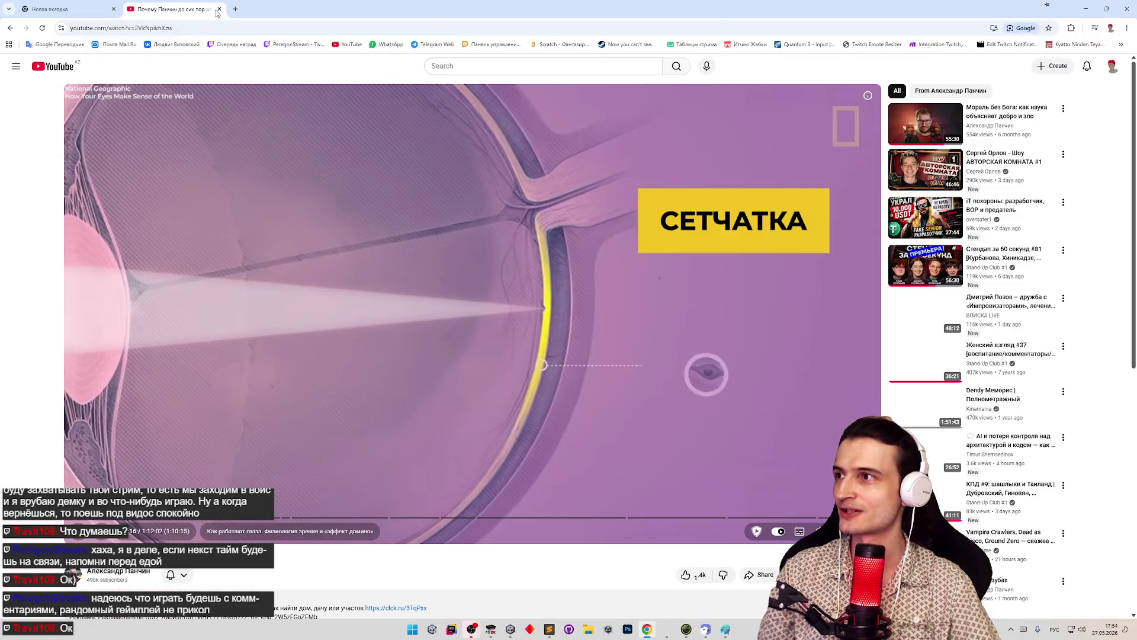
# Close the YouTube tab and Chrome, review OnInitialize in HitDisguiseView.cs, and bring up the NES emulator
pyautogui.click(219, 10)
pyautogui.click(113, 9)
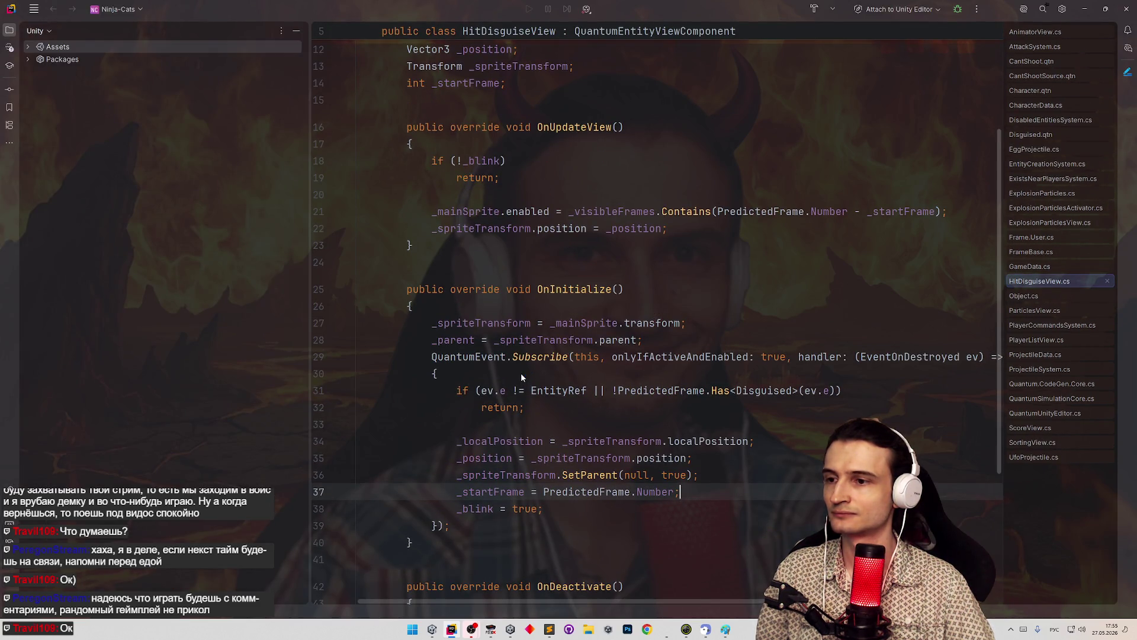
pyautogui.scroll(-2, 597, 340)
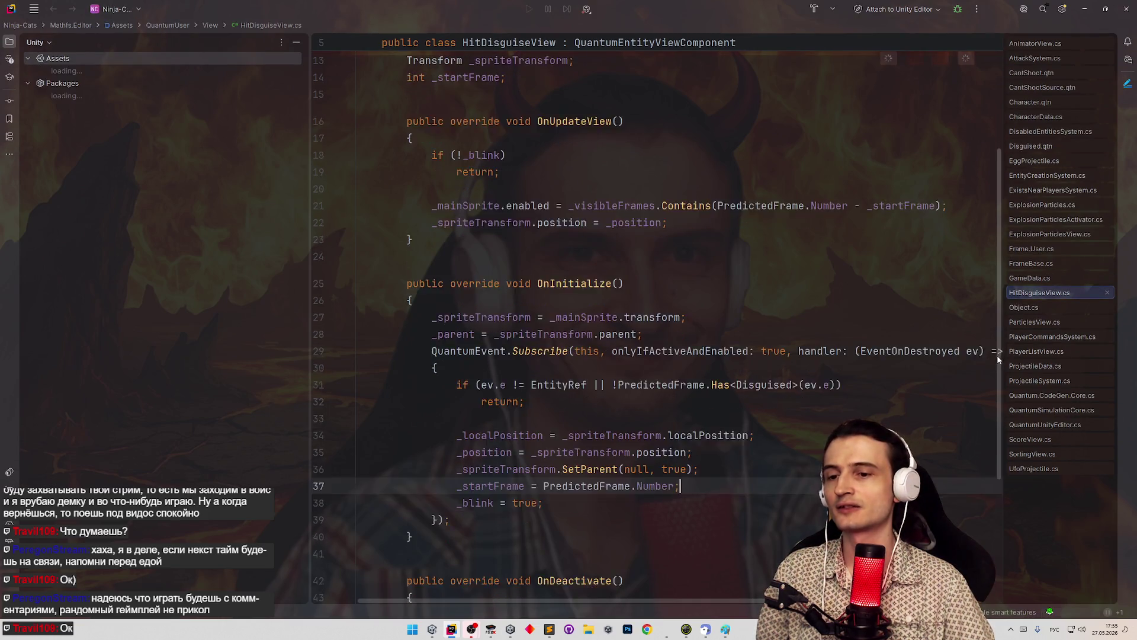
pyautogui.scroll(3, 595, 338)
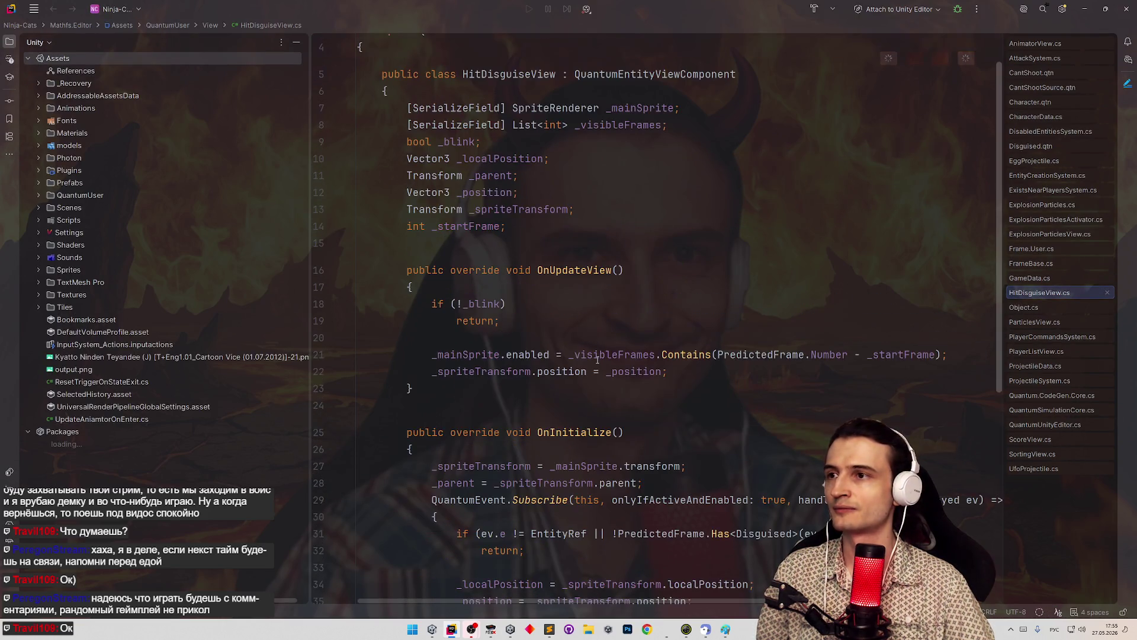
pyautogui.scroll(-3, 588, 334)
pyautogui.scroll(-3, 587, 335)
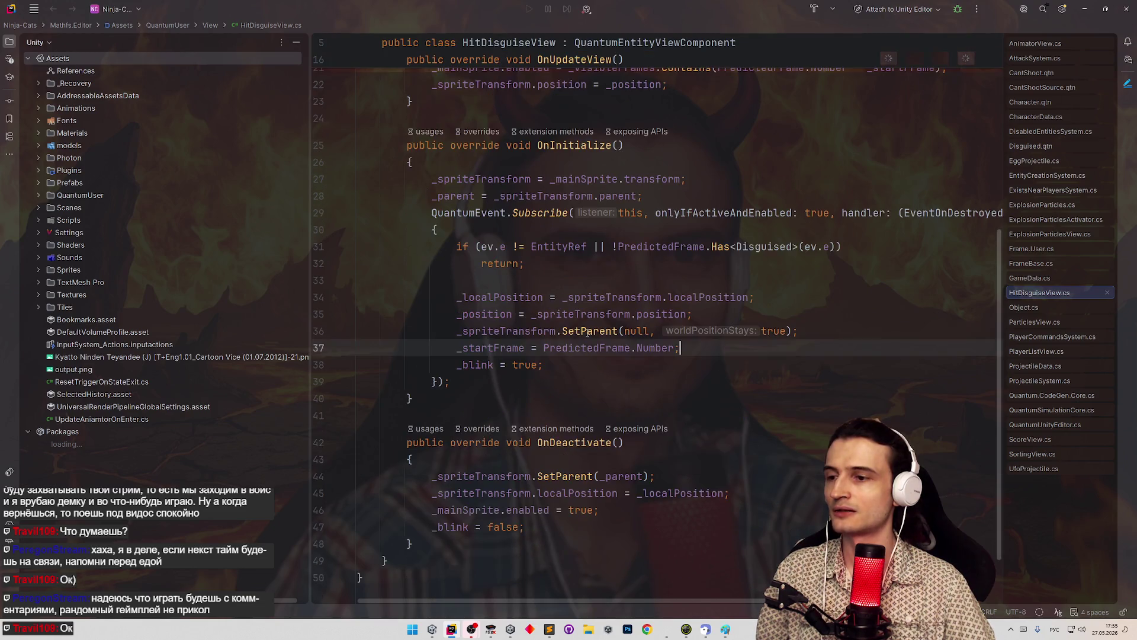
pyautogui.click(490, 629)
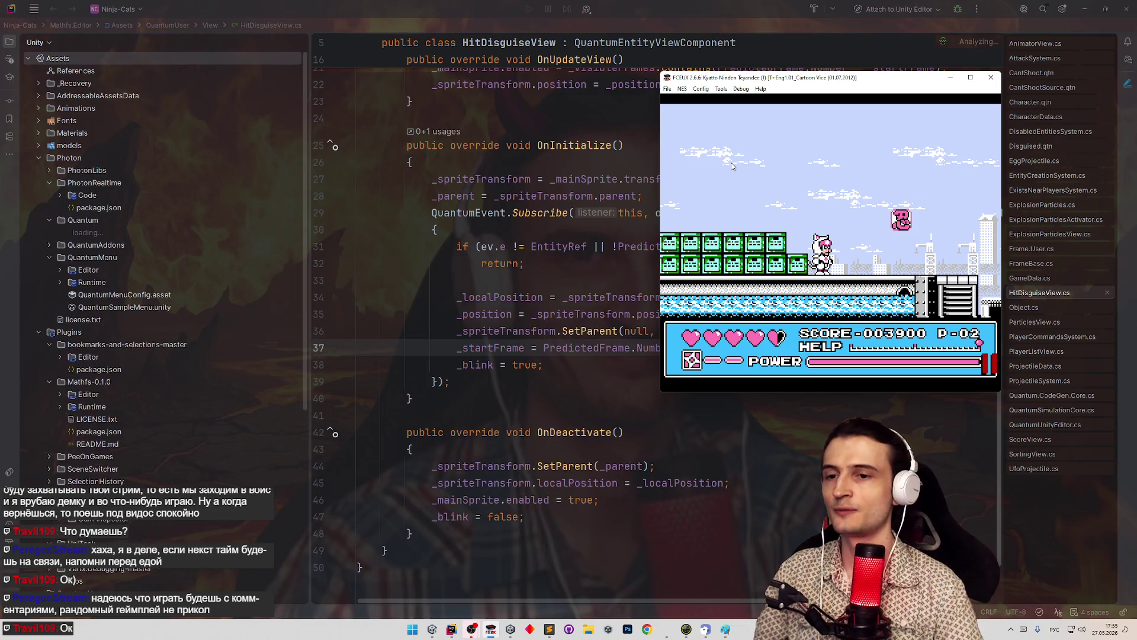
# Load save states 2, 3, 2 and 4 in FCEUX, then resize the Sublime Text notes beside it
pyautogui.press('F7')
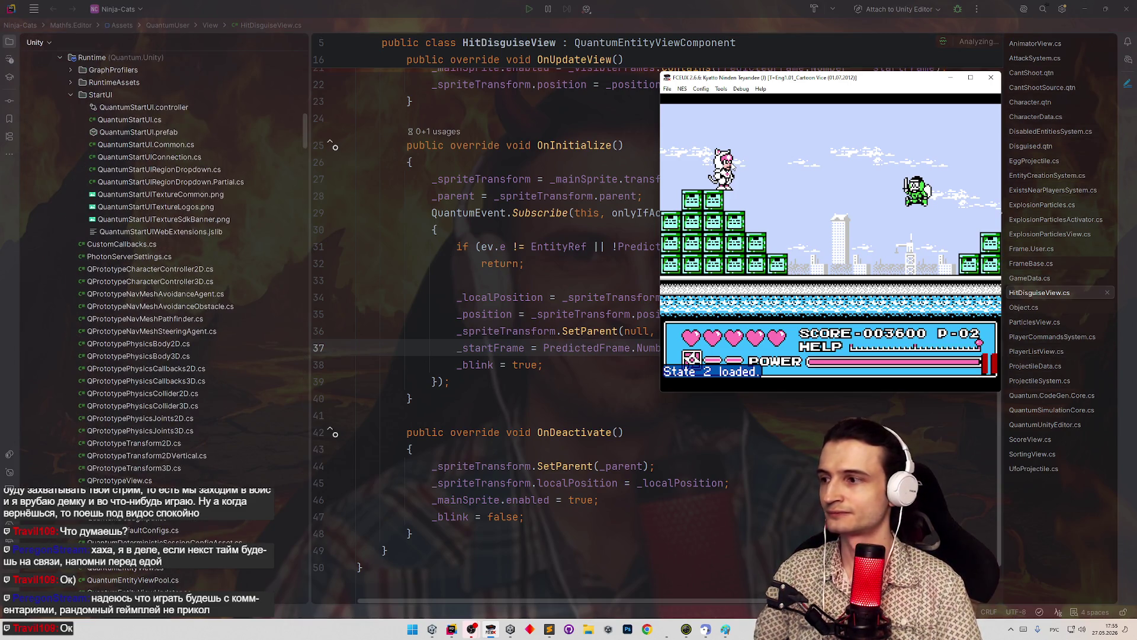
pyautogui.press('3')
pyautogui.press('F7')
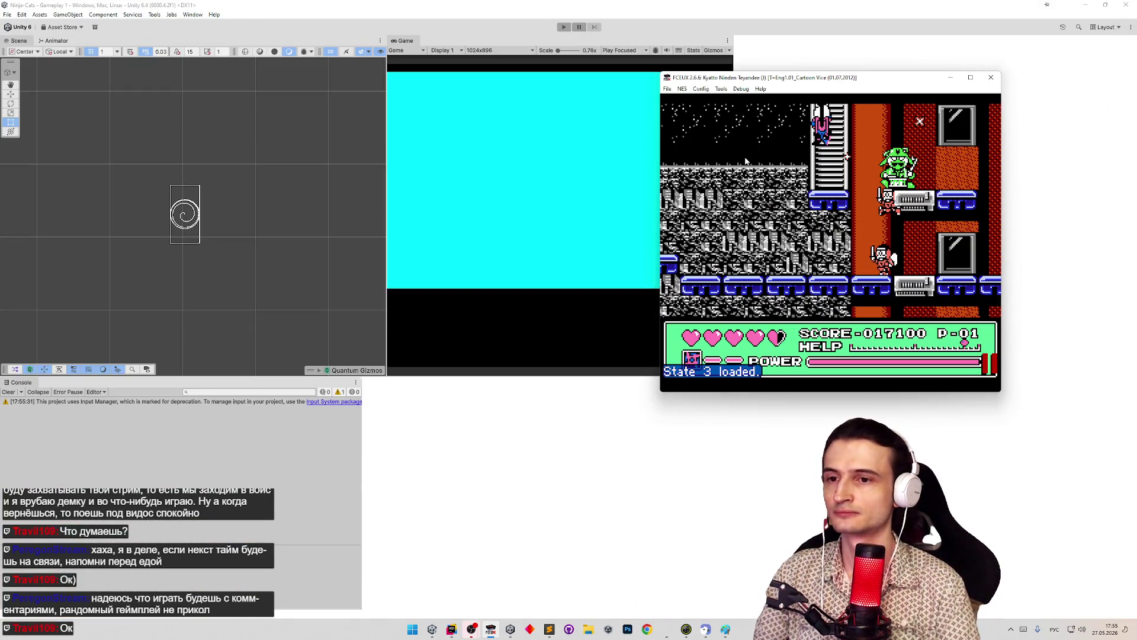
pyautogui.press('2')
pyautogui.press('F7')
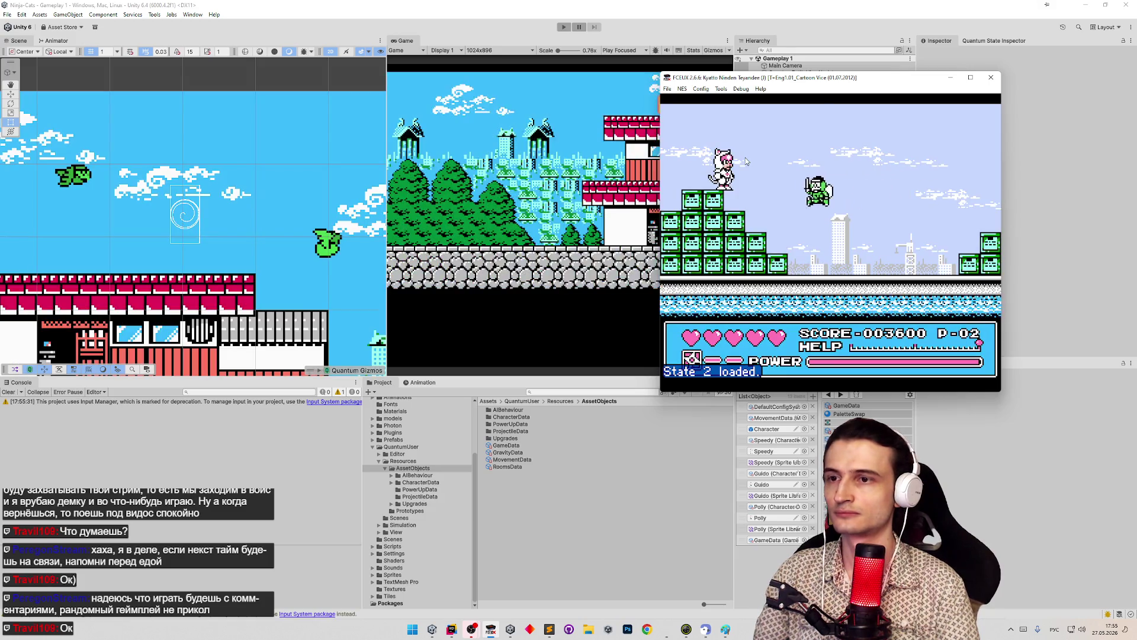
pyautogui.press('3')
pyautogui.press('F7')
pyautogui.press('4')
pyautogui.press('F7')
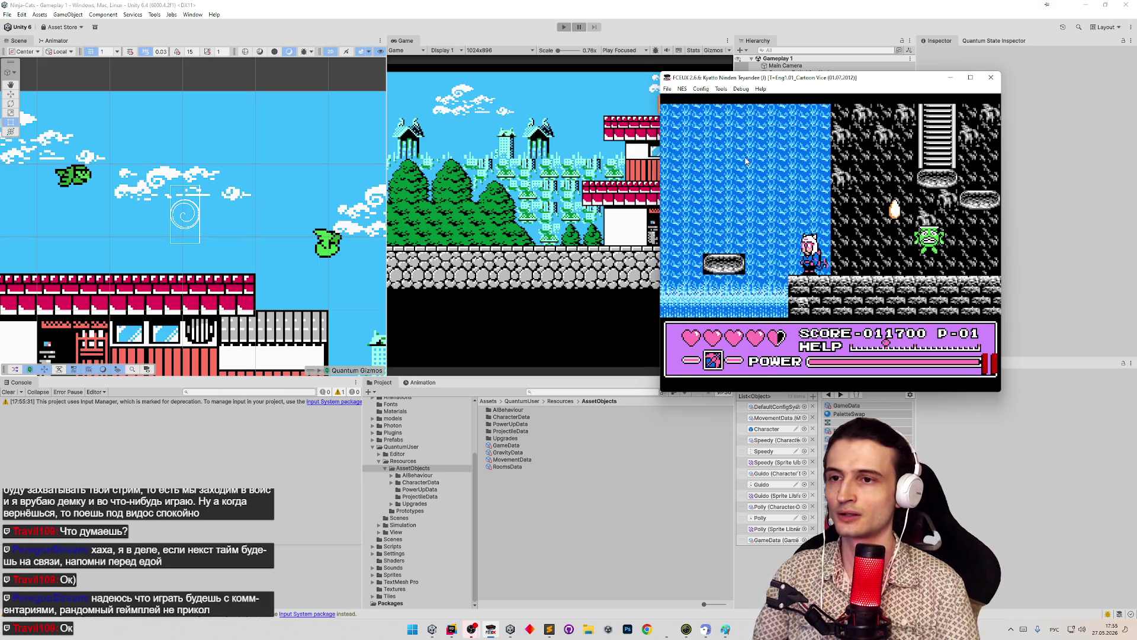
pyautogui.click(547, 632)
pyautogui.moveTo(680, 8)
pyautogui.mouseDown()
pyautogui.moveTo(539, 89)
pyautogui.moveTo(475, 100)
pyautogui.mouseUp()
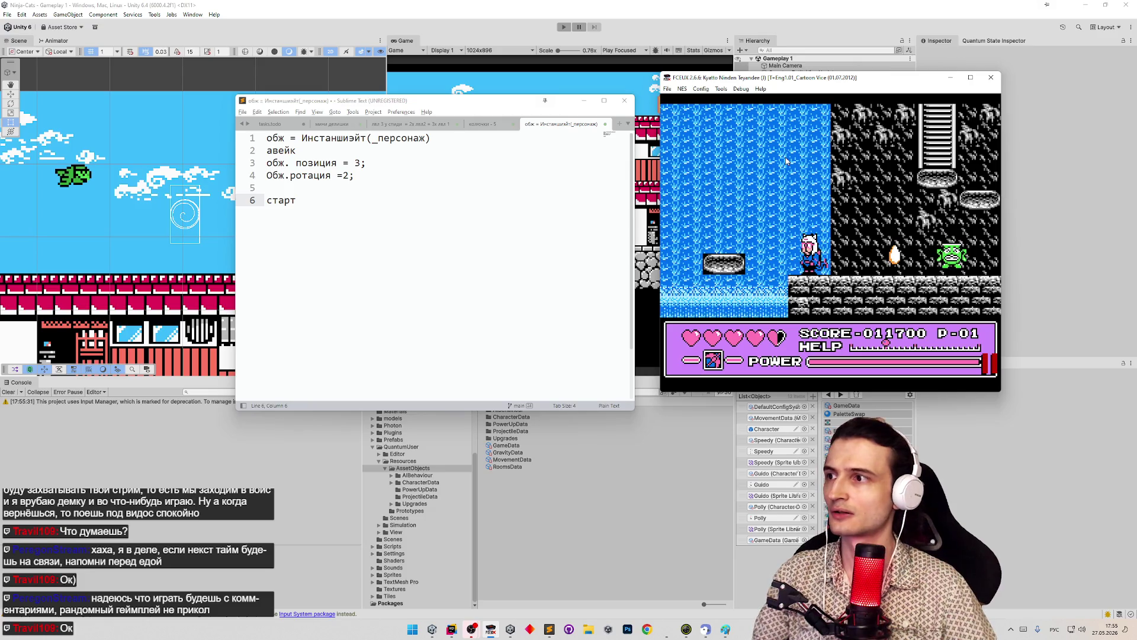
# Discard the unsaved scratch tab and begin a new first note line 'пусто - 4'
pyautogui.click(605, 125)
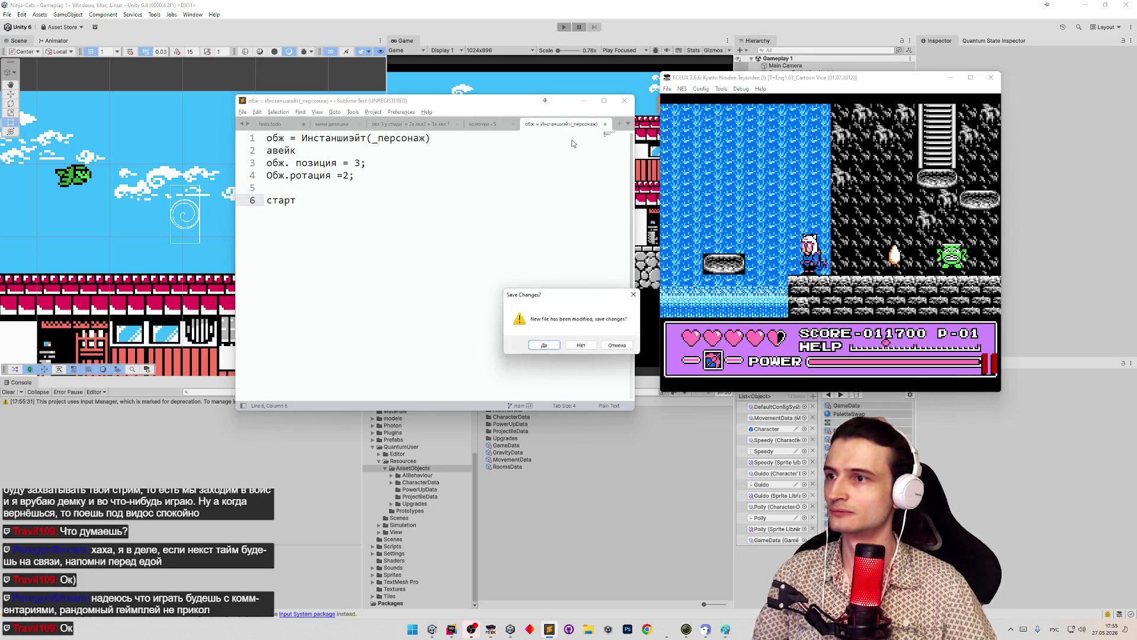
pyautogui.click(595, 343)
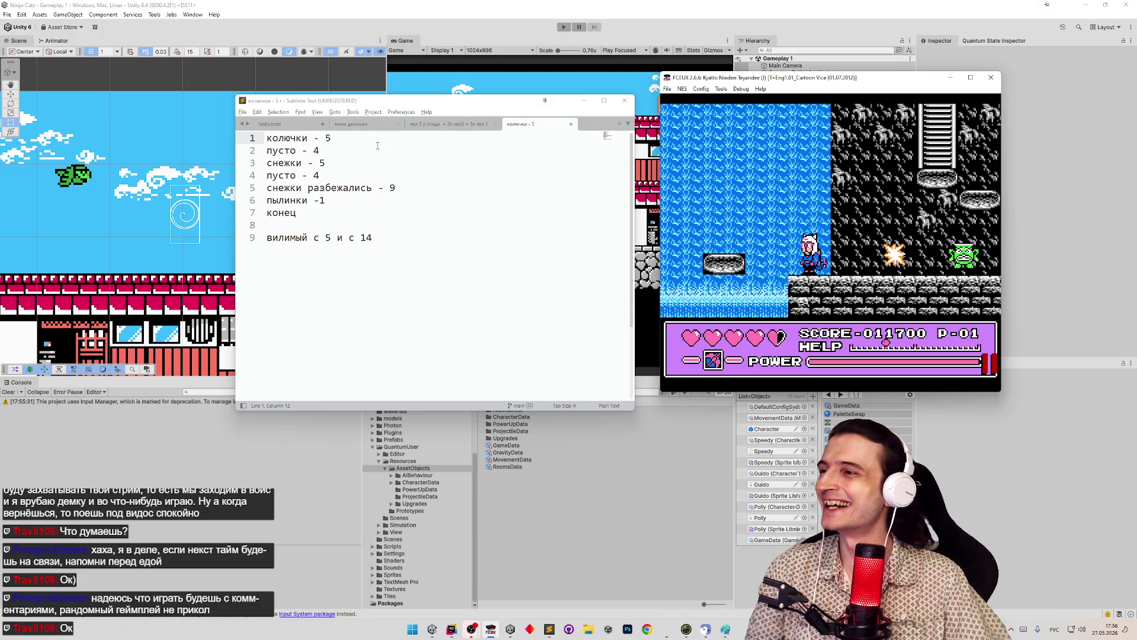
pyautogui.click(268, 137)
pyautogui.press('Return')
pyautogui.press('Up')
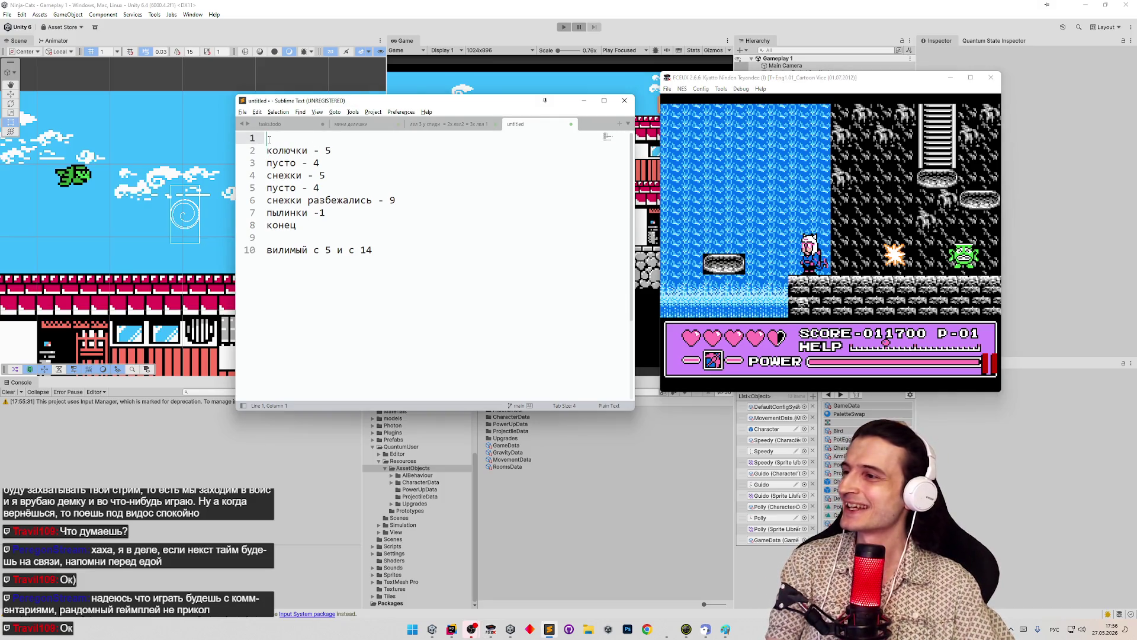
pyautogui.write('пусто - 4')
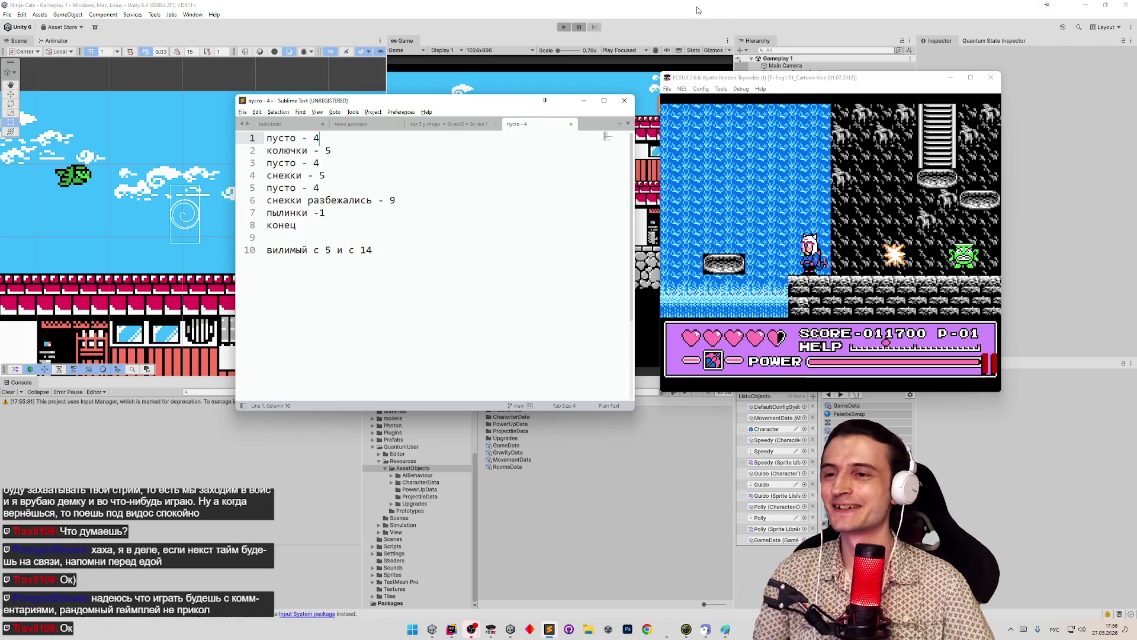
# Reload save state 4 in FCEUX to rewatch the explosion
pyautogui.click(905, 163)
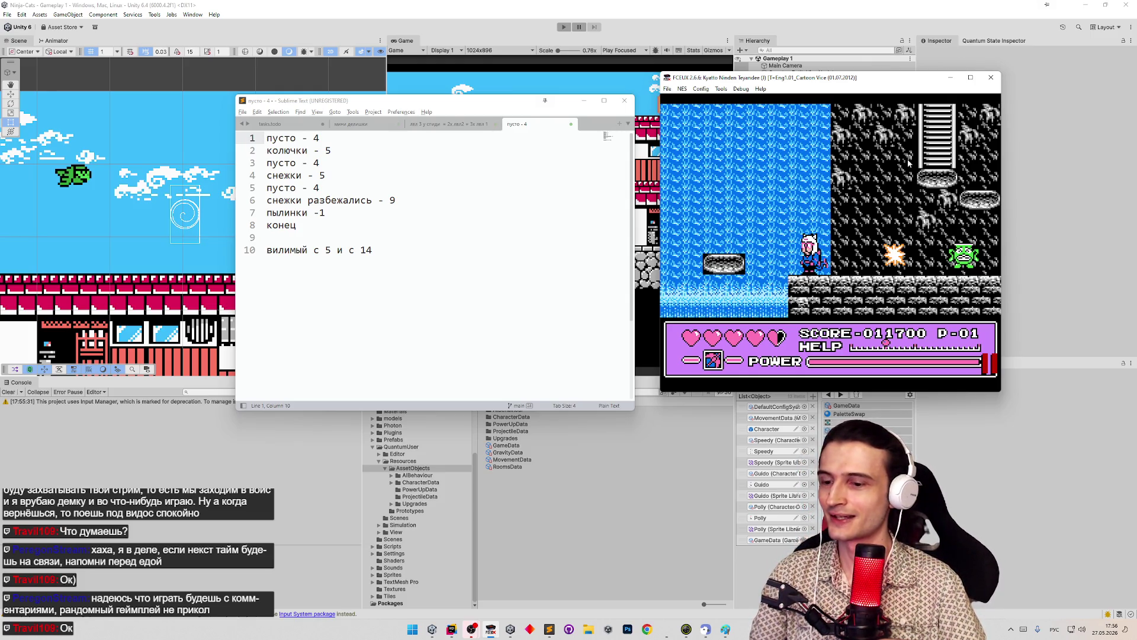
pyautogui.press('F7')
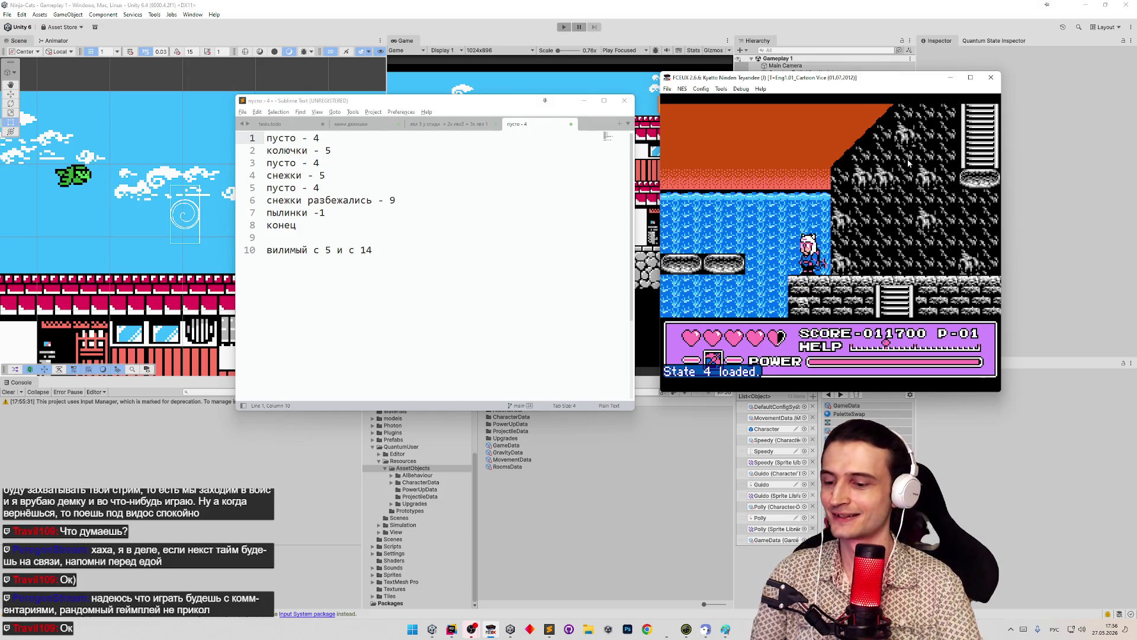
pyautogui.press('f')
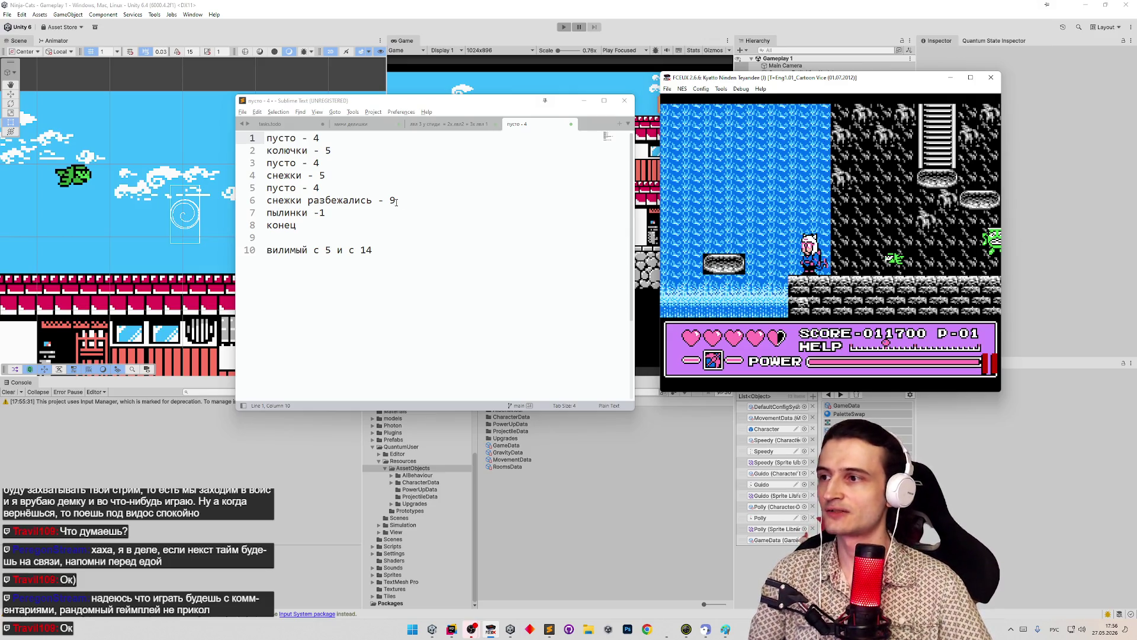
# Change снежки разбежались from 9 to 4, delete the пылинки line, reload state 4, minimize FCEUX
pyautogui.moveTo(389, 200); pyautogui.dragTo(401, 199)
pyautogui.write('4')
pyautogui.click(409, 180)
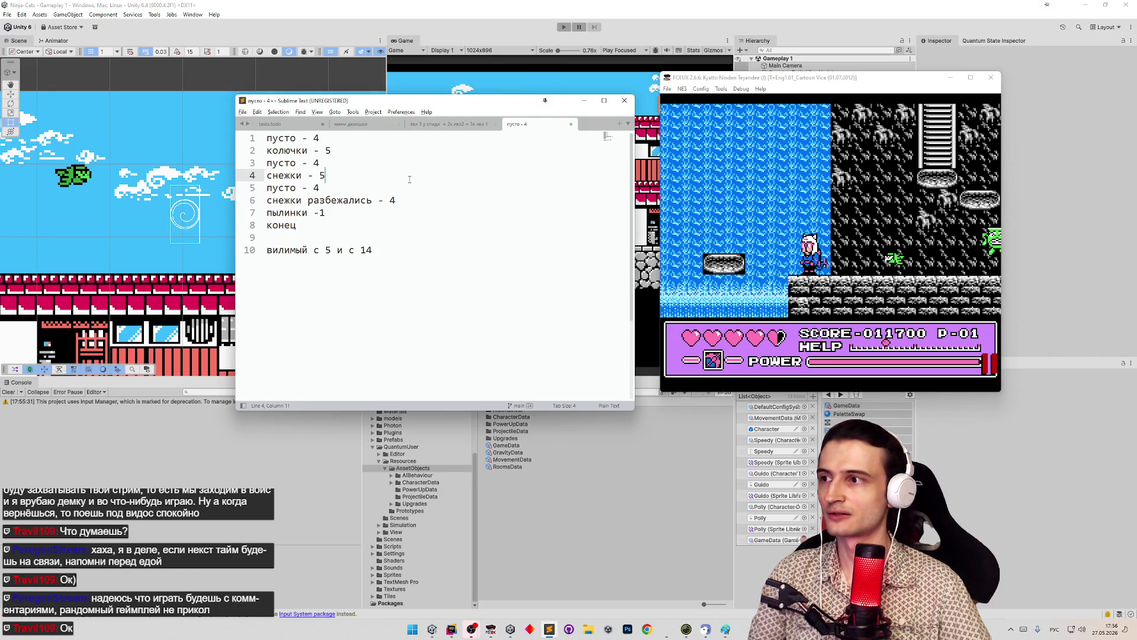
pyautogui.moveTo(327, 213); pyautogui.dragTo(266, 213)
pyautogui.press('BackSpace')
pyautogui.press('BackSpace')
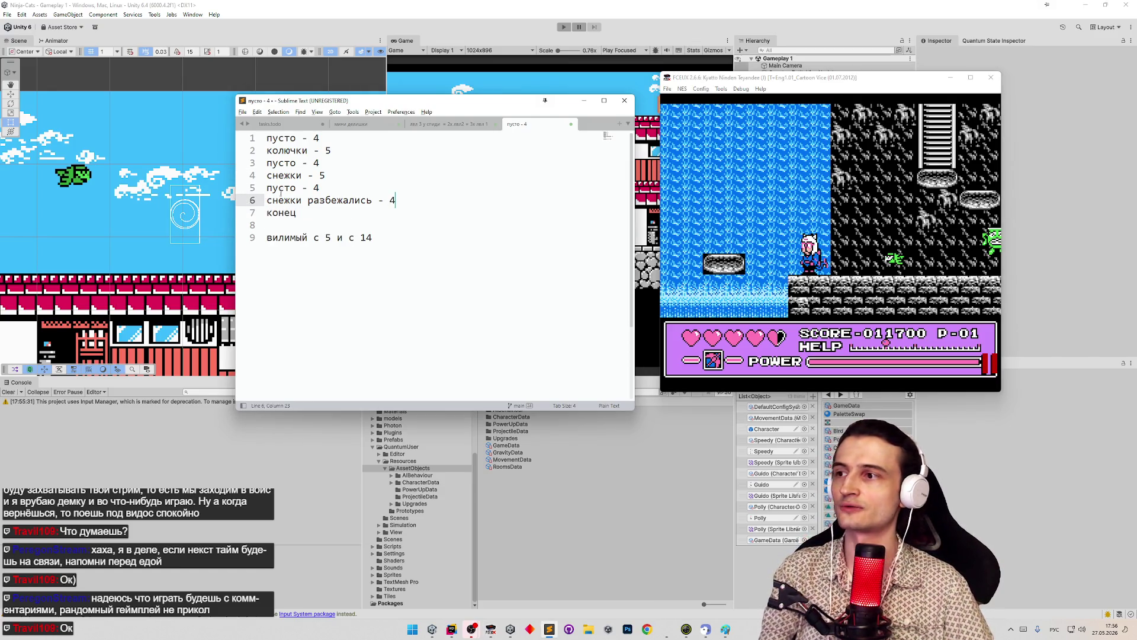
pyautogui.press('F7')
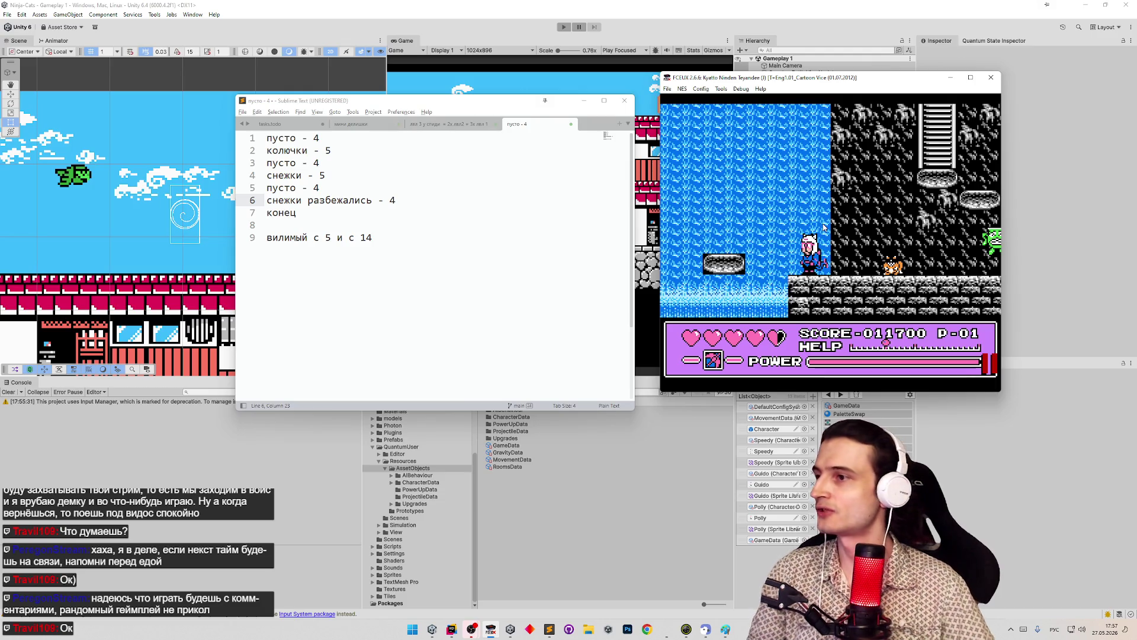
pyautogui.click(951, 78)
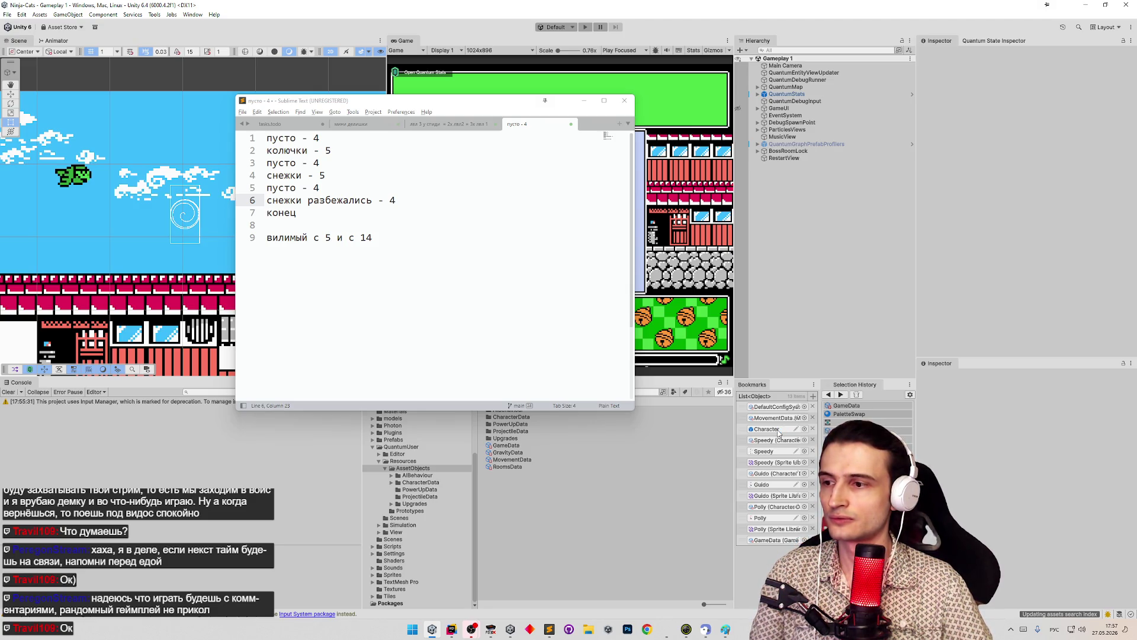
# Move the notes aside and locate the DisguisedPowerUpParticles prefab through ParticlesViews > Explosions
pyautogui.moveTo(518, 105); pyautogui.dragTo(397, 96)
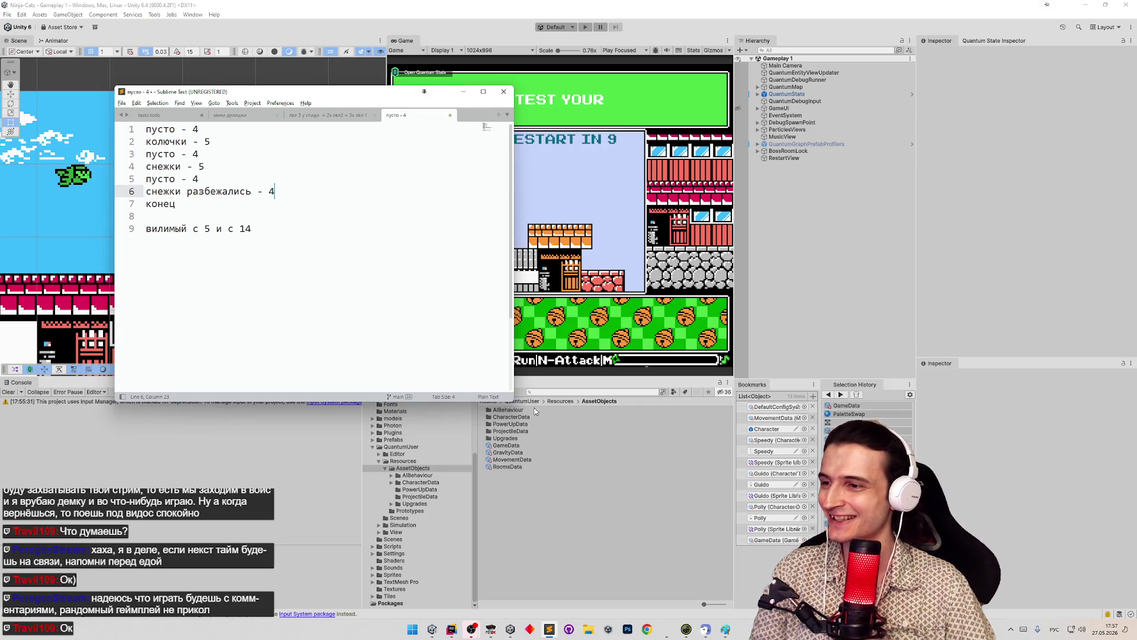
pyautogui.click(548, 393)
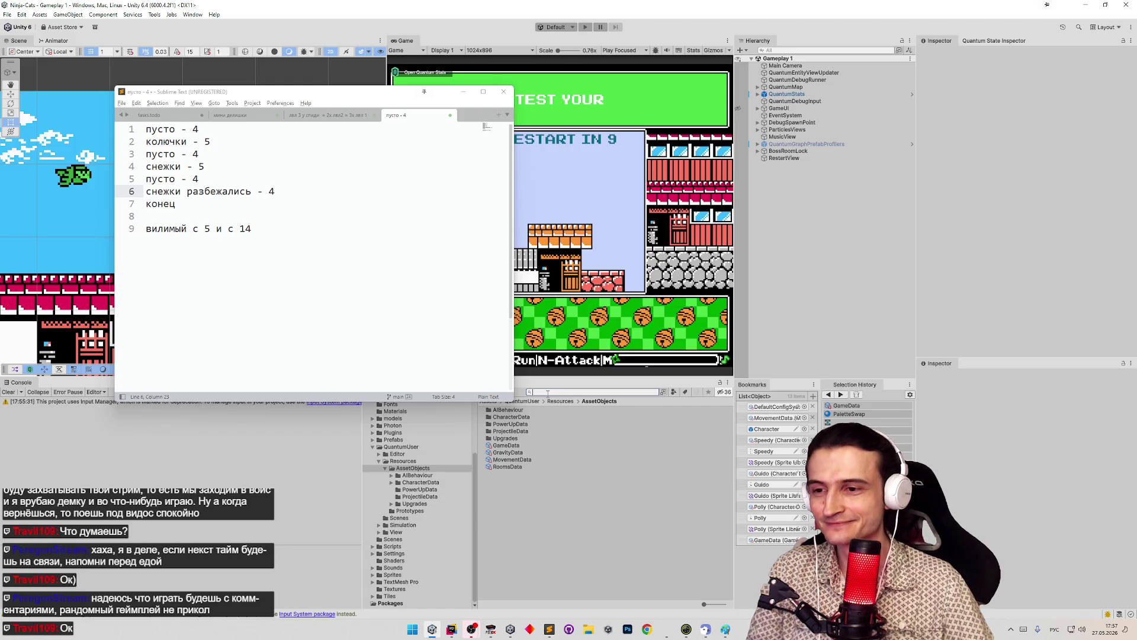
pyautogui.click(756, 129)
pyautogui.click(764, 144)
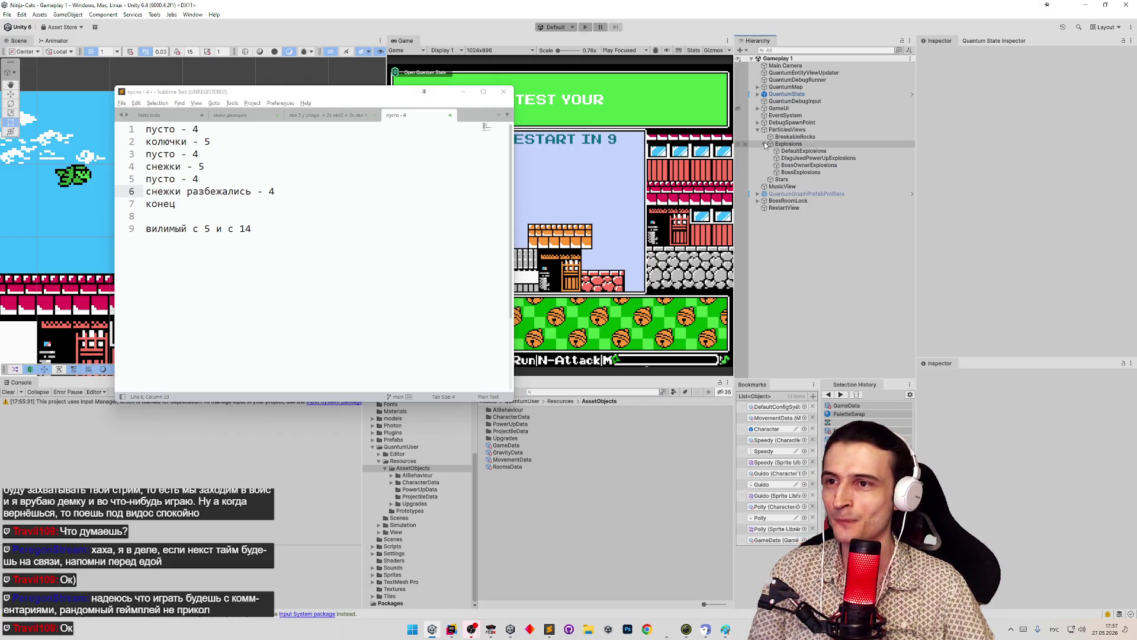
pyautogui.click(800, 159)
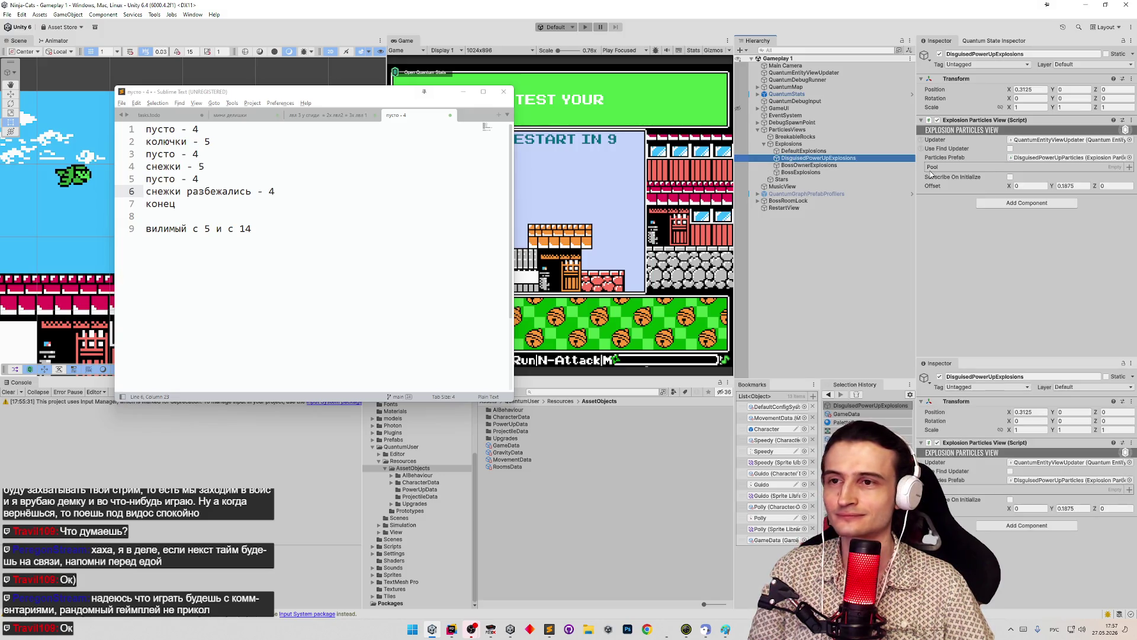
pyautogui.click(1022, 157)
pyautogui.click(550, 439)
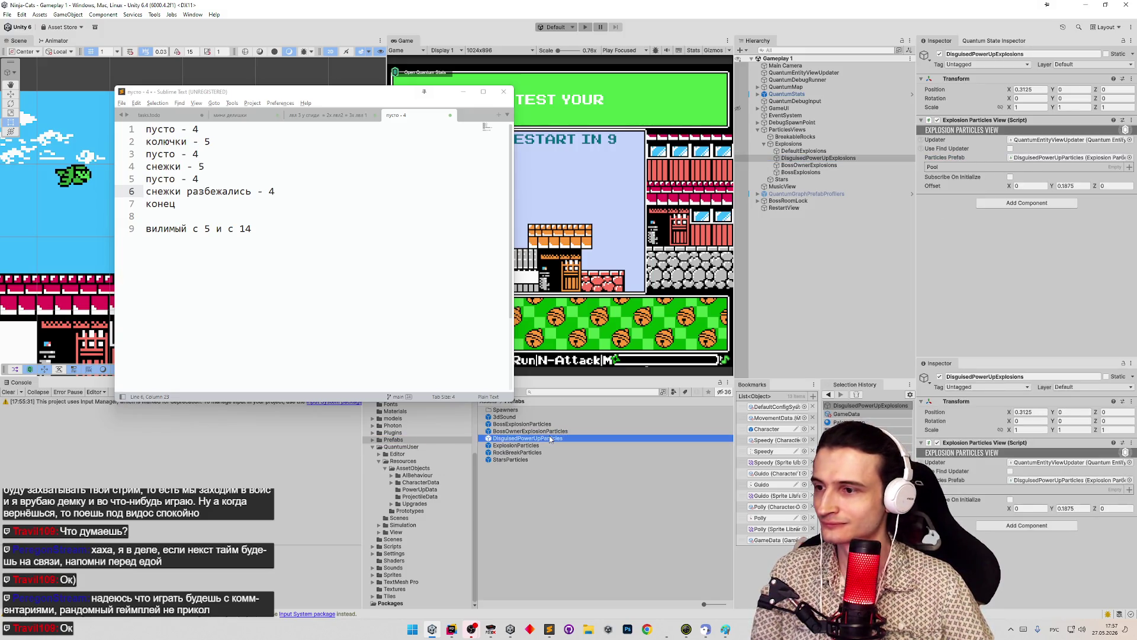
# Duplicate the prefab, rename the copy DisguisedCharacterParticles, and open it
pyautogui.hotkey('ctrl', 'd')
pyautogui.press('F2')
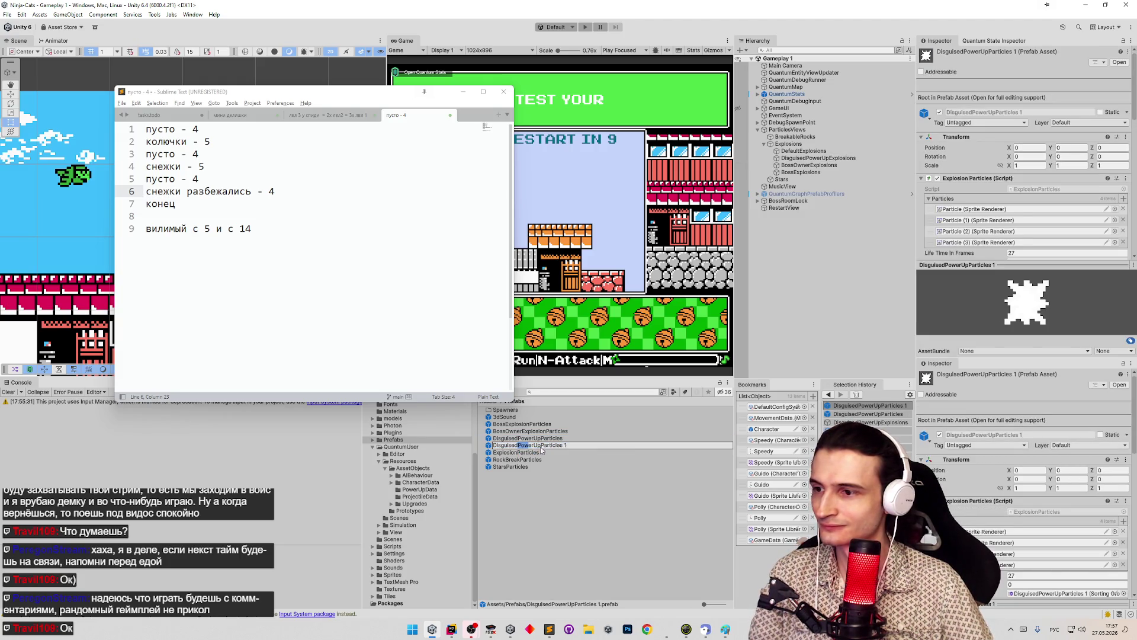
pyautogui.moveTo(518, 445); pyautogui.dragTo(542, 446)
pyautogui.press('BackSpace')
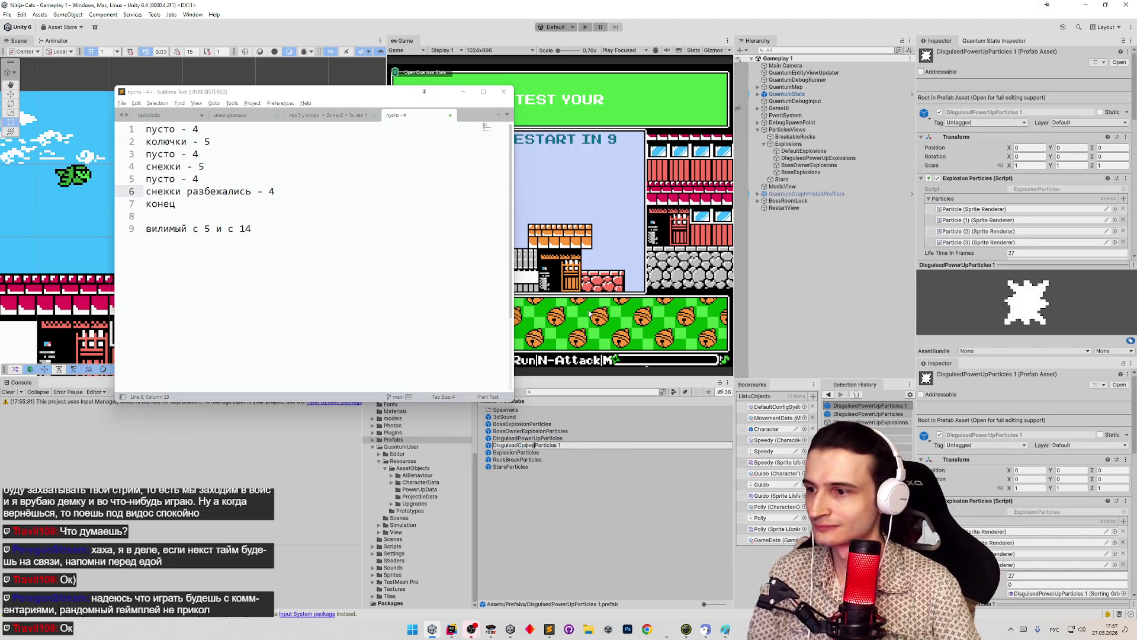
pyautogui.hotkey('alt', 'shift')
pyautogui.write('Character')
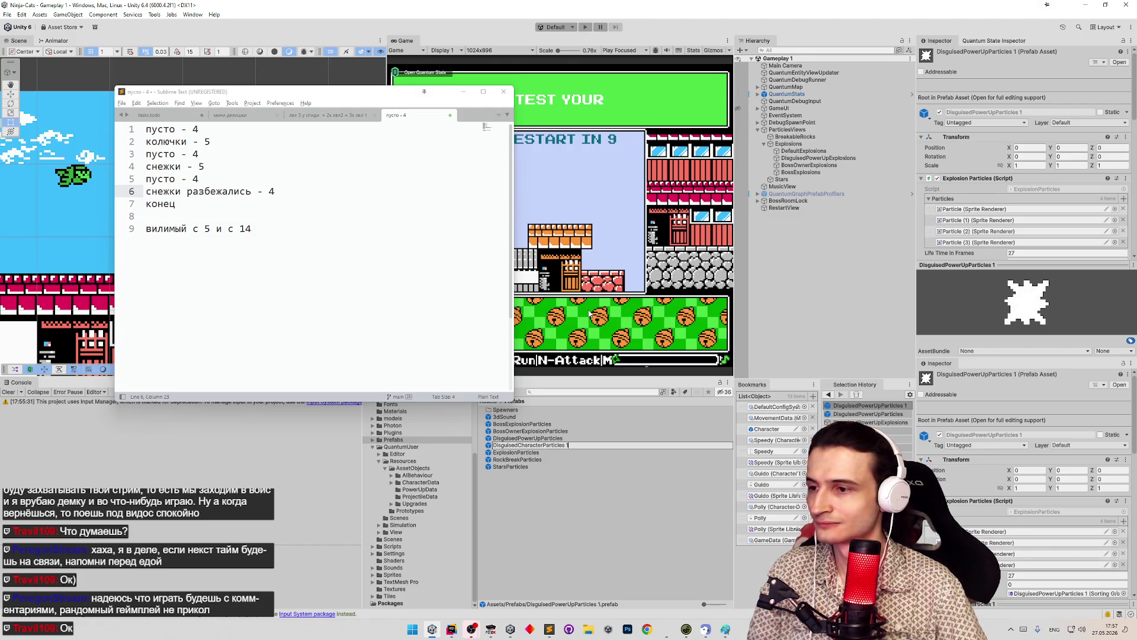
pyautogui.press('Return')
pyautogui.press('Return')
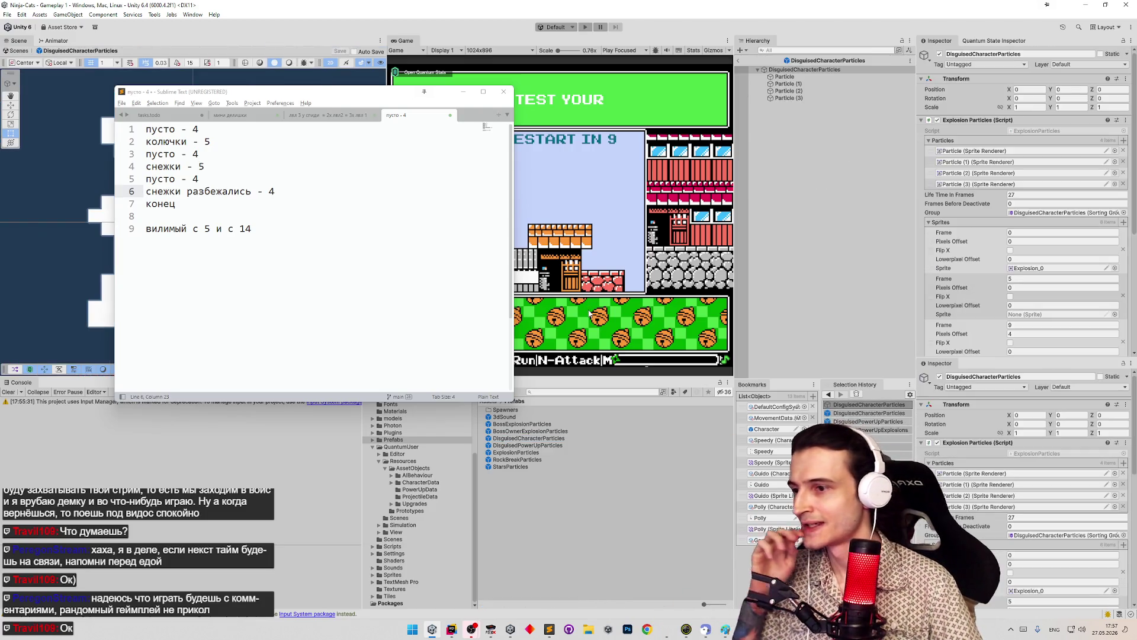
# Locate the first Sprites entry's Explosion_0 sprite in the project, then clear the next entry's sprite field
pyautogui.scroll(-3, 980, 180)
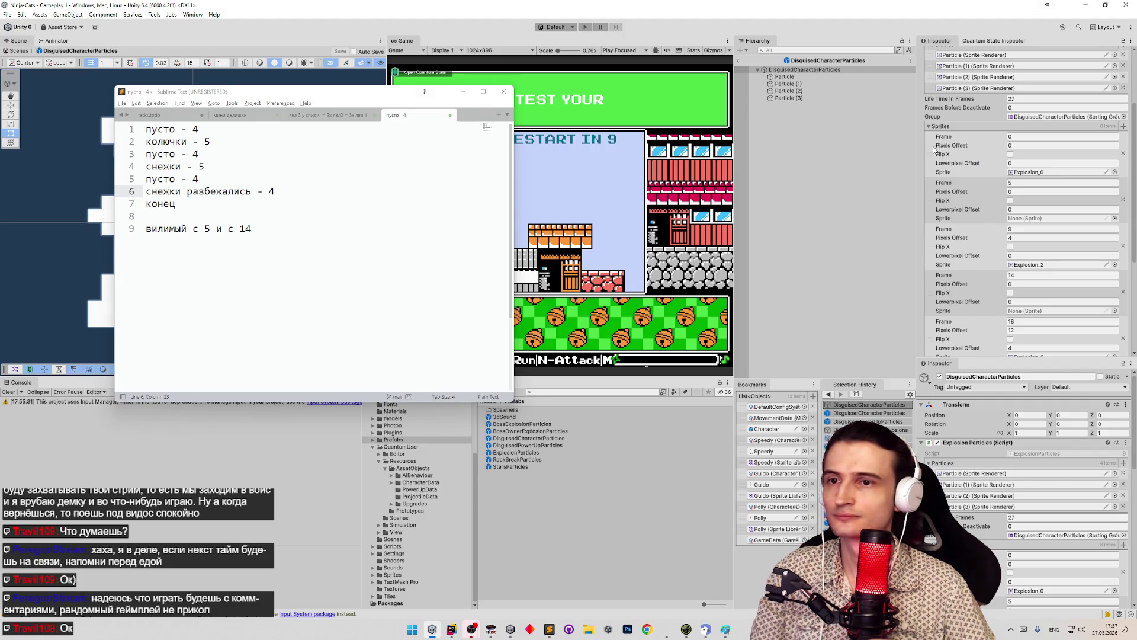
pyautogui.click(1030, 172)
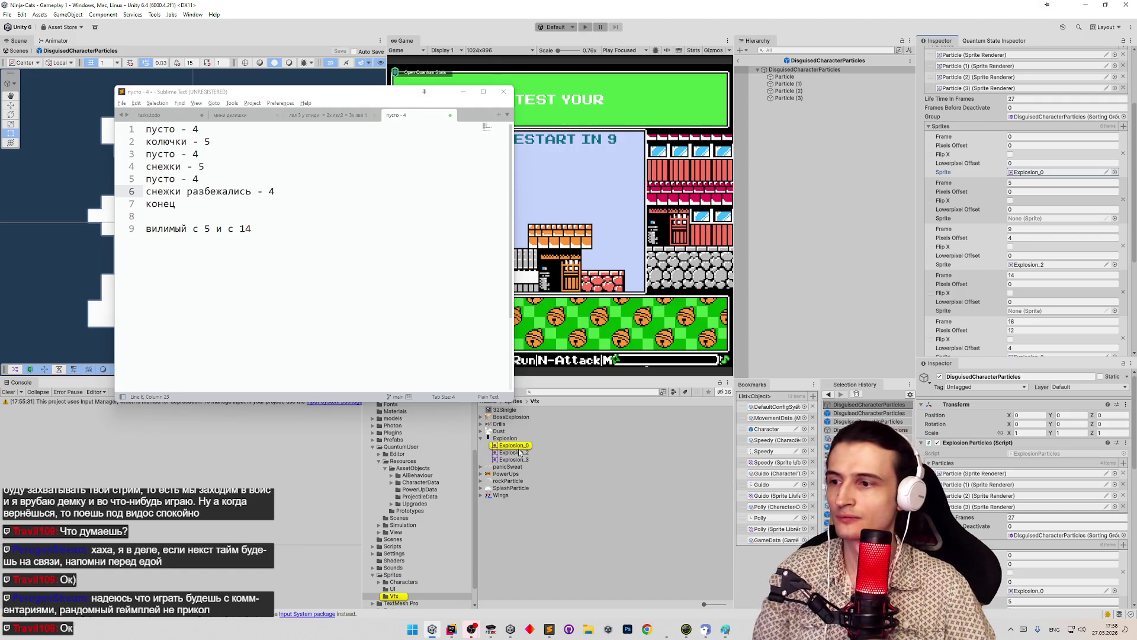
pyautogui.click(1031, 220)
pyautogui.press('Delete')
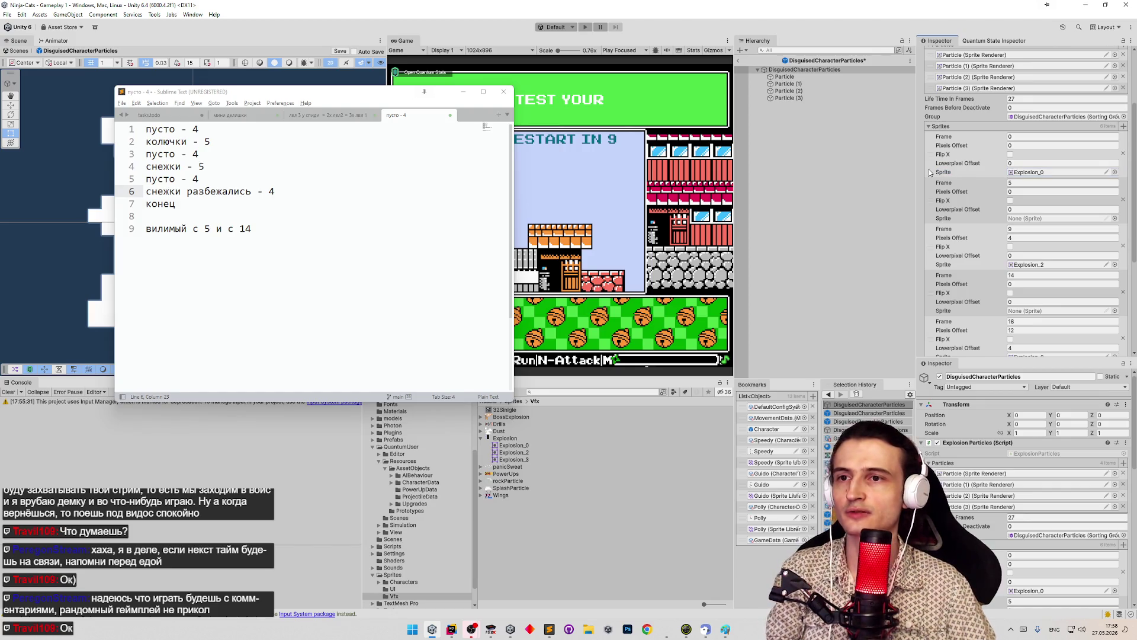
pyautogui.rightClick(935, 150)
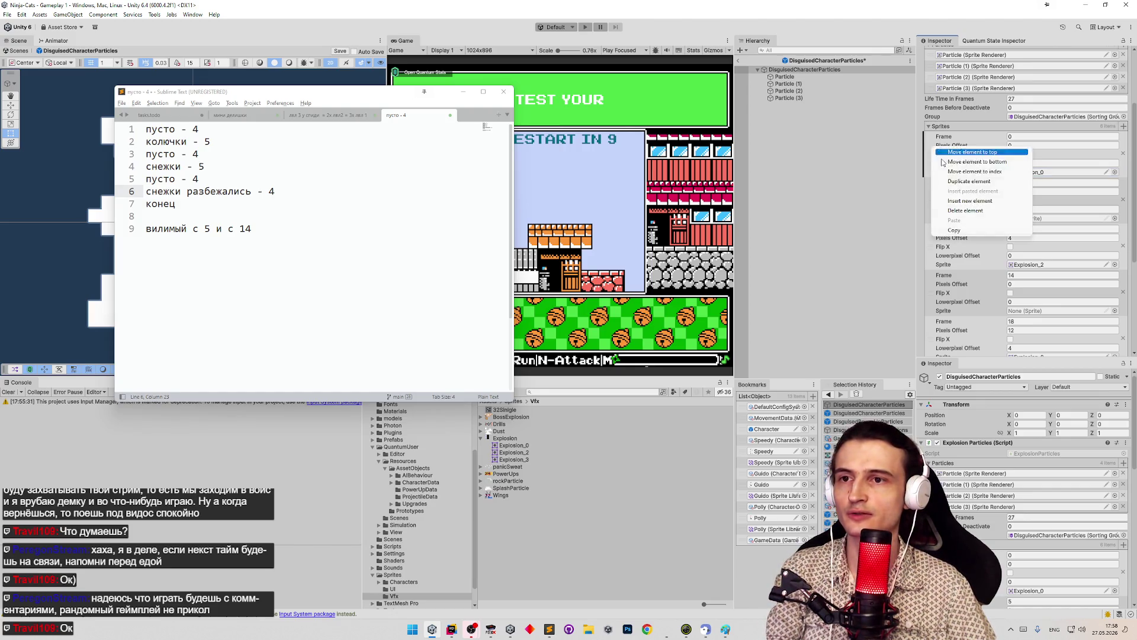
# Delete one sprite entry, set the first entry's frame to 0 and the second's to 4
pyautogui.click(966, 210)
pyautogui.click(1026, 137)
pyautogui.write('0')
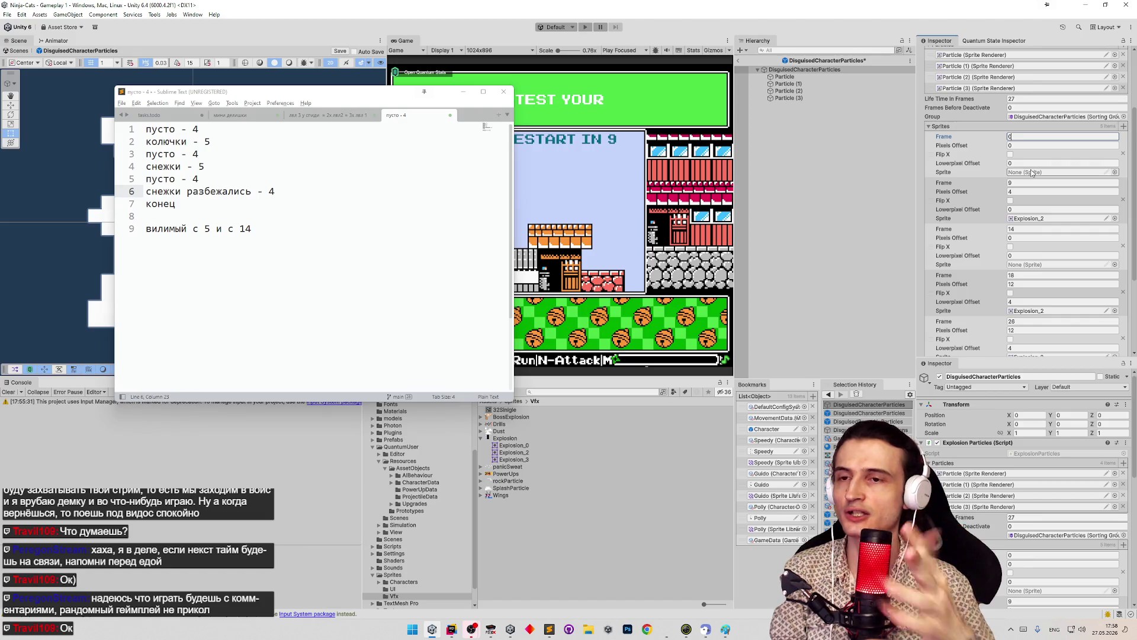
pyautogui.click(1021, 182)
pyautogui.write('4')
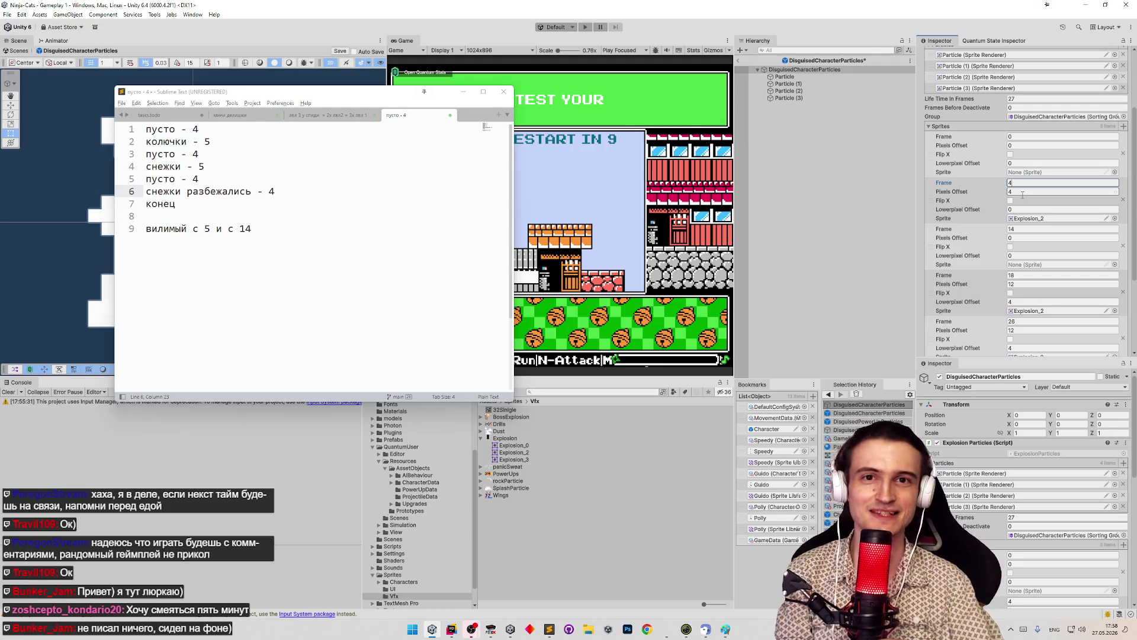
pyautogui.click(1034, 185)
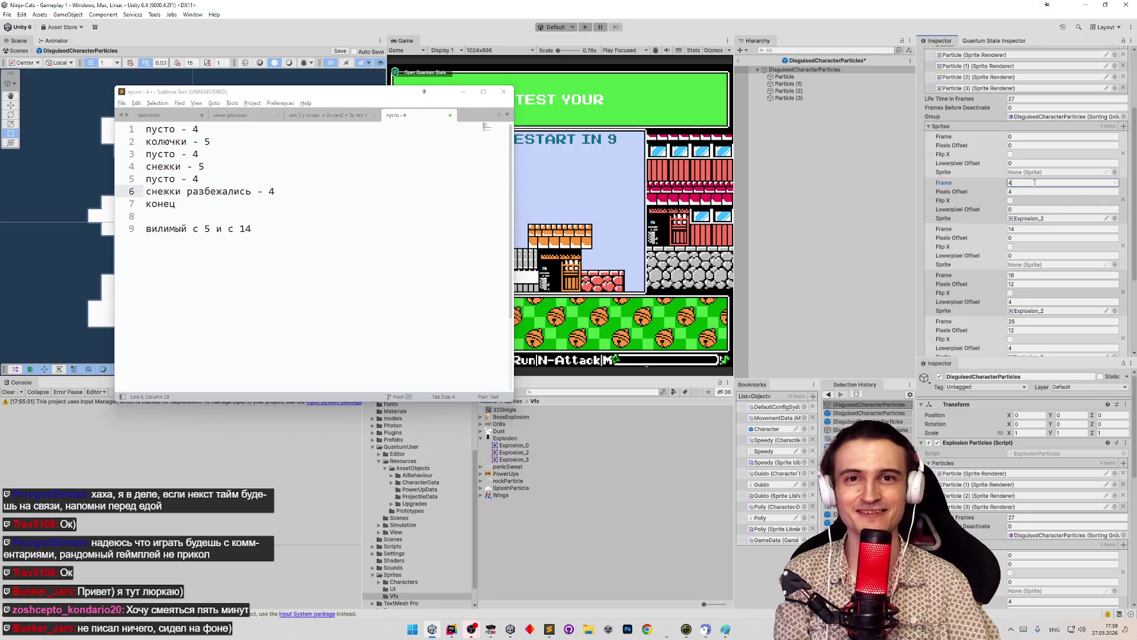
pyautogui.click(1032, 190)
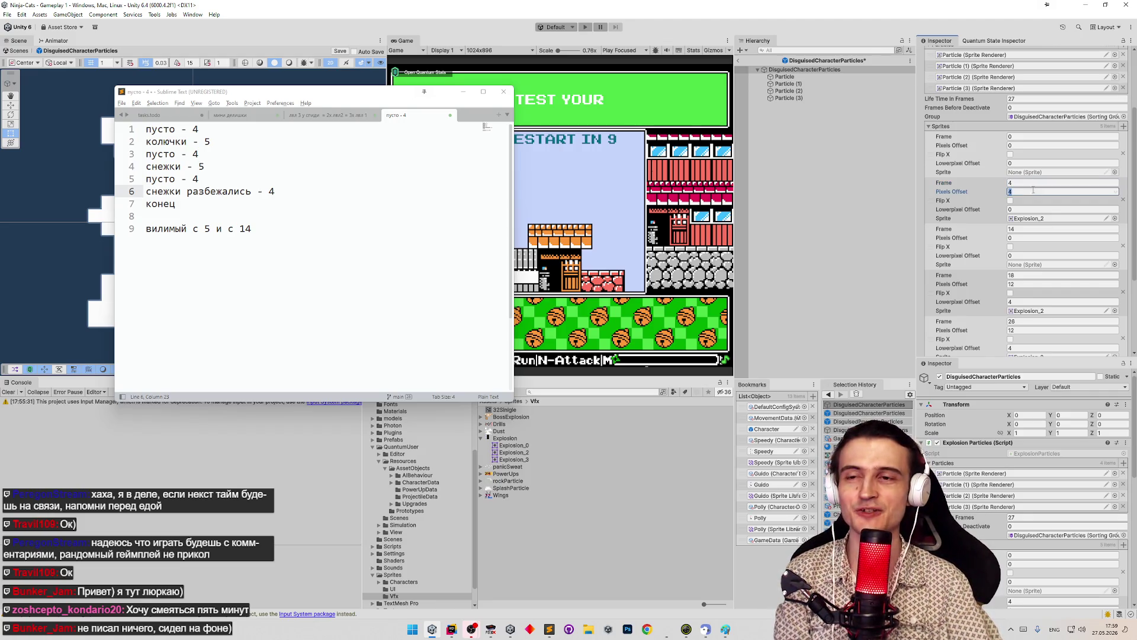
pyautogui.click(1032, 183)
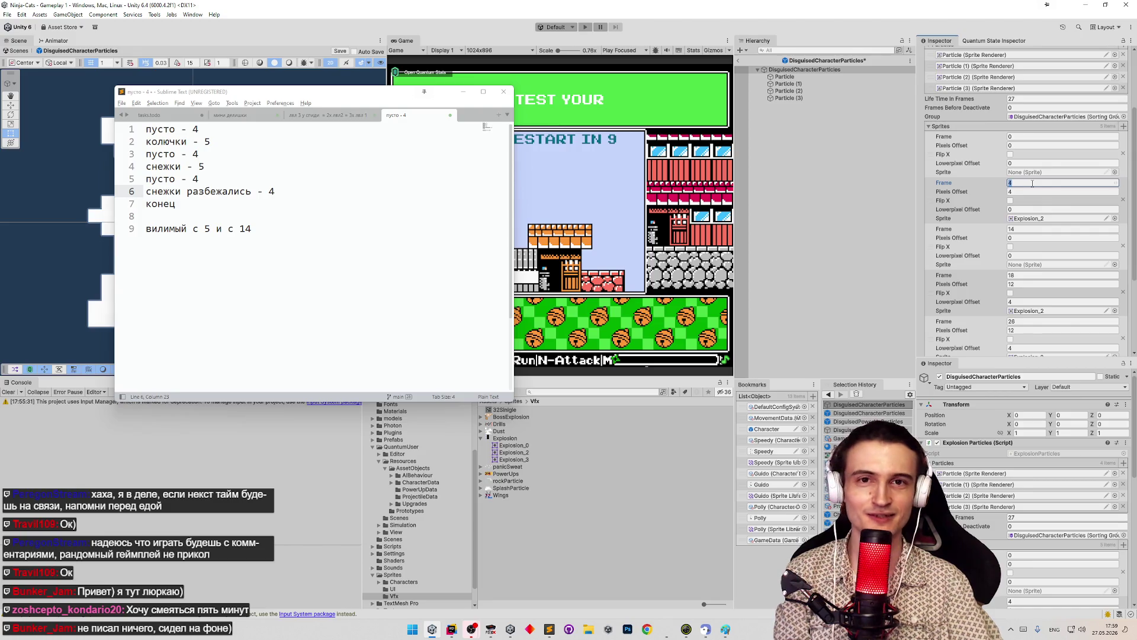
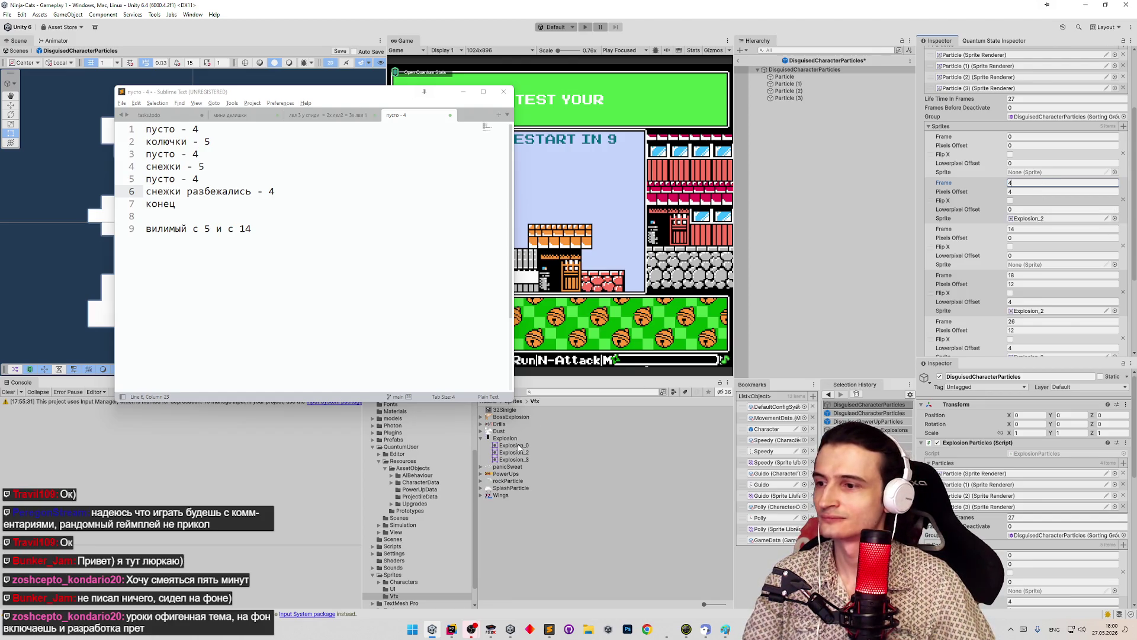
# Retime the explosion sprite entries to frames 9 and 13
pyautogui.moveTo(514, 452); pyautogui.dragTo(1023, 221)
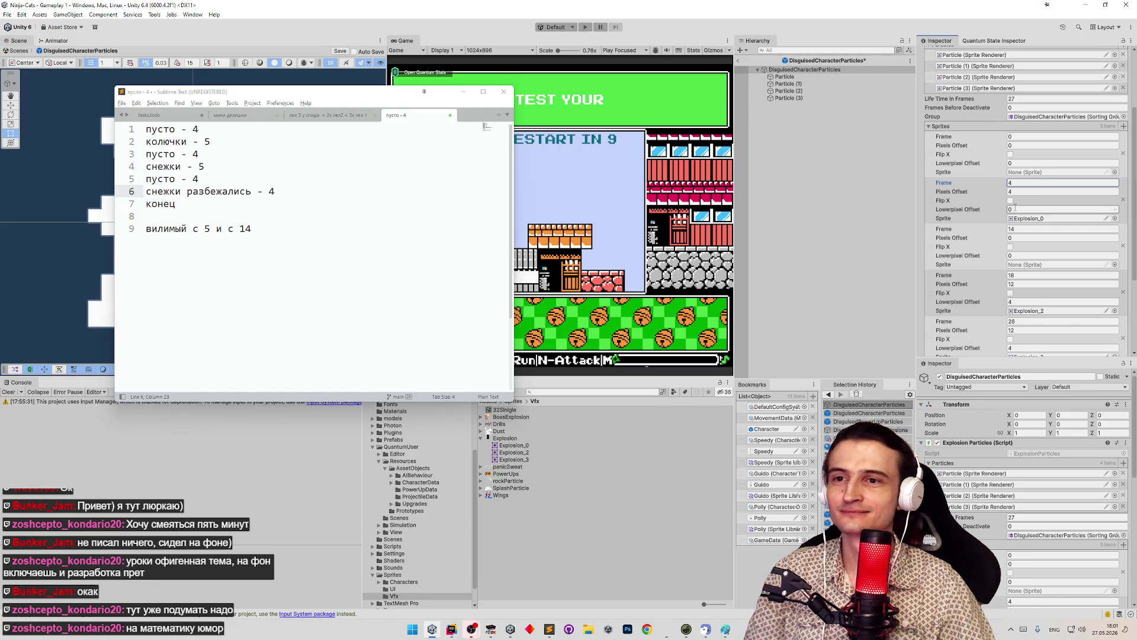
pyautogui.click(1016, 228)
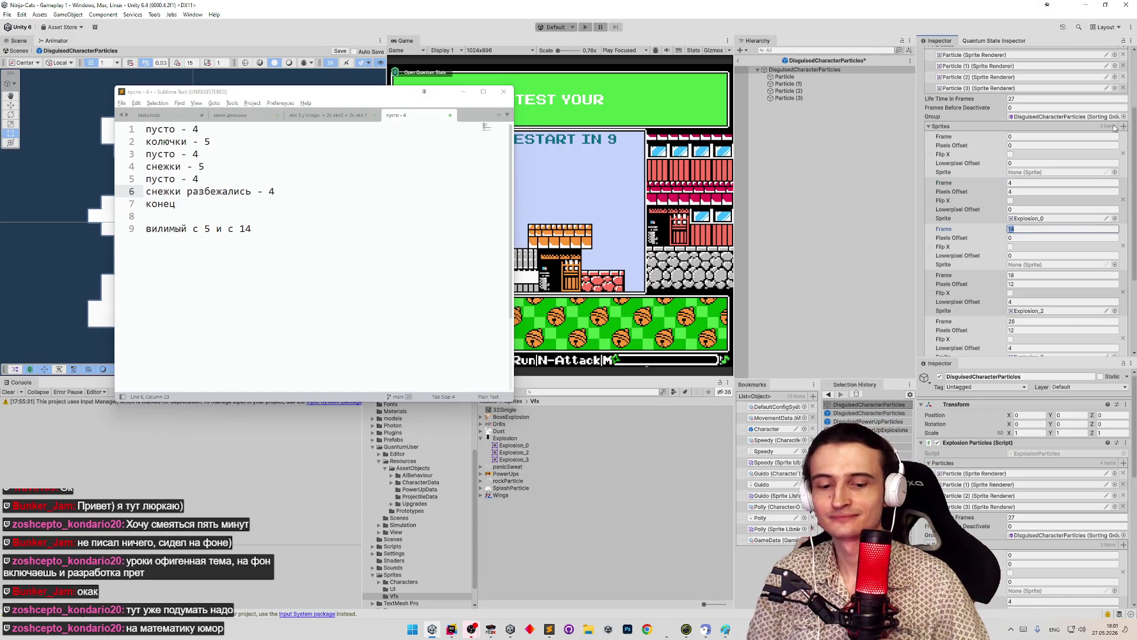
pyautogui.write('9')
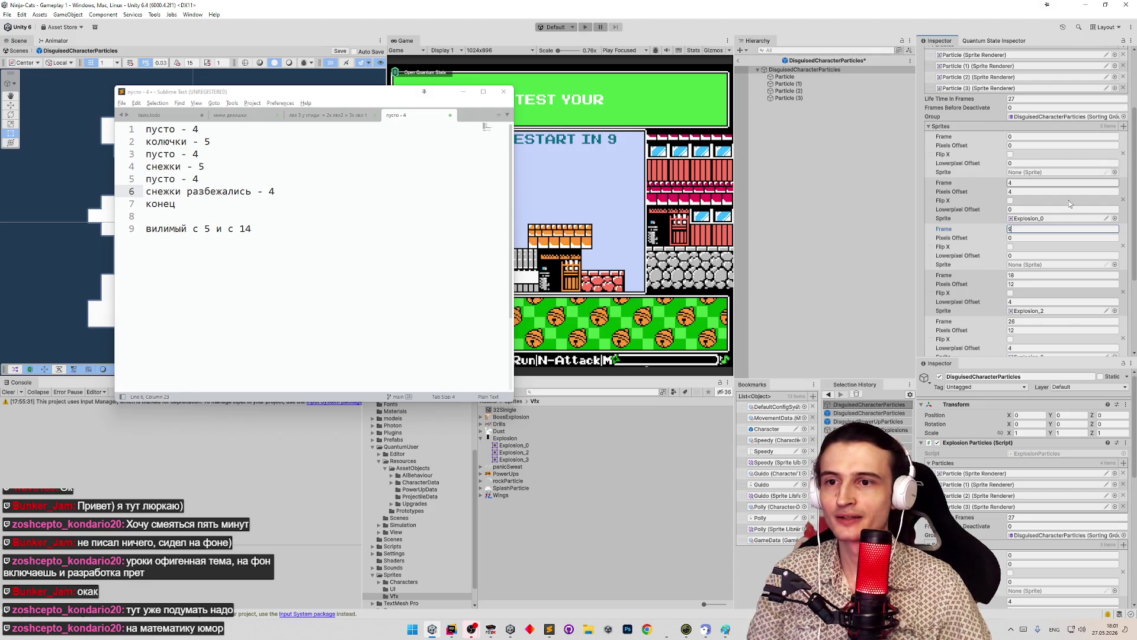
pyautogui.click(1023, 274)
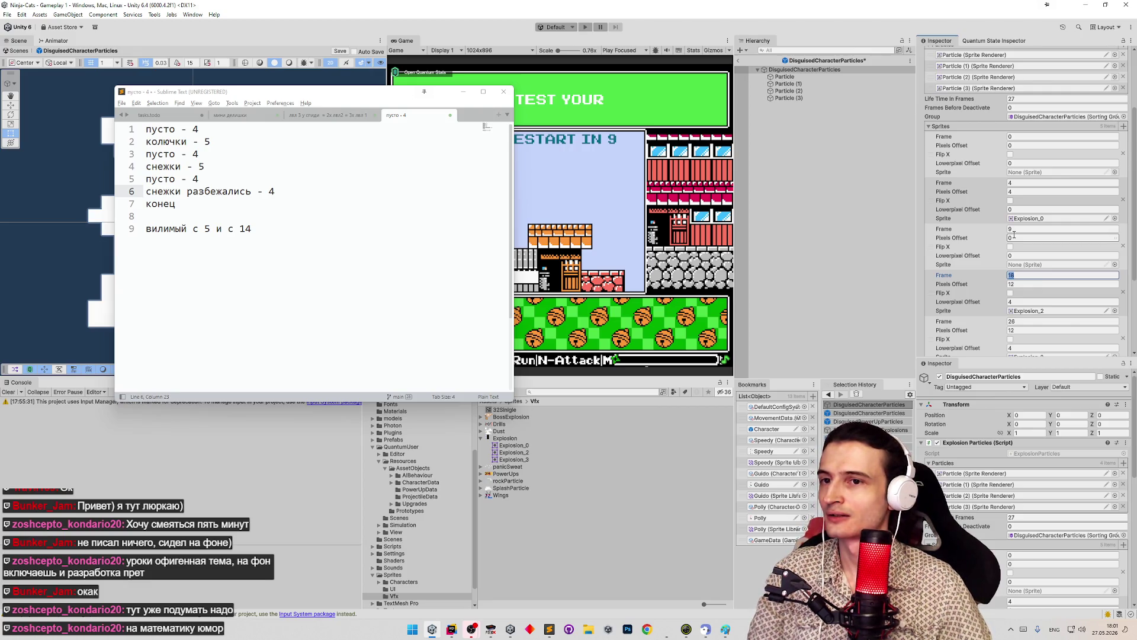
pyautogui.write('13')
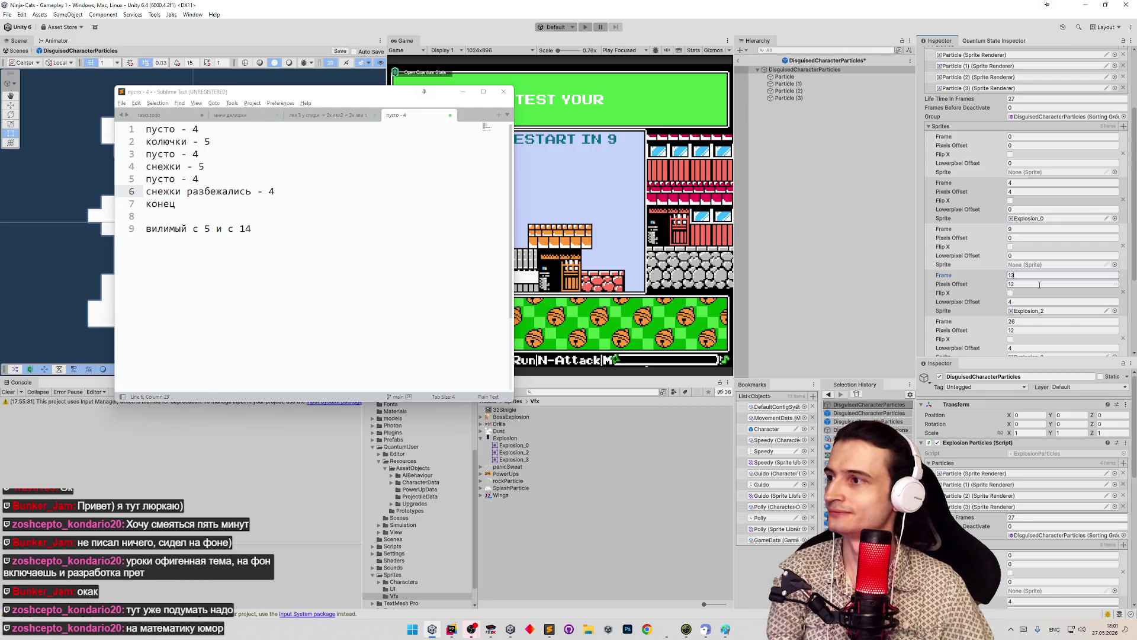
# Give the frame-13 sprite pixel offsets 4 and 0, then undo the sprite list edits
pyautogui.click(1039, 285)
pyautogui.write('4')
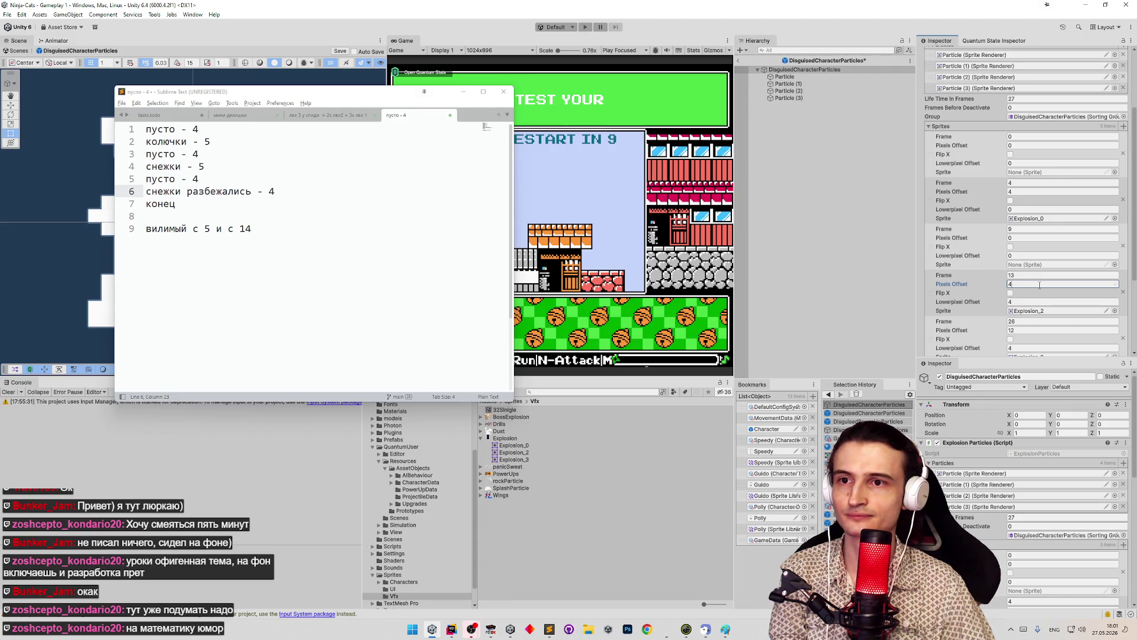
pyautogui.hotkey('shift', 'Tab')
pyautogui.hotkey('shift', 'Tab')
pyautogui.hotkey('shift', 'Tab')
pyautogui.write('0')
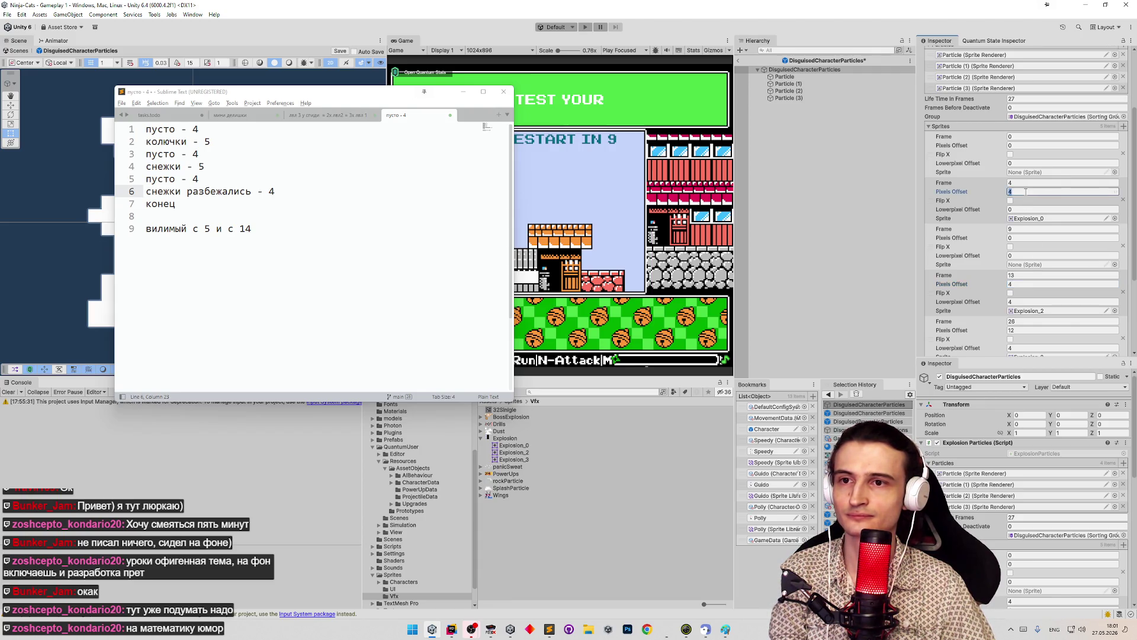
pyautogui.click(1029, 302)
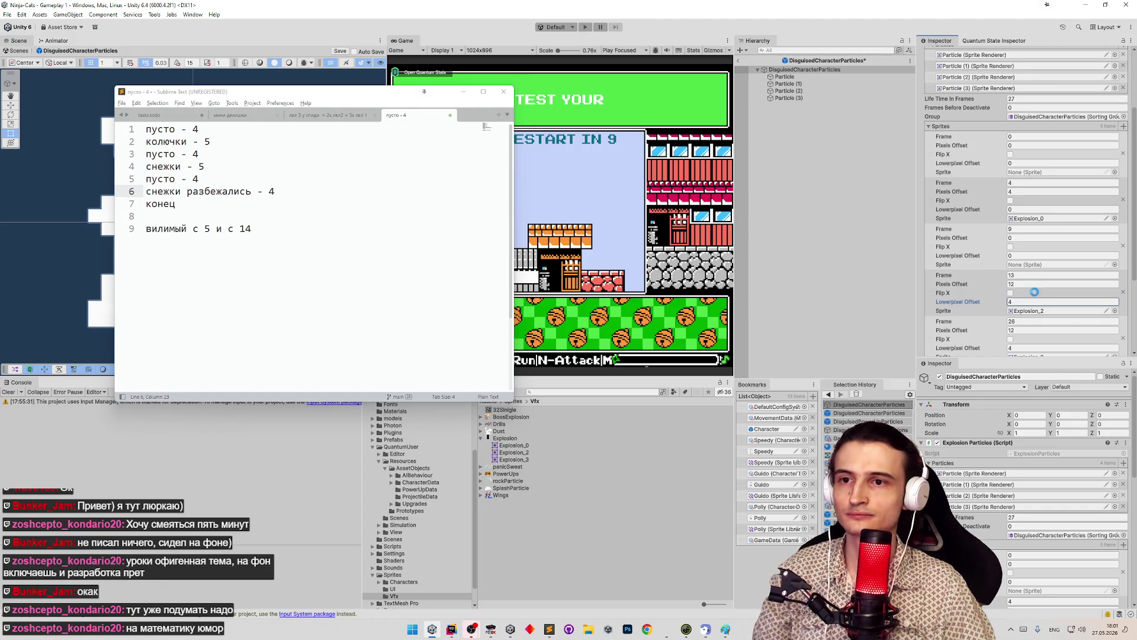
pyautogui.hotkey('ctrl', 'z')
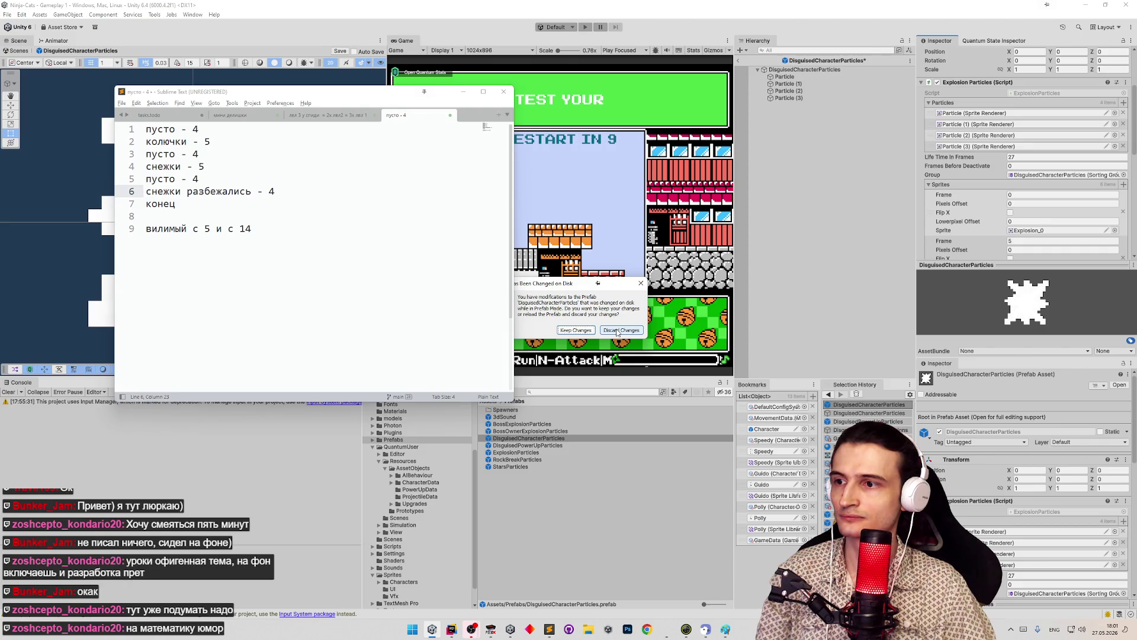
# Discard the unsaved prefab edits and reselect DisguisedCharacterParticles to review its Sprites list
pyautogui.click(617, 330)
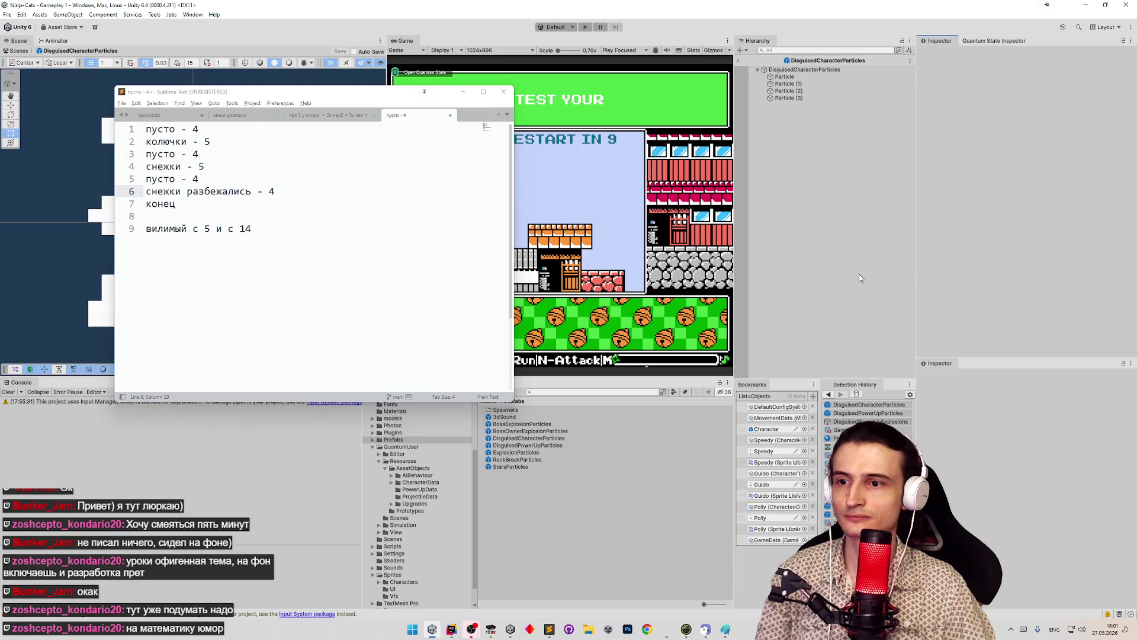
pyautogui.click(835, 405)
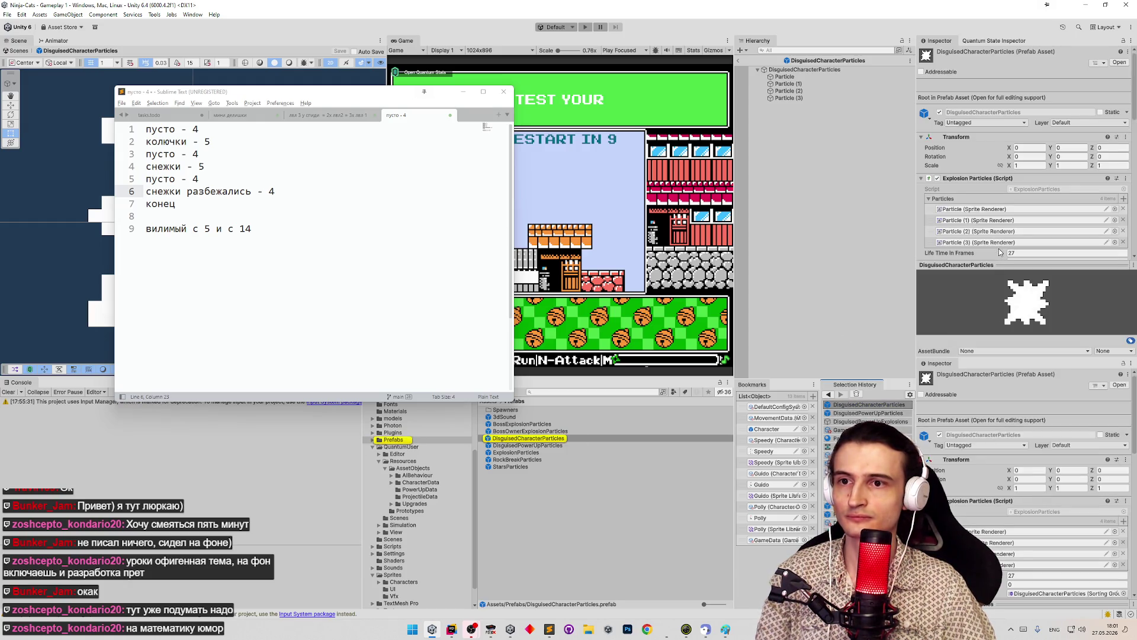
pyautogui.scroll(-4, 1044, 219)
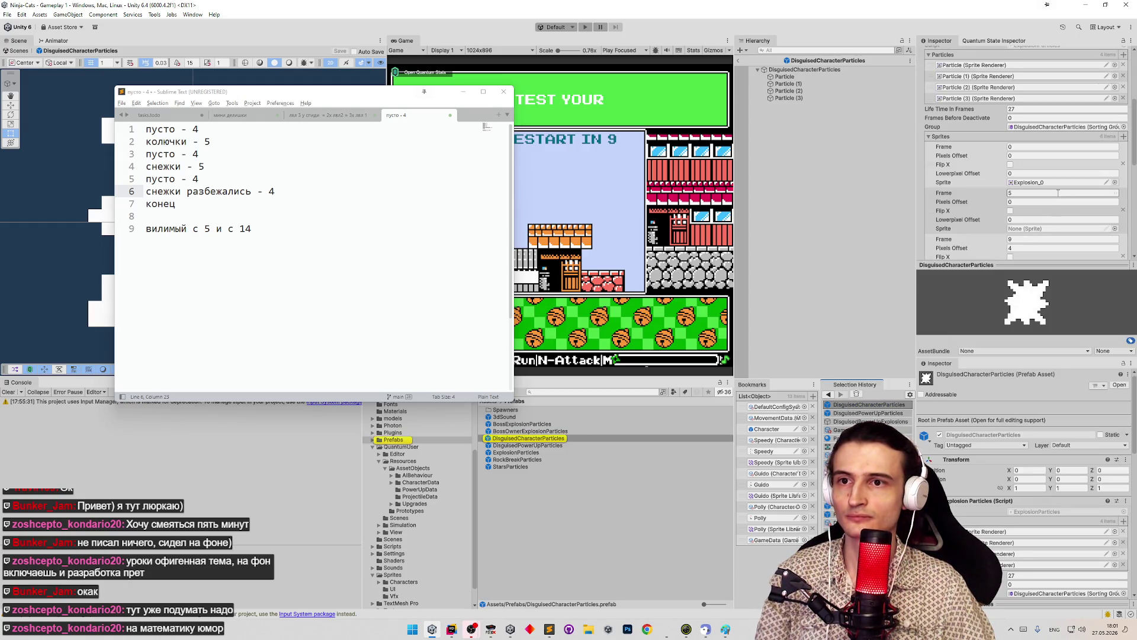
pyautogui.scroll(-3, 1060, 192)
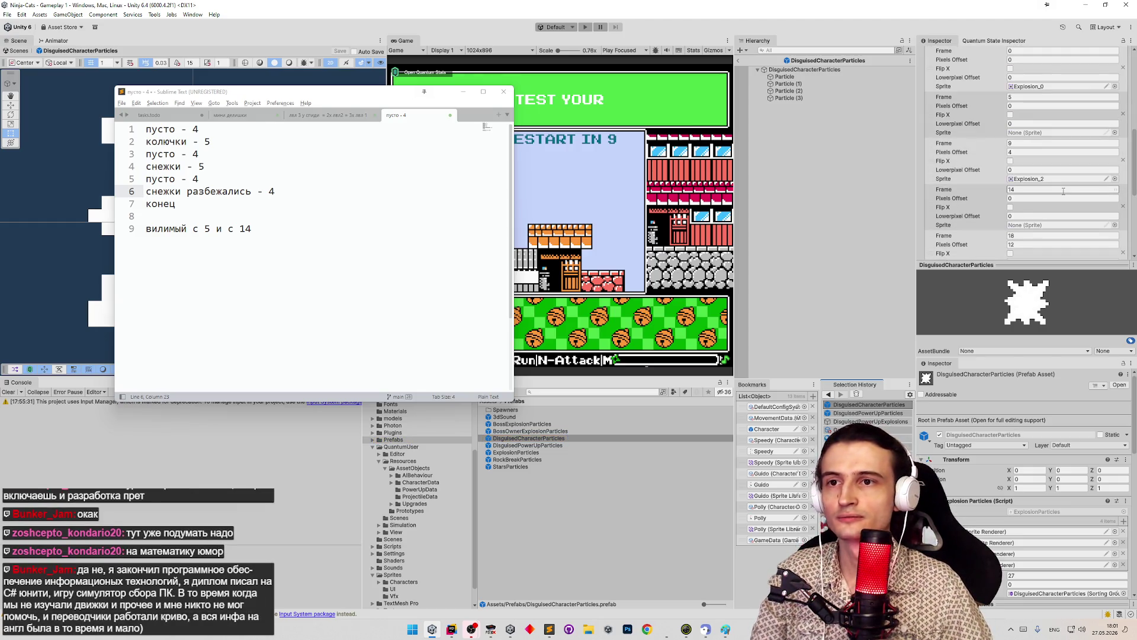
pyautogui.scroll(2, 1064, 191)
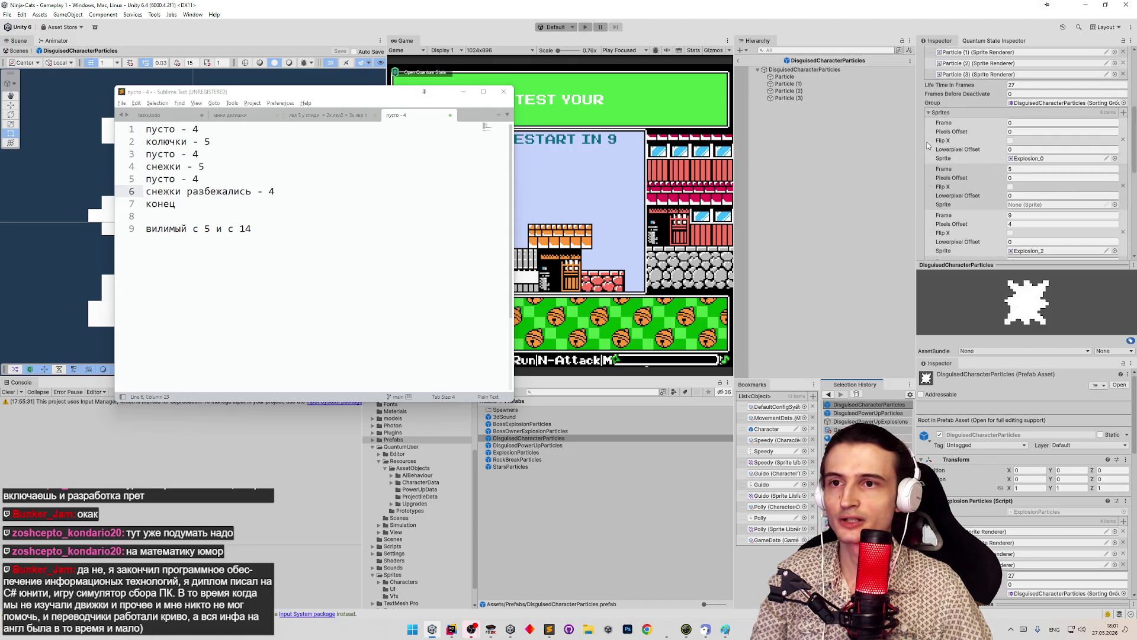
pyautogui.scroll(-2, 953, 157)
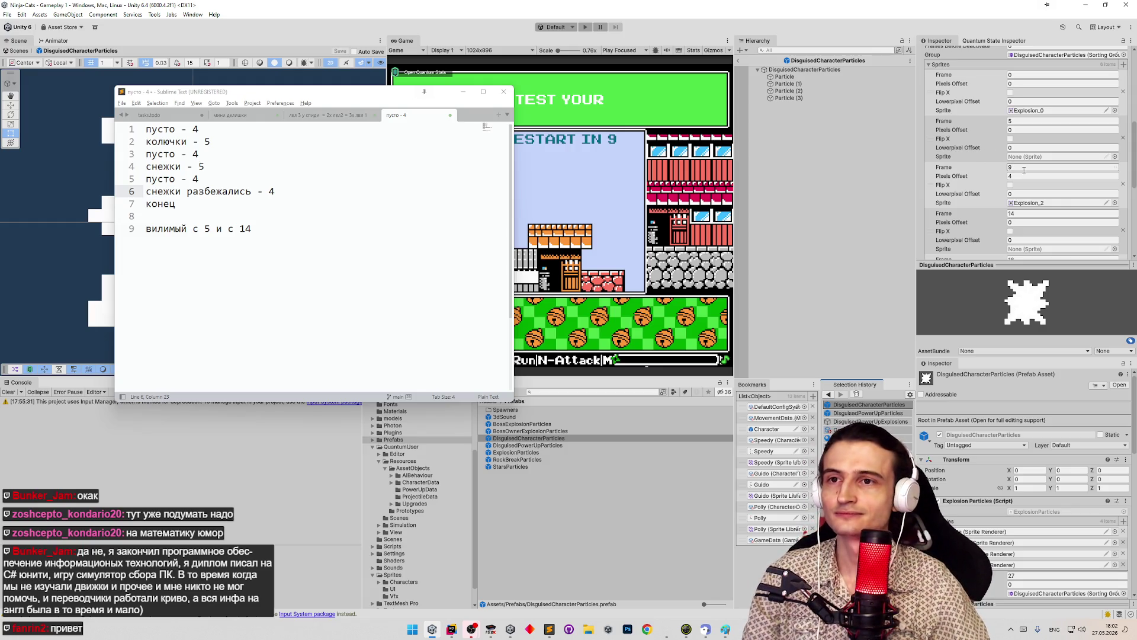
pyautogui.click(1038, 112)
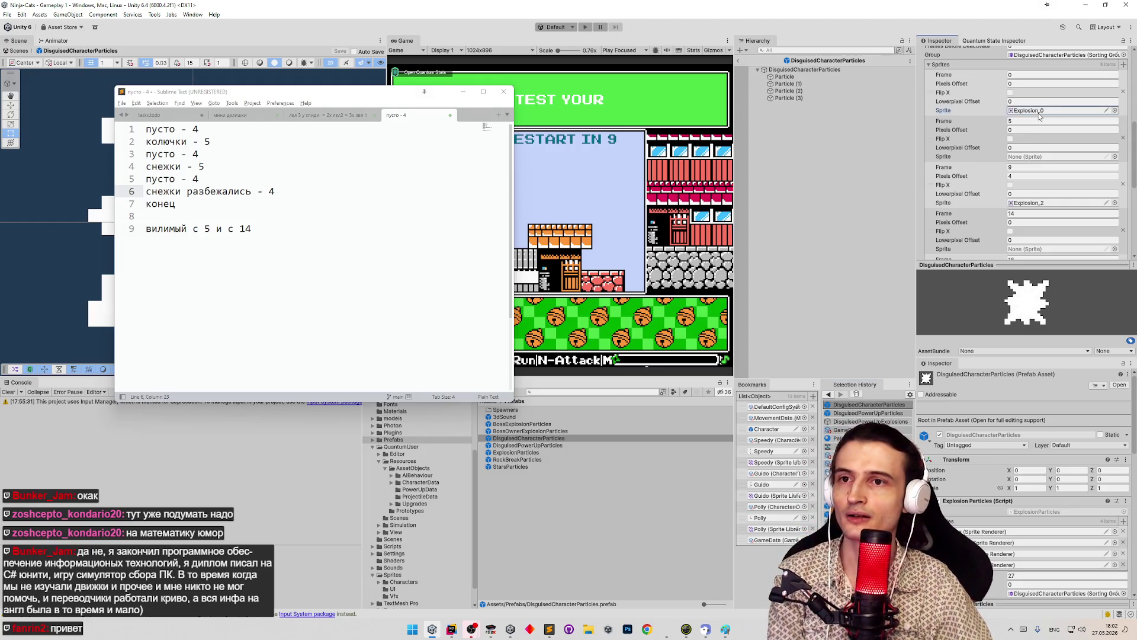
# Delete the first explosion sprite entry from the Sprites list
pyautogui.press('Delete')
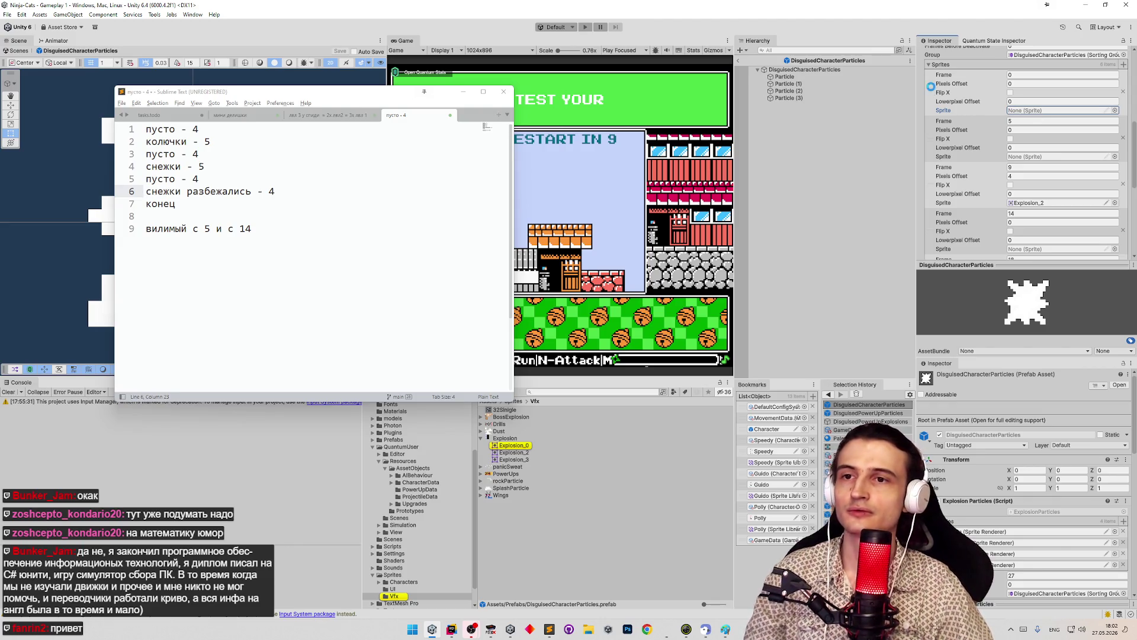
pyautogui.hotkey('ctrl', 'z')
pyautogui.rightClick(930, 95)
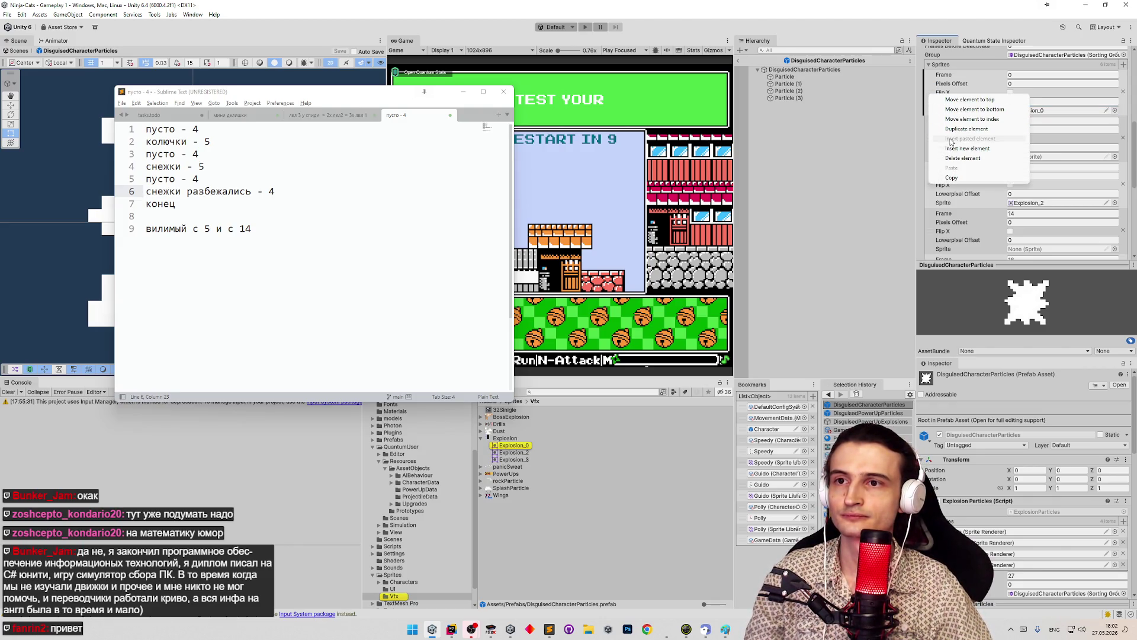
pyautogui.click(962, 158)
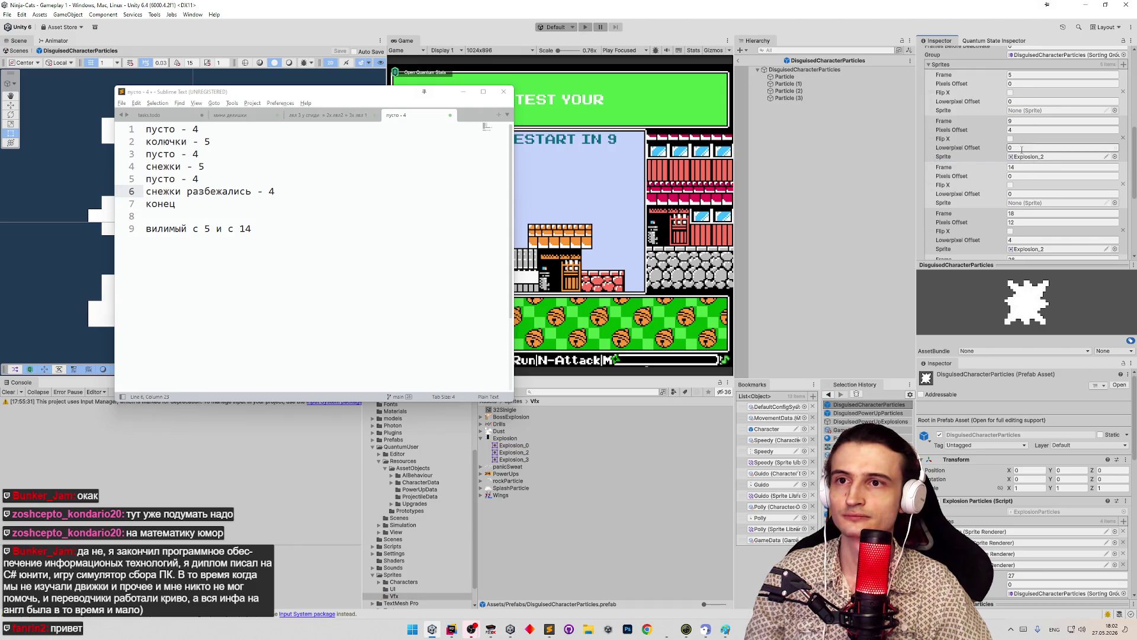
pyautogui.scroll(3, 1045, 172)
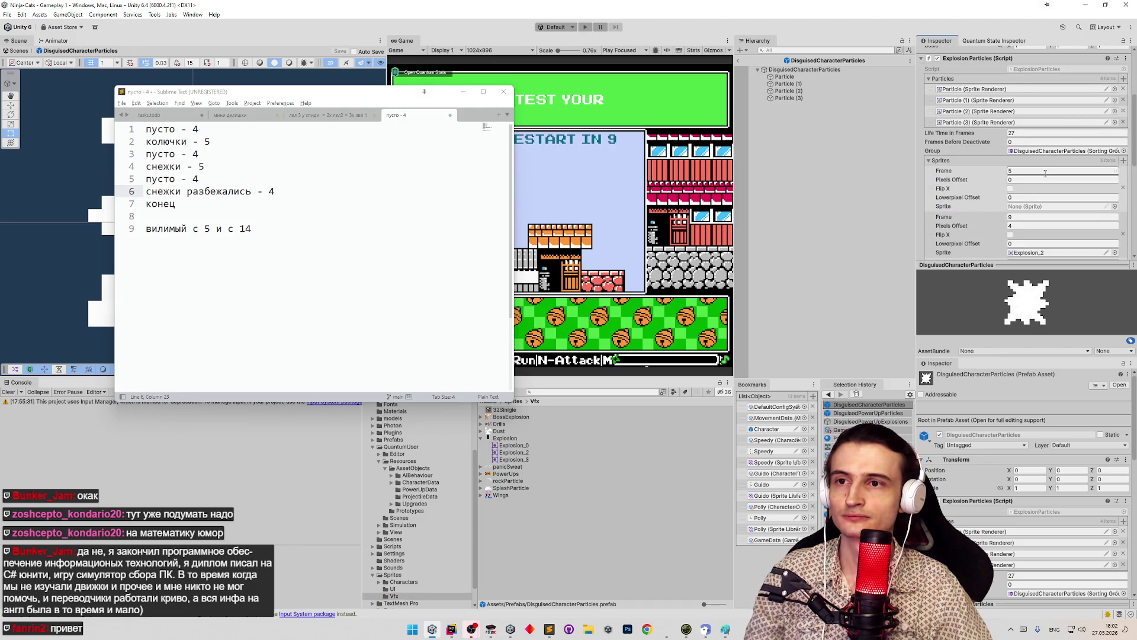
pyautogui.scroll(-3, 1046, 173)
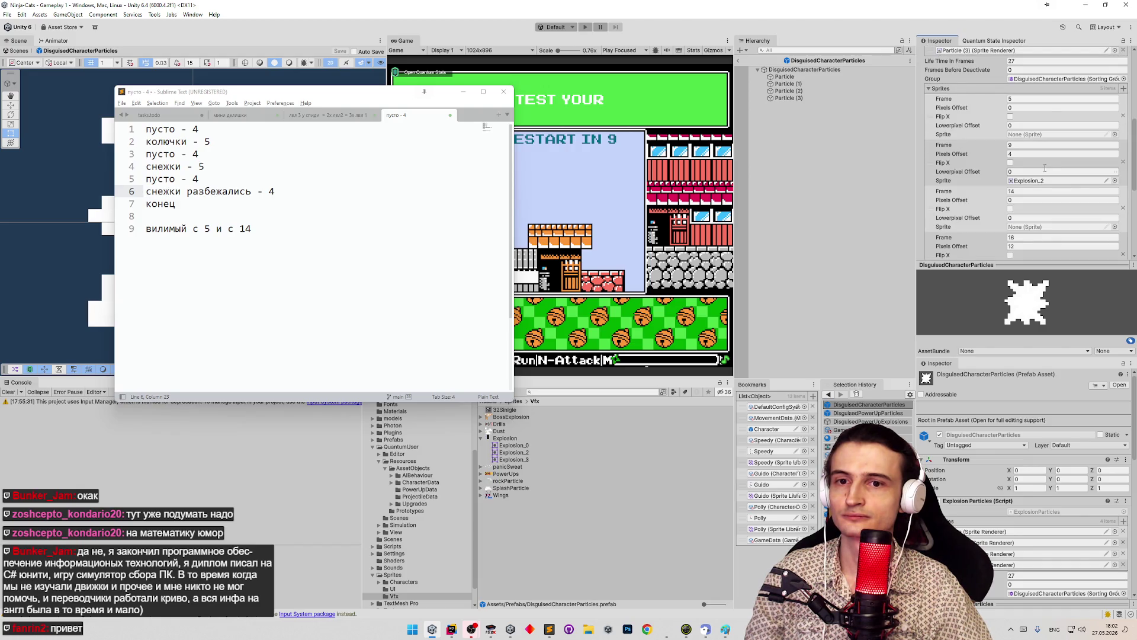
# Set the first two entries to frames 0 and 4, with zero offset and Explosion_0 on frame 4
pyautogui.click(1027, 102)
pyautogui.press('BackSpace')
pyautogui.write('0')
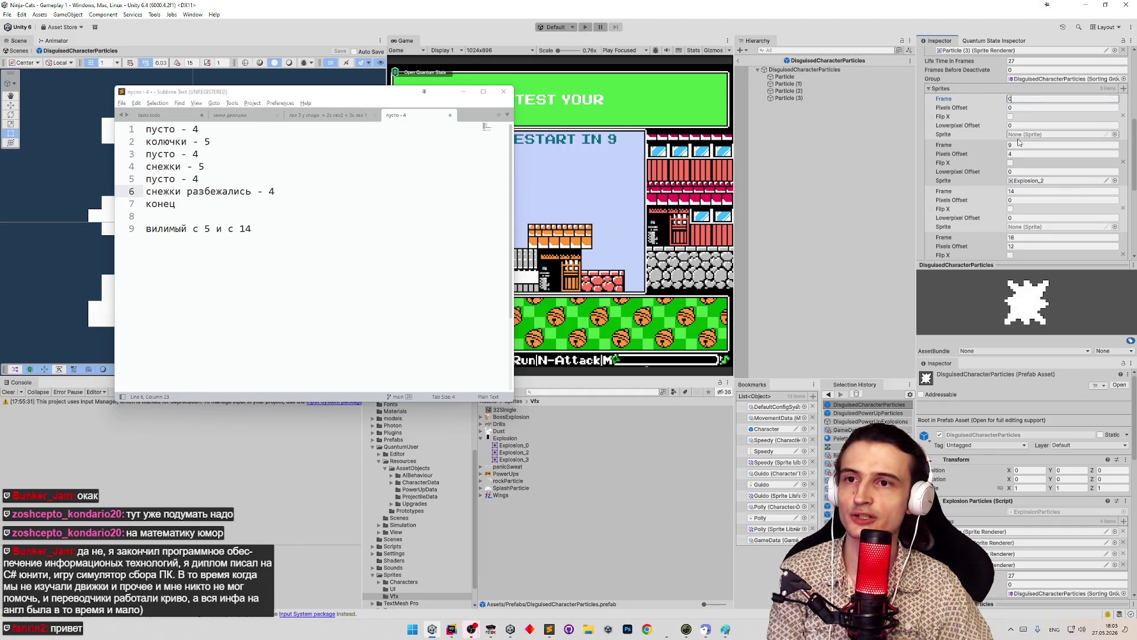
pyautogui.click(1023, 146)
pyautogui.write('4')
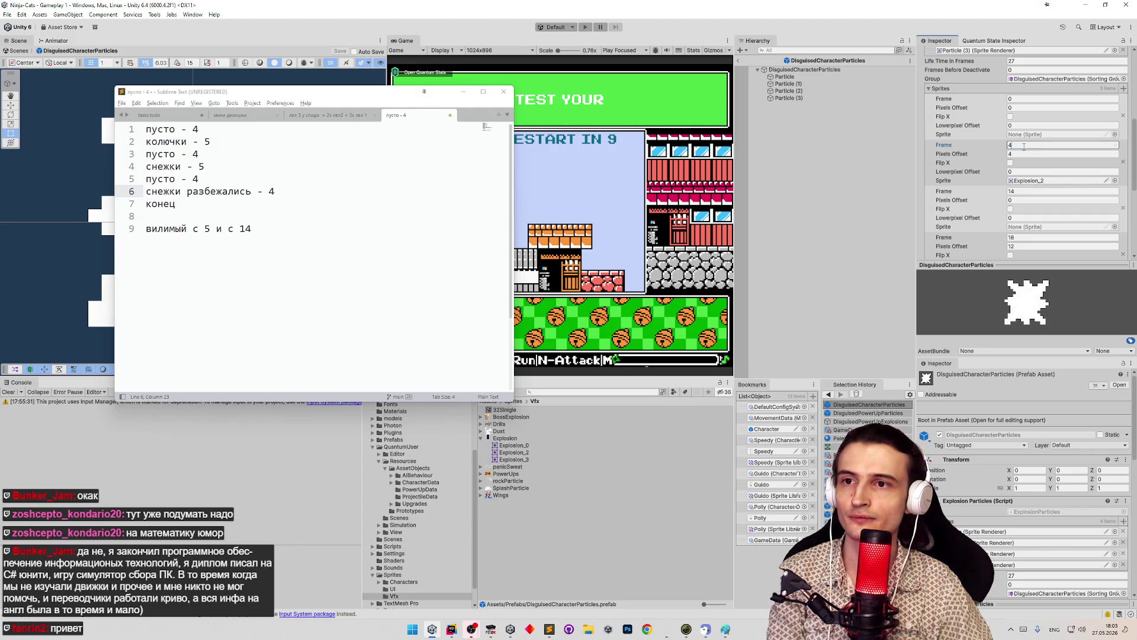
pyautogui.click(1025, 156)
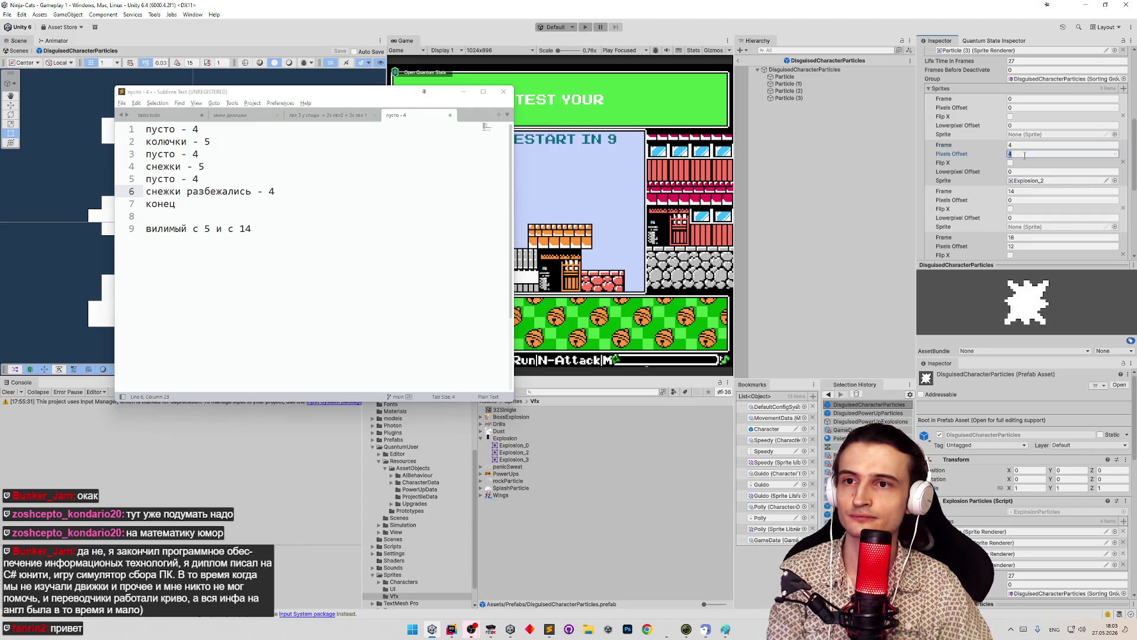
pyautogui.write('0')
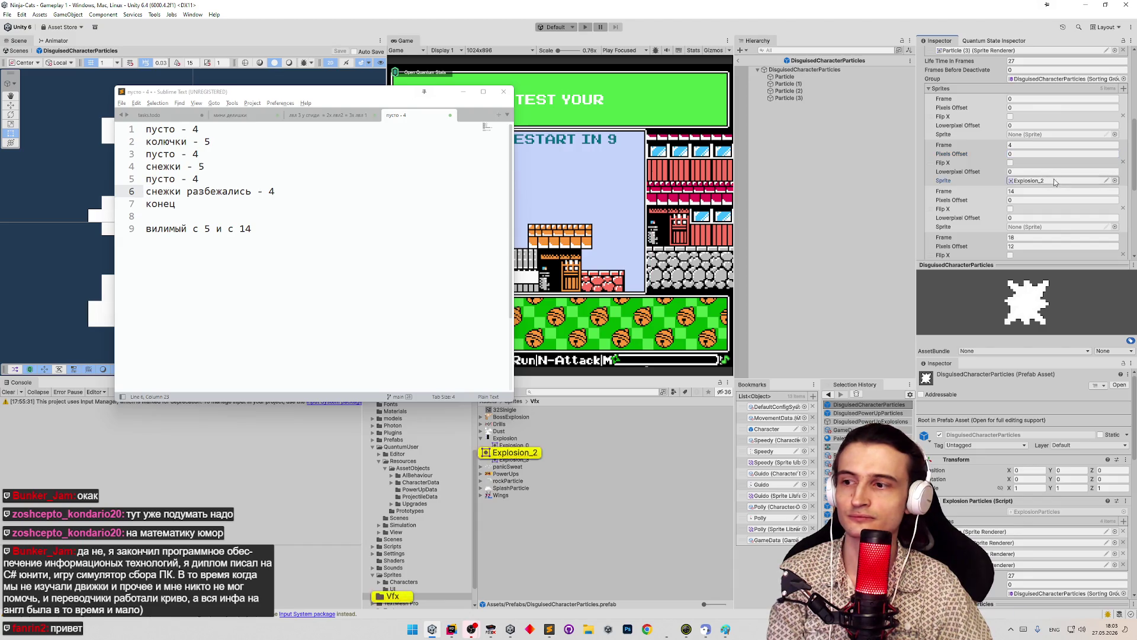
pyautogui.click(531, 446)
pyautogui.moveTo(533, 449)
pyautogui.mouseDown()
pyautogui.moveTo(1026, 211)
pyautogui.moveTo(1033, 184)
pyautogui.mouseUp()
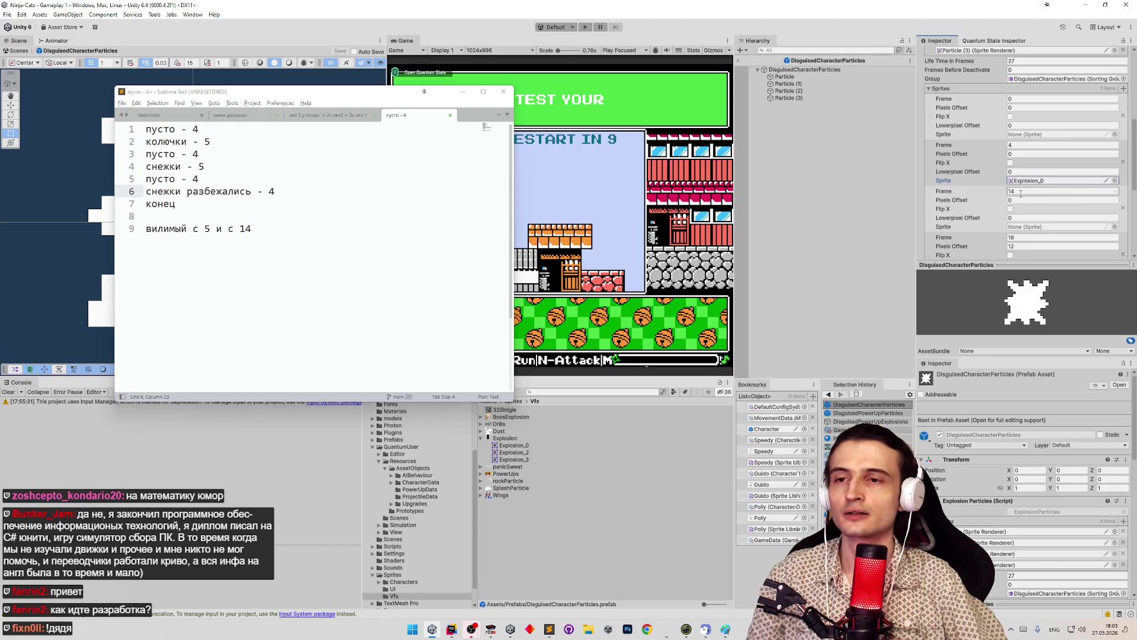
# Change the frame values to 9 and 13, giving Frame 13 offsets 4 and 0
pyautogui.click(1020, 192)
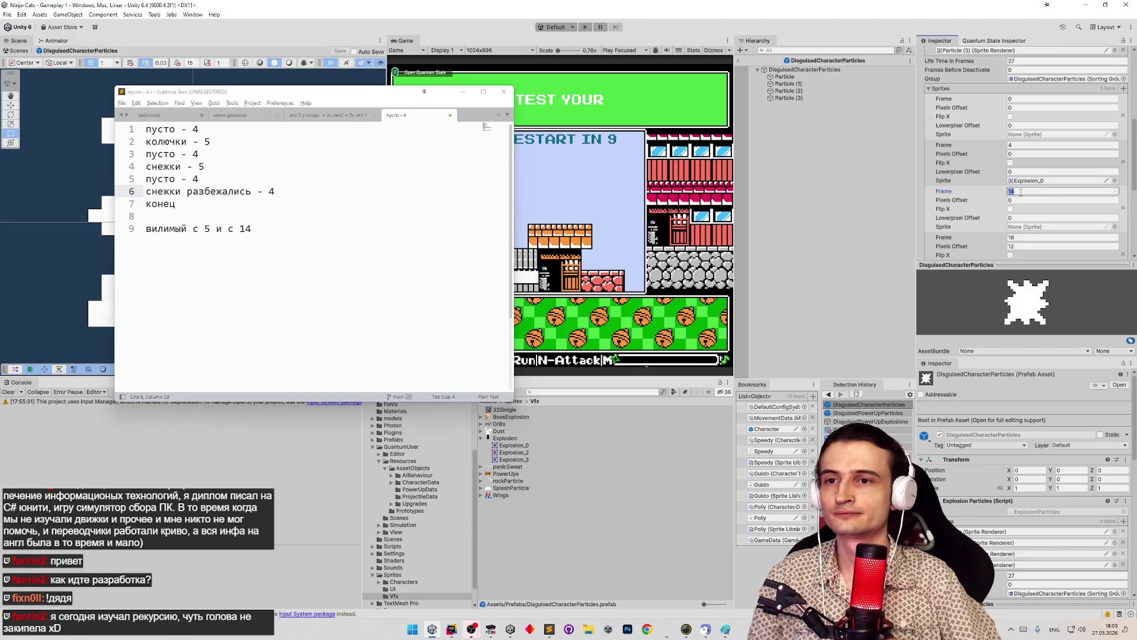
pyautogui.write('9')
pyautogui.scroll(-3, 1020, 193)
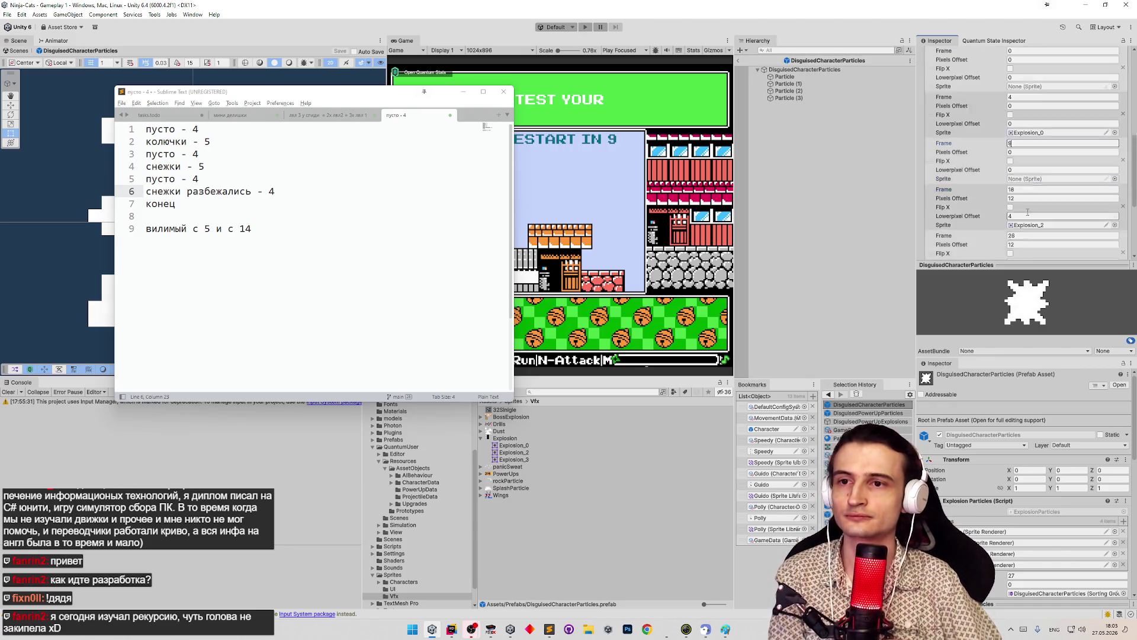
pyautogui.click(1018, 142)
pyautogui.write('13')
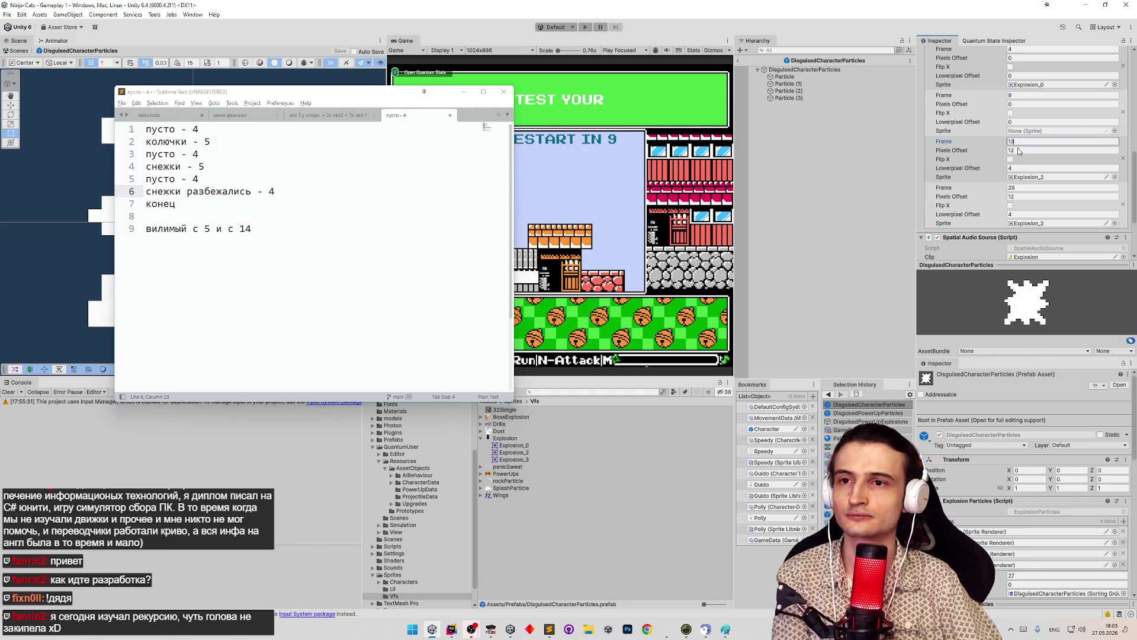
pyautogui.press('Tab')
pyautogui.write('4')
pyautogui.press('Tab')
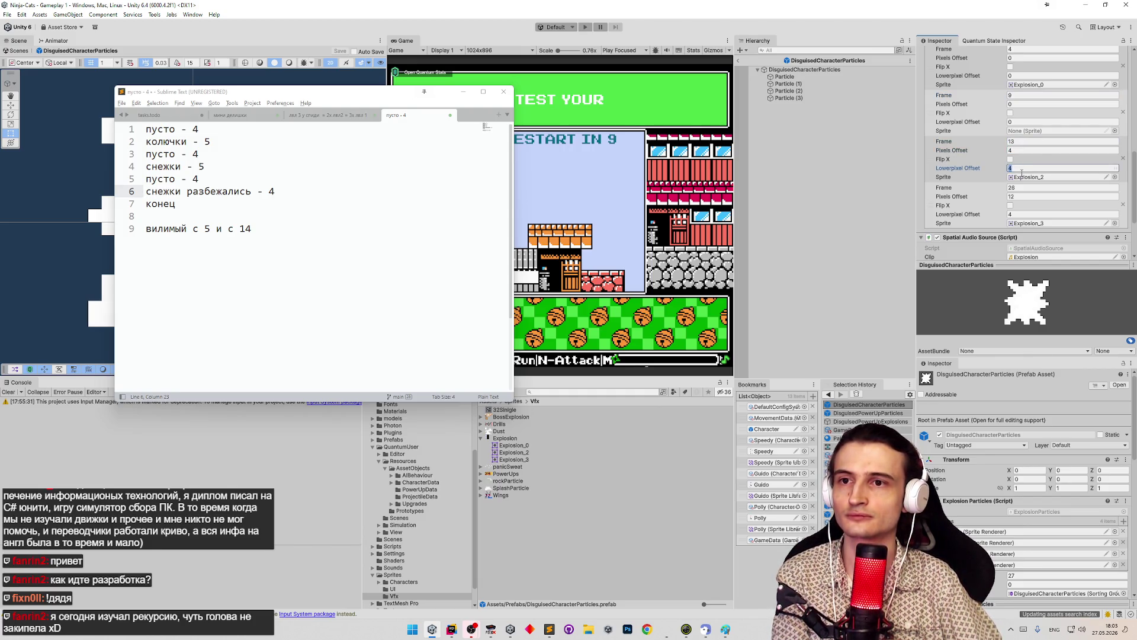
pyautogui.write('0')
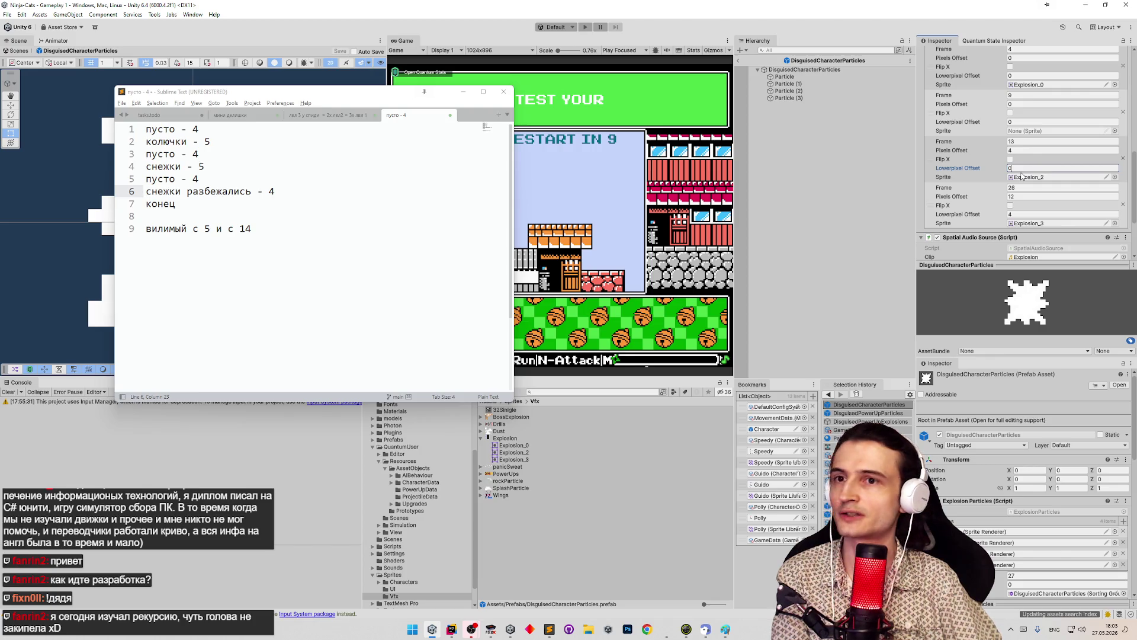
# Make the next step Frame 18 with offsets 0 and 0, and clear its sprite
pyautogui.click(1024, 188)
pyautogui.write('1')
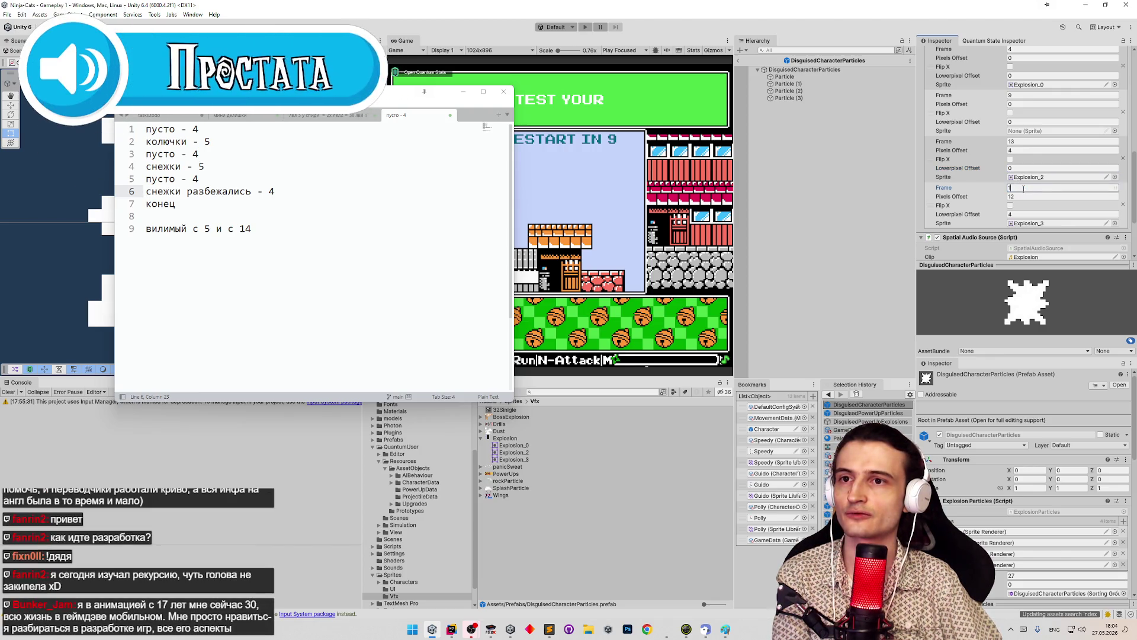
pyautogui.write('8')
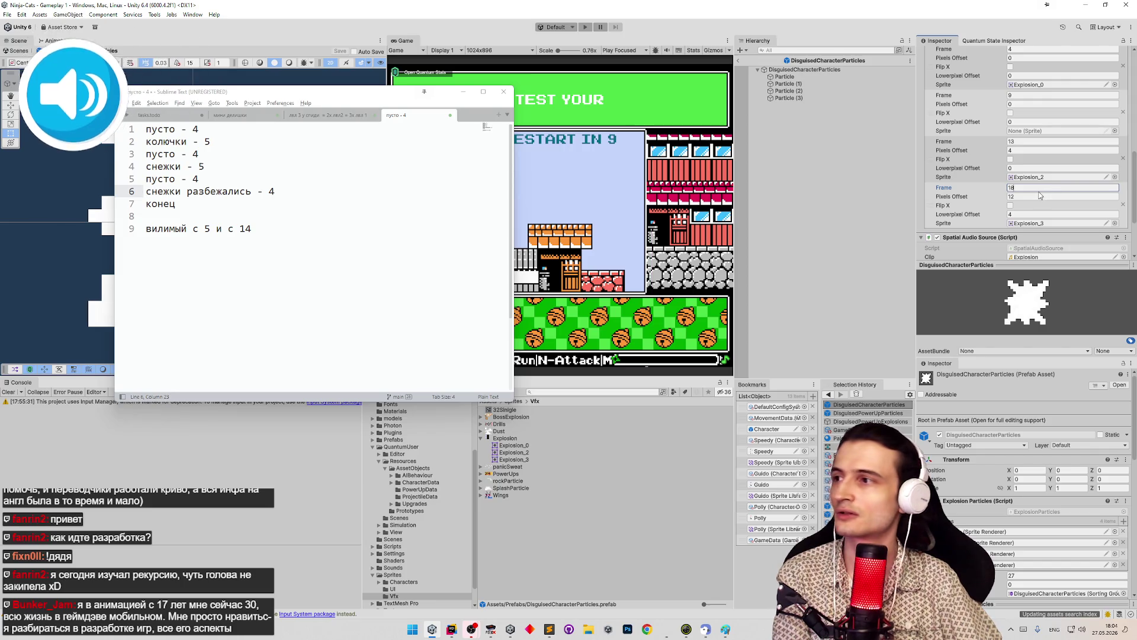
pyautogui.press('Tab')
pyautogui.write('0')
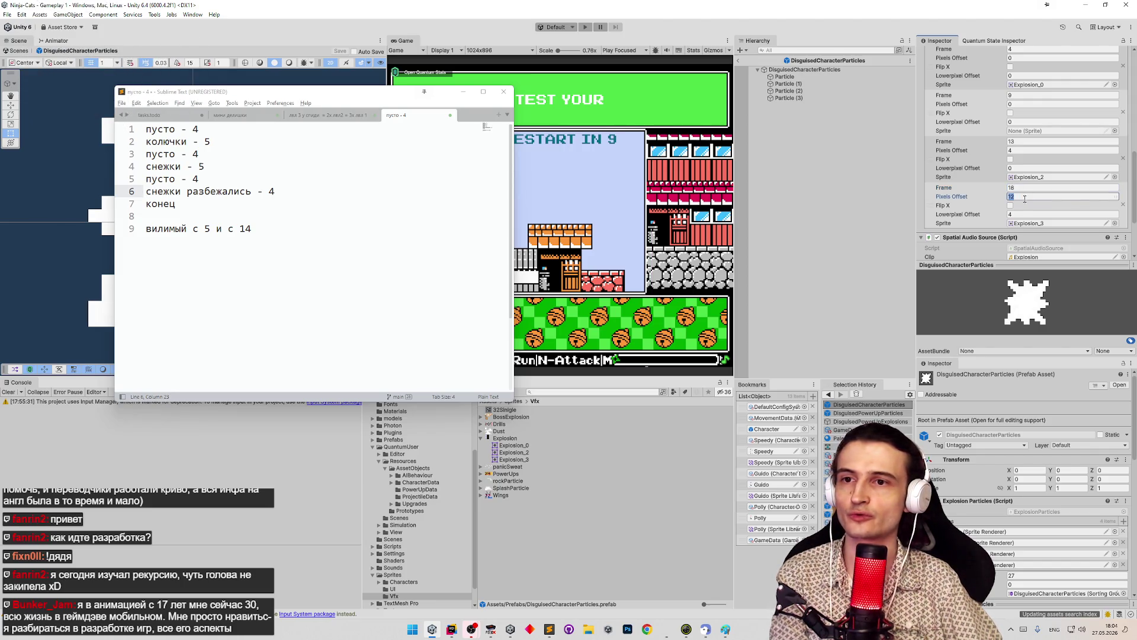
pyautogui.press('Tab')
pyautogui.write('0')
pyautogui.scroll(-1, 1045, 191)
pyautogui.scroll(1, 1042, 195)
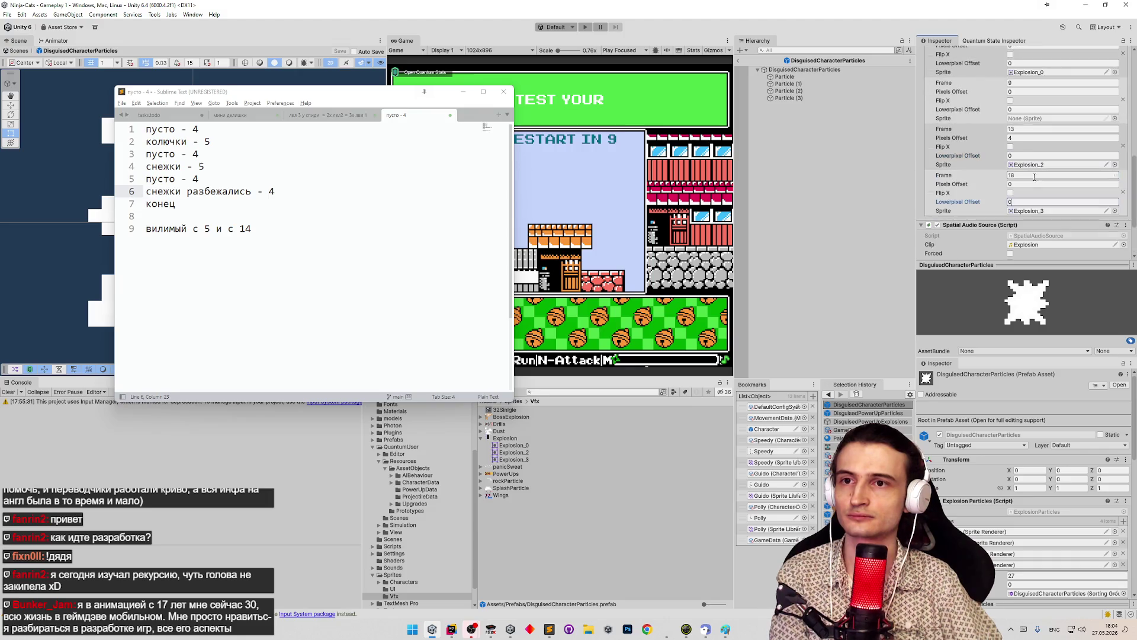
pyautogui.click(1033, 211)
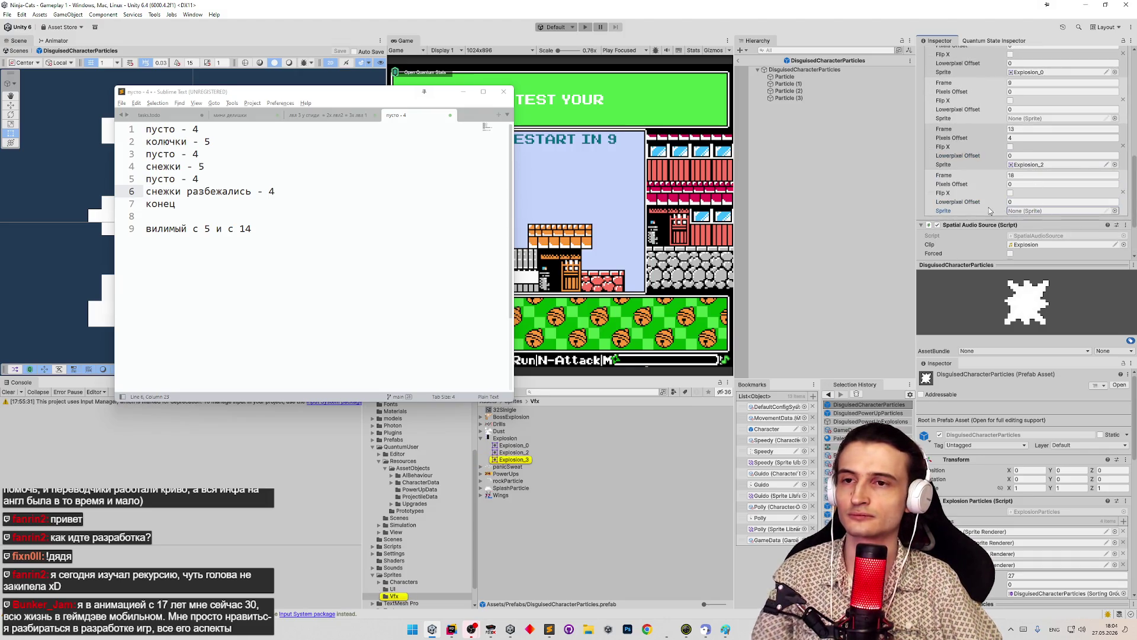
# Duplicate the last sprite step, then undo and redo back to Frame 26 with Explosion_3
pyautogui.rightClick(932, 196)
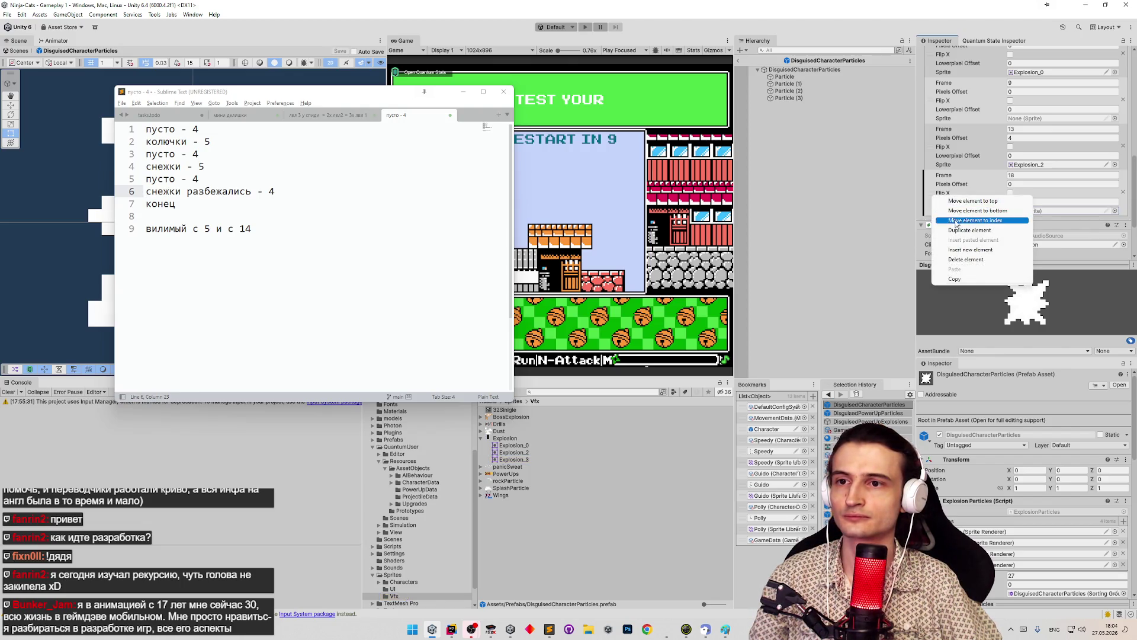
pyautogui.click(960, 230)
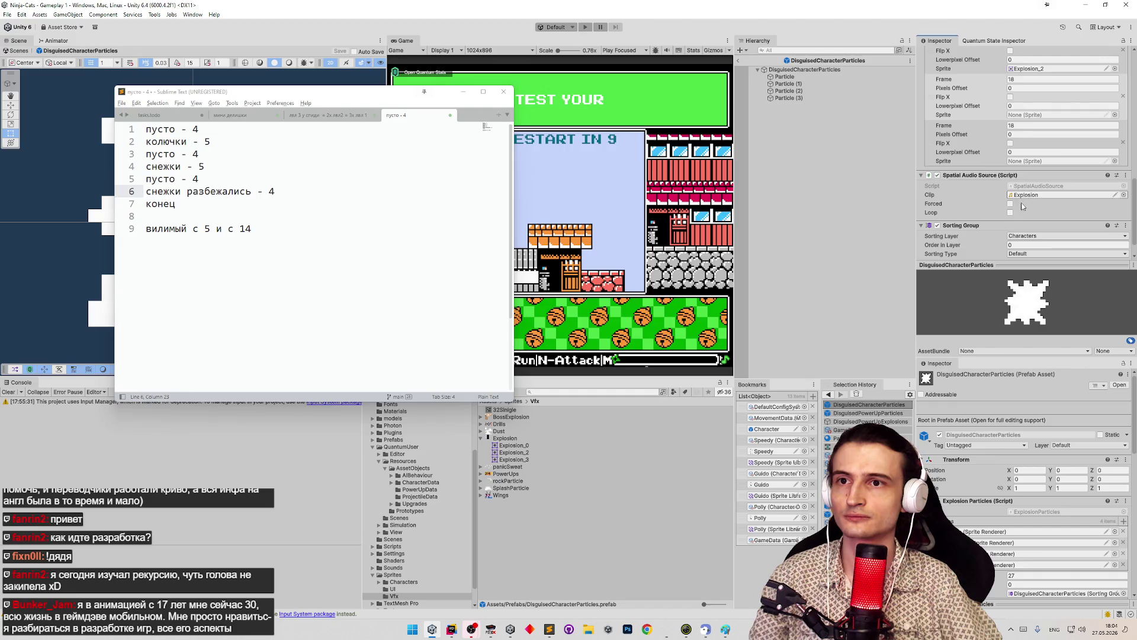
pyautogui.scroll(-2, 1039, 190)
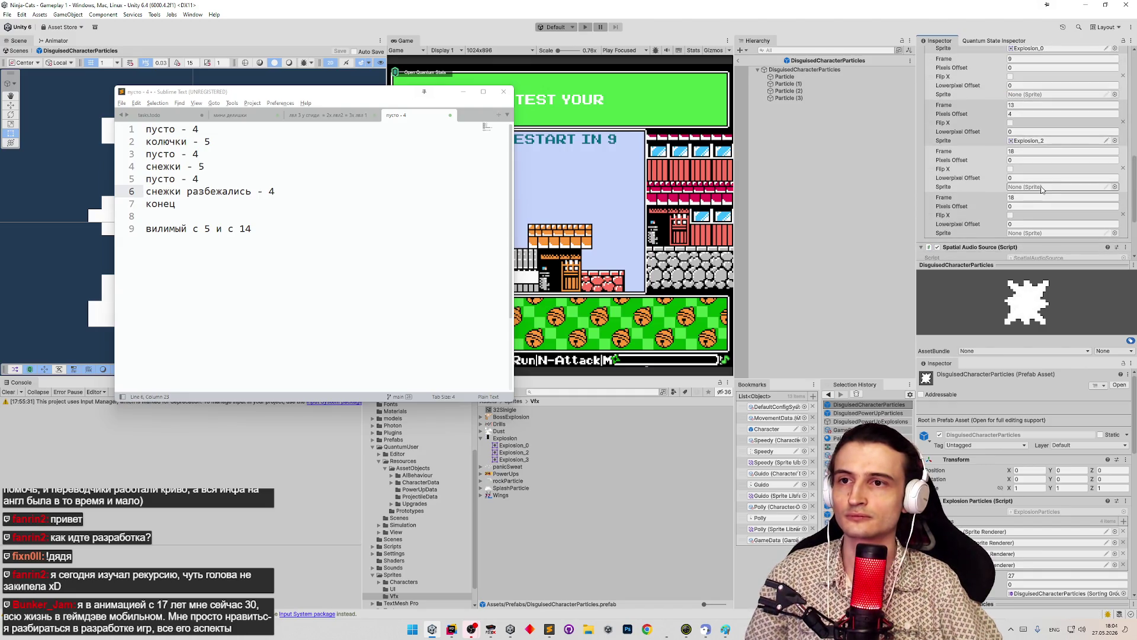
pyautogui.hotkey('ctrl', 'z')
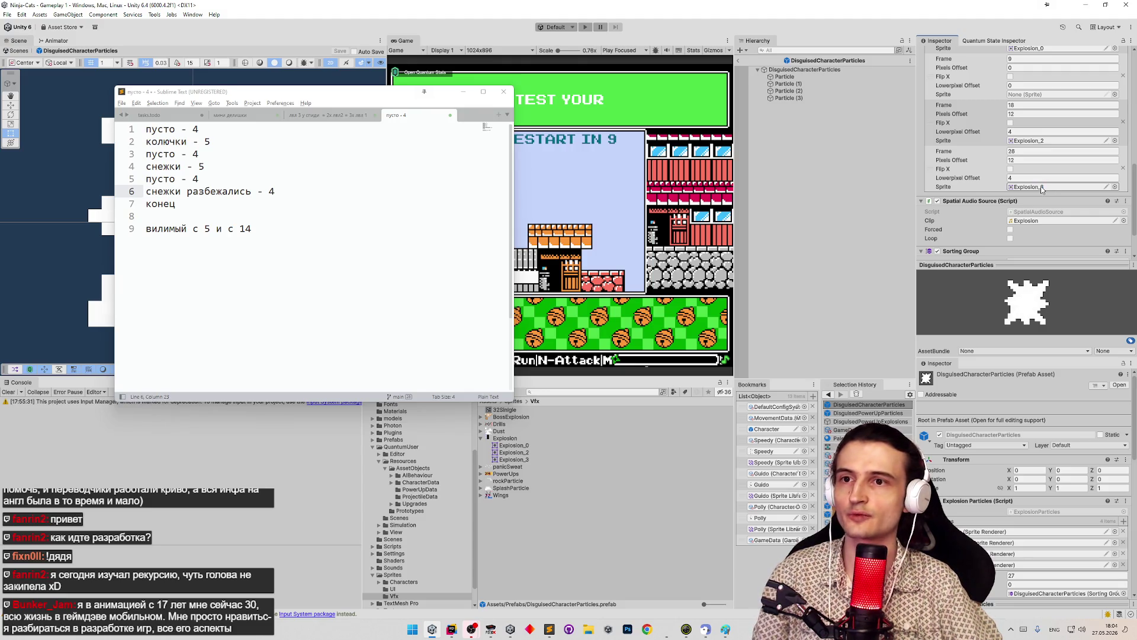
pyautogui.hotkey('ctrl', 'z')
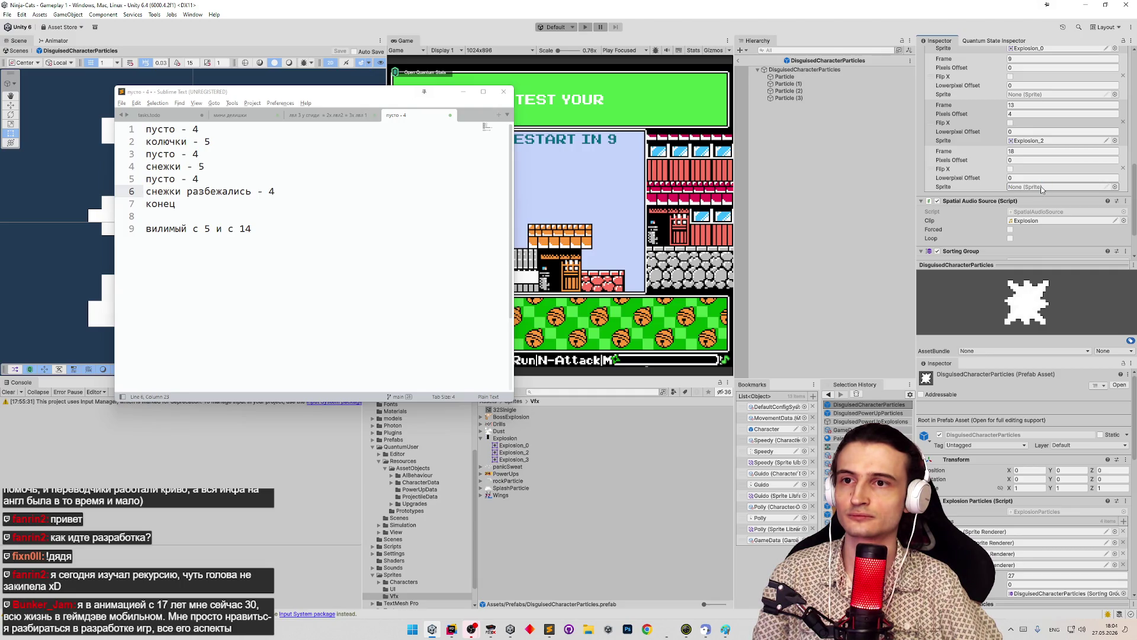
pyautogui.hotkey('ctrl', 'z')
pyautogui.hotkey('ctrl', 'y')
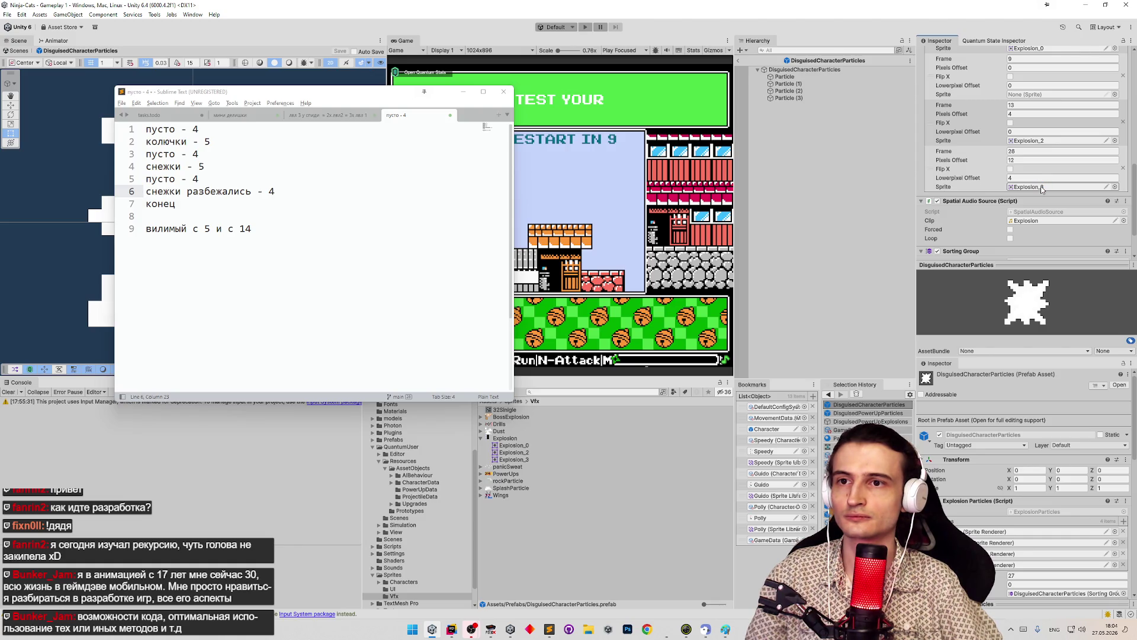
pyautogui.hotkey('ctrl', 'y')
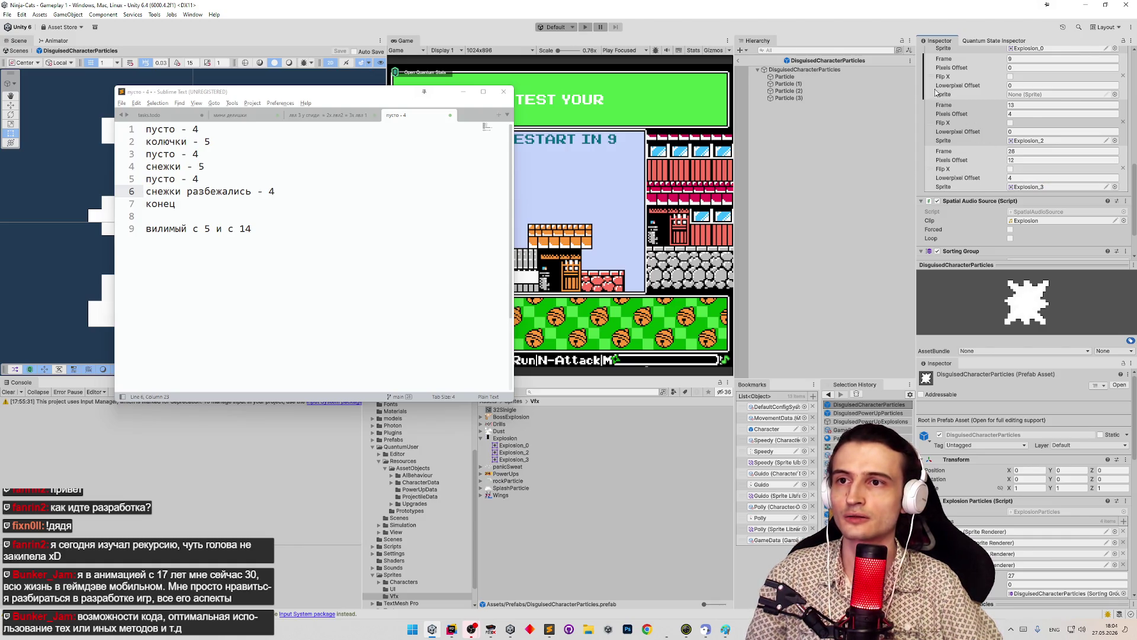
# Insert a blank sprite step and move it below the Frame 13 step as Frame 18
pyautogui.rightClick(946, 103)
pyautogui.click(945, 124)
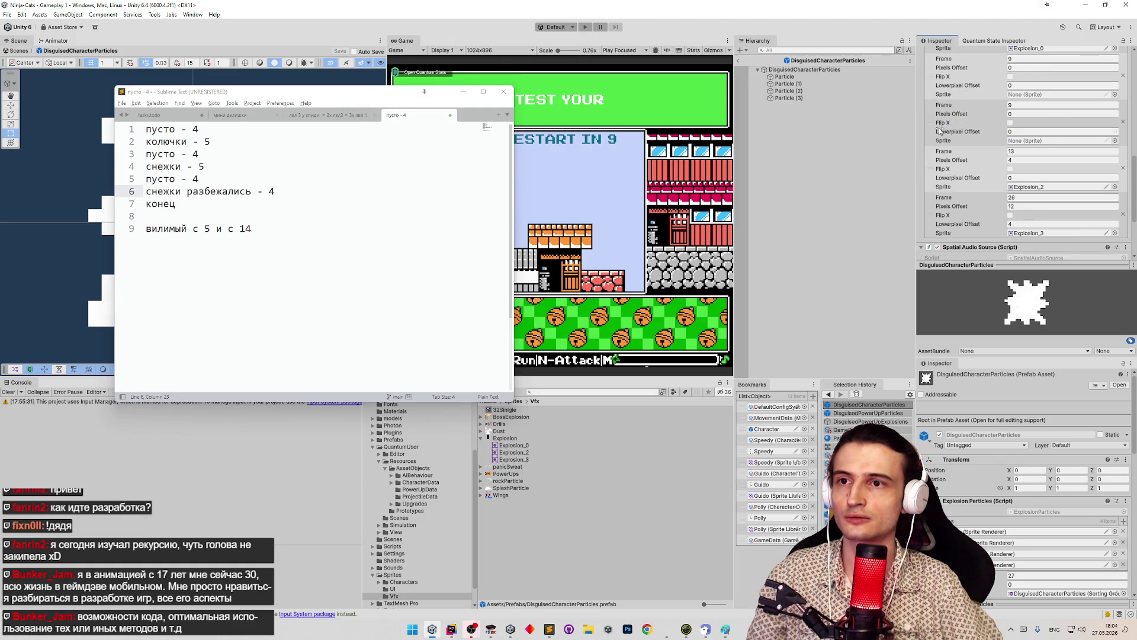
pyautogui.moveTo(930, 124); pyautogui.dragTo(933, 173)
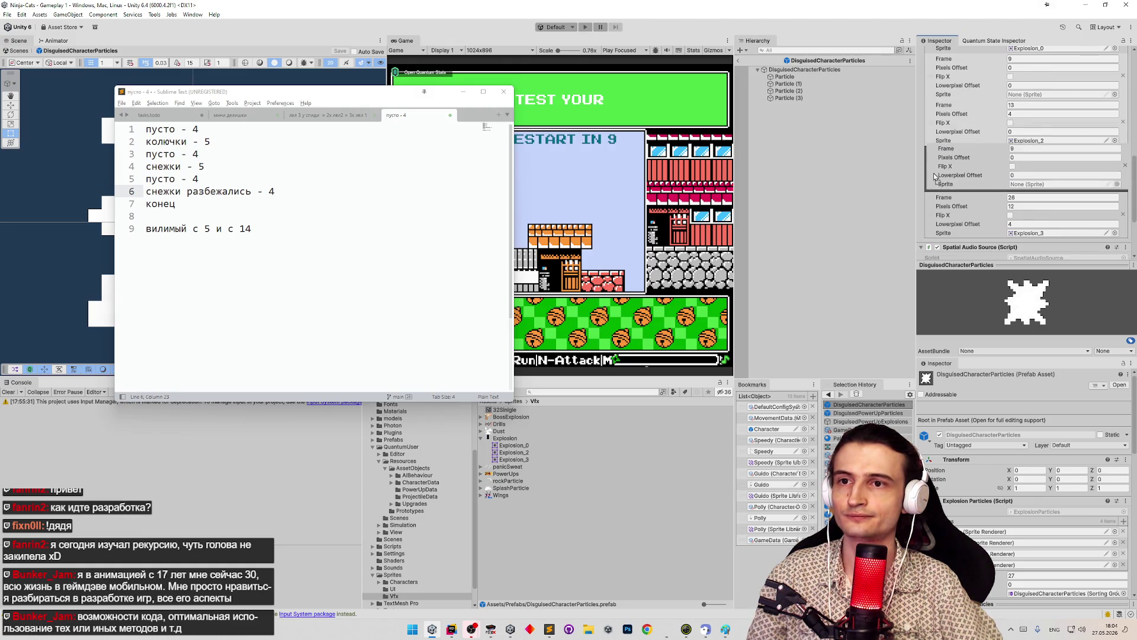
pyautogui.click(1031, 153)
pyautogui.write('18')
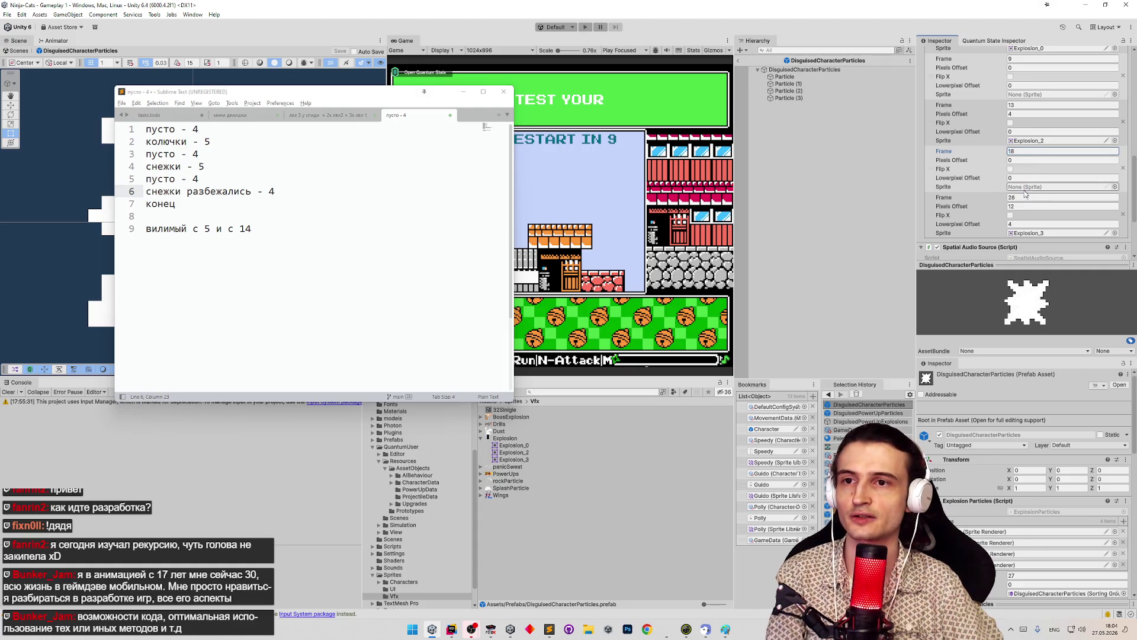
# Set the last step to Frame 22 and assign Explosion_2 as its sprite
pyautogui.click(1026, 196)
pyautogui.write('2')
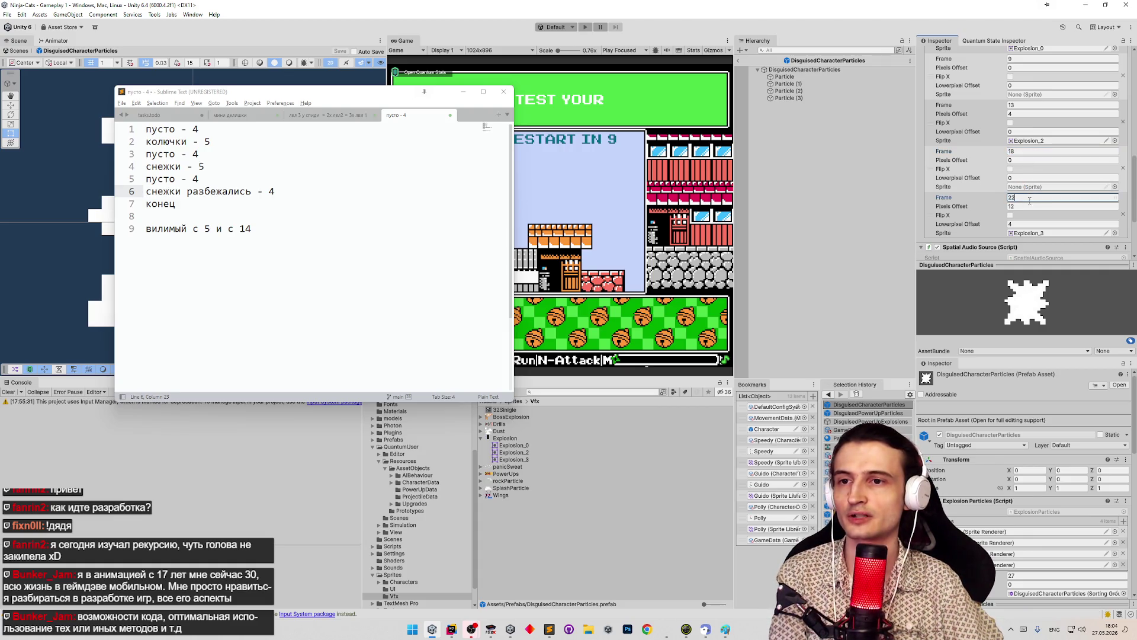
pyautogui.write('2')
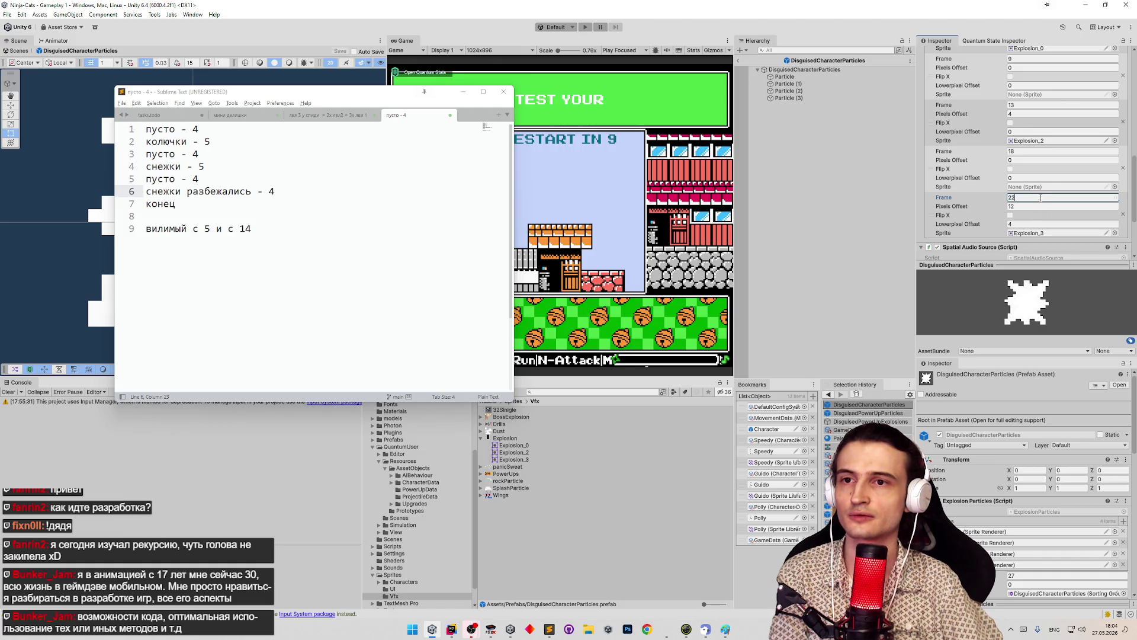
pyautogui.scroll(-2, 1105, 174)
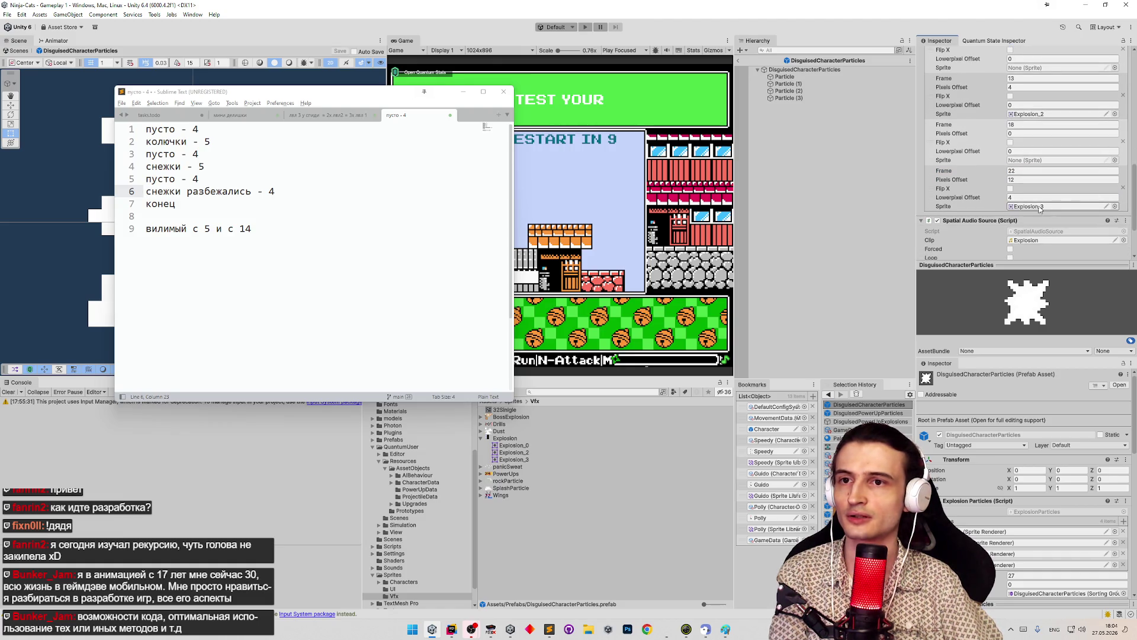
pyautogui.moveTo(514, 452)
pyautogui.mouseDown()
pyautogui.moveTo(1035, 253)
pyautogui.moveTo(1042, 212)
pyautogui.mouseUp()
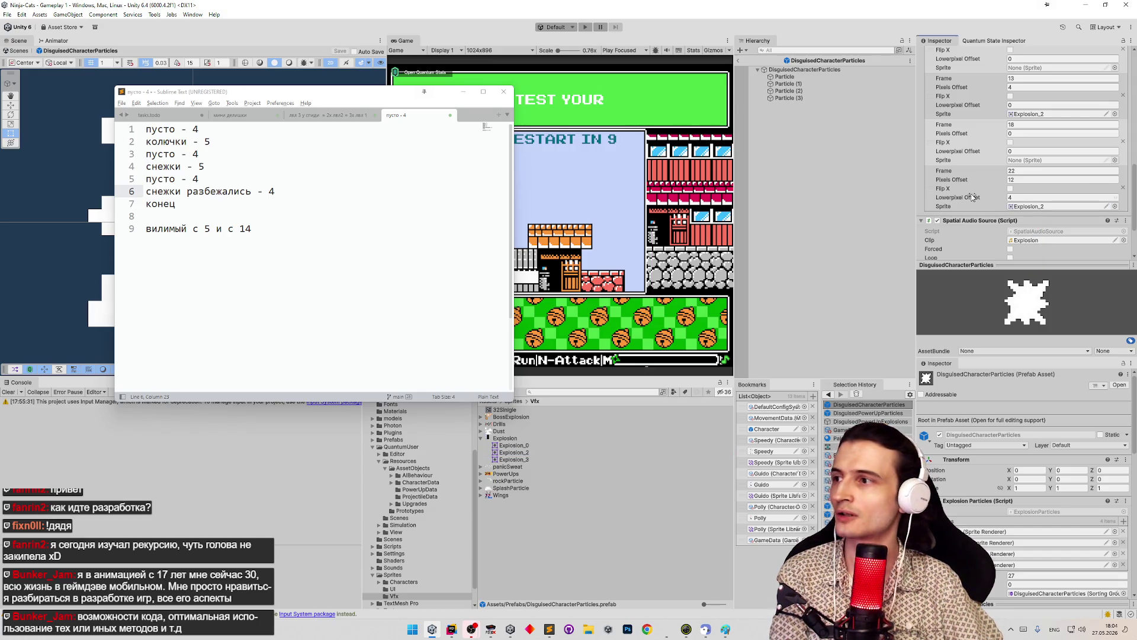
pyautogui.scroll(-2, 1134, 214)
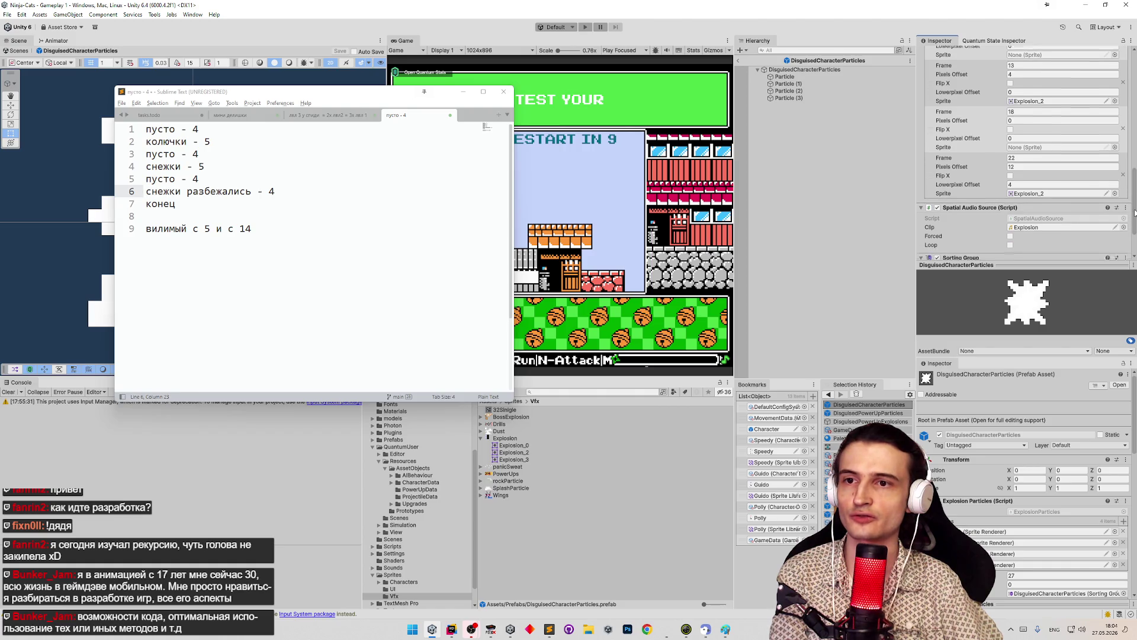
pyautogui.moveTo(1134, 214); pyautogui.dragTo(1119, 131)
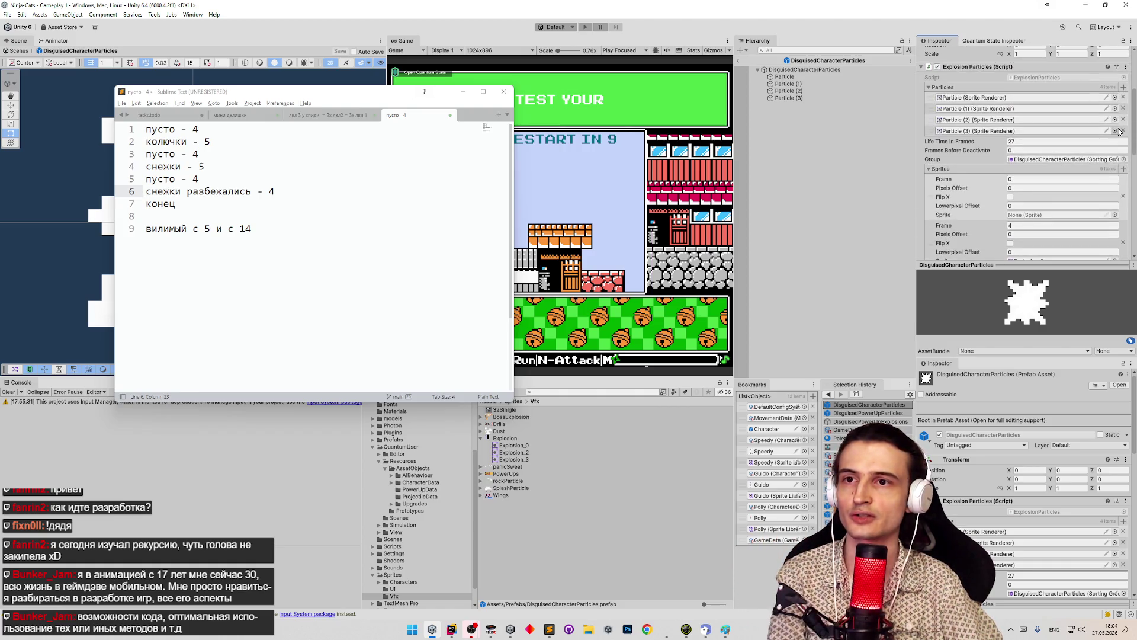
pyautogui.click(1029, 142)
pyautogui.write('28')
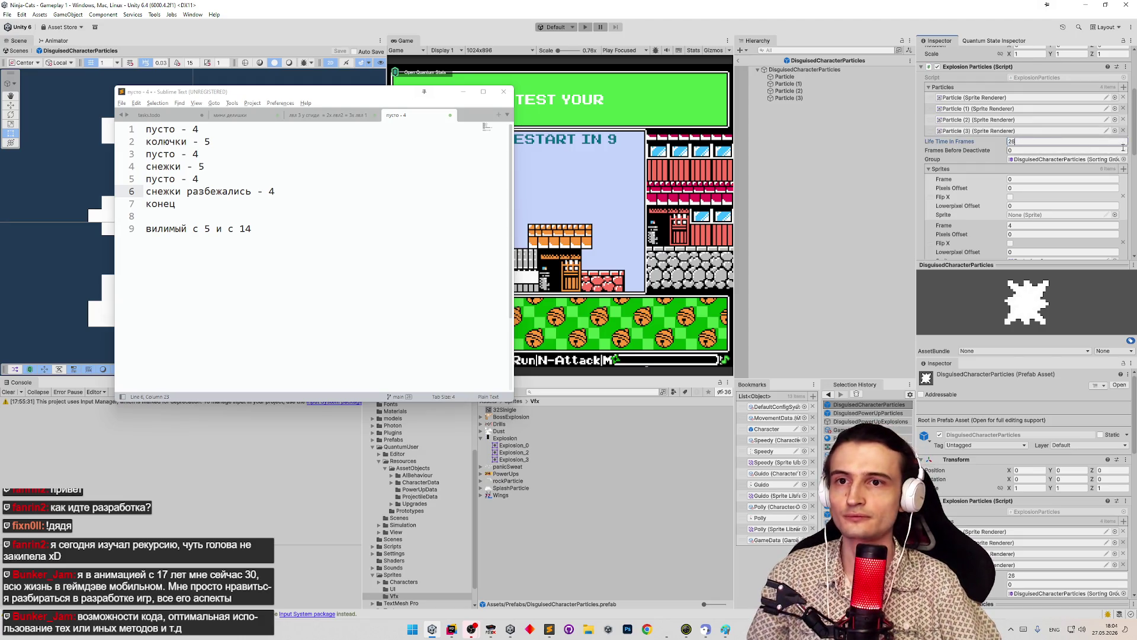
pyautogui.moveTo(1134, 144); pyautogui.dragTo(1131, 156)
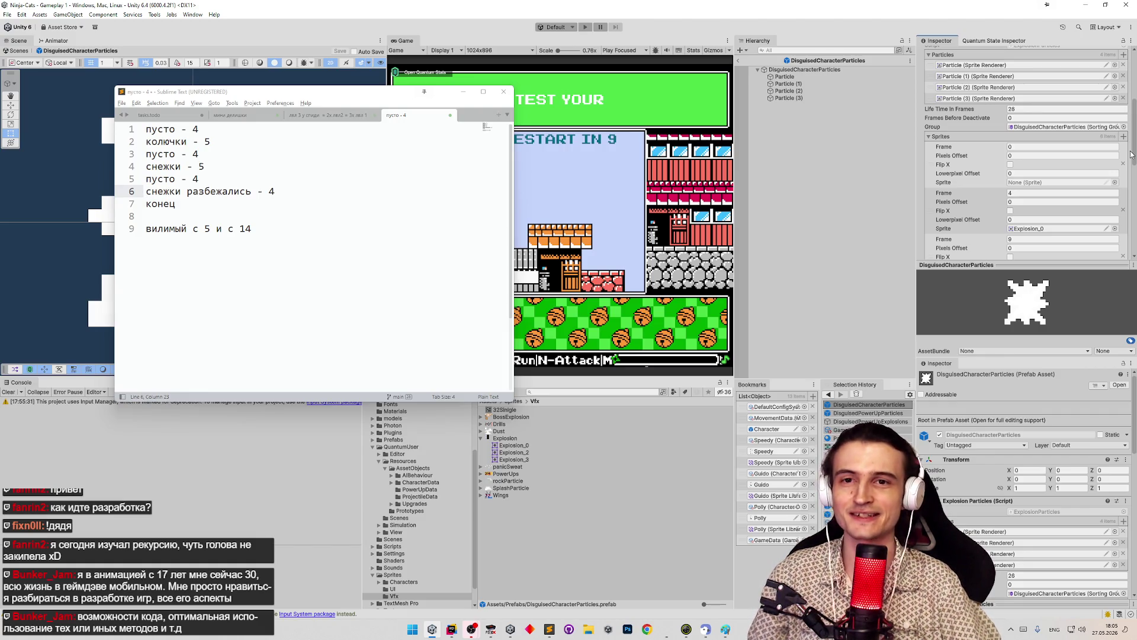
pyautogui.moveTo(1130, 155); pyautogui.dragTo(1116, 193)
pyautogui.scroll(-2, 1115, 199)
pyautogui.scroll(-4, 1109, 225)
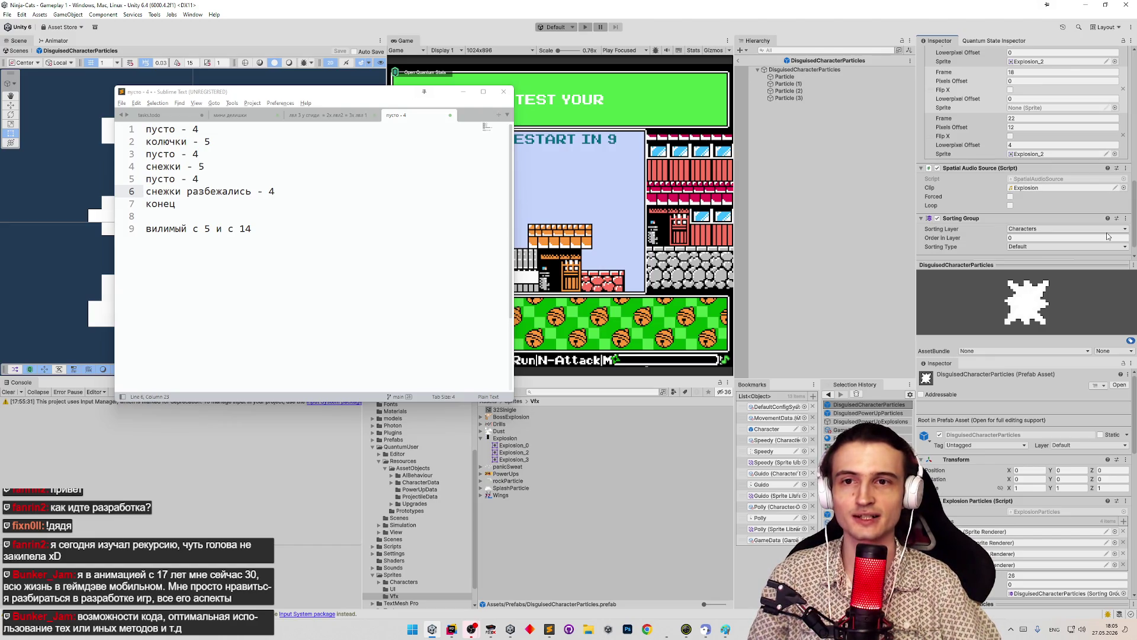
pyautogui.scroll(1, 1105, 229)
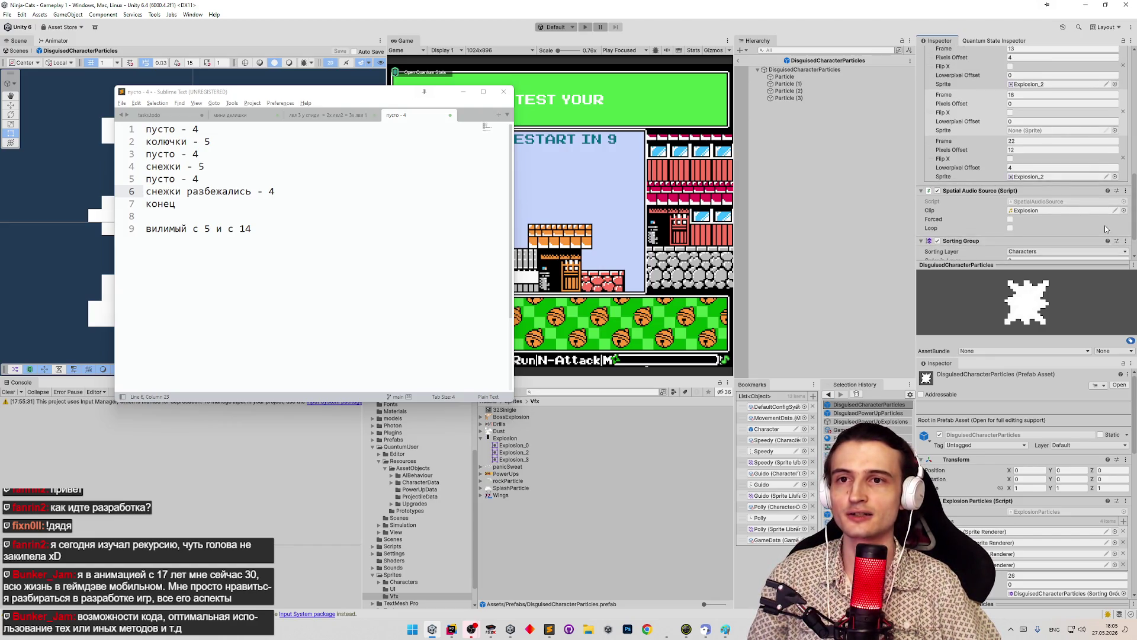
pyautogui.scroll(2, 1104, 225)
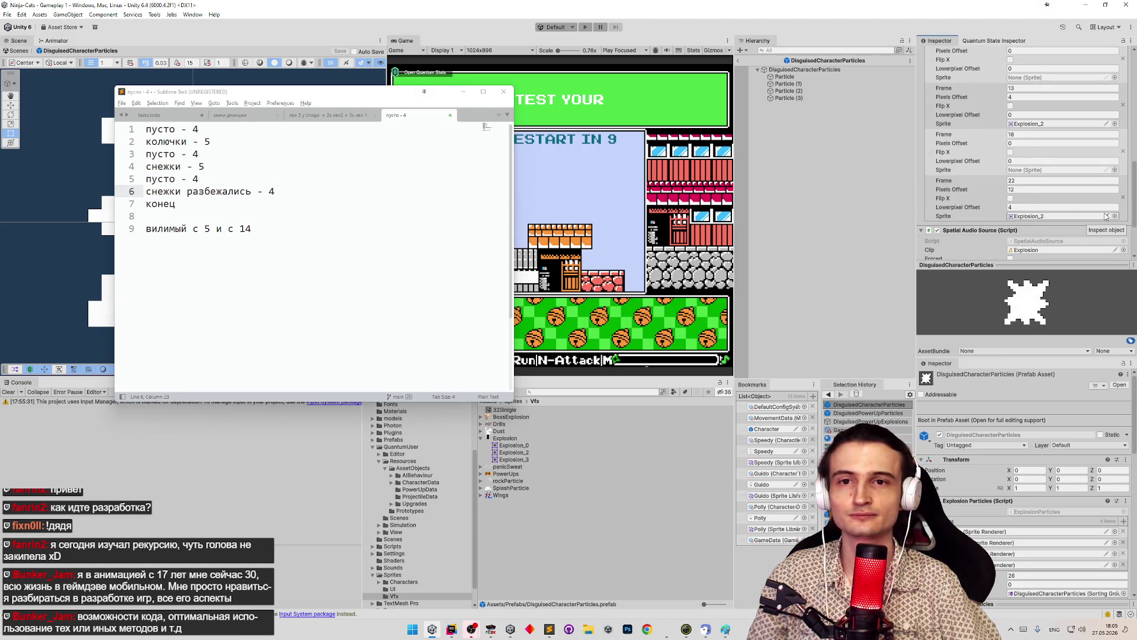
pyautogui.scroll(1, 1105, 217)
pyautogui.scroll(1, 1106, 212)
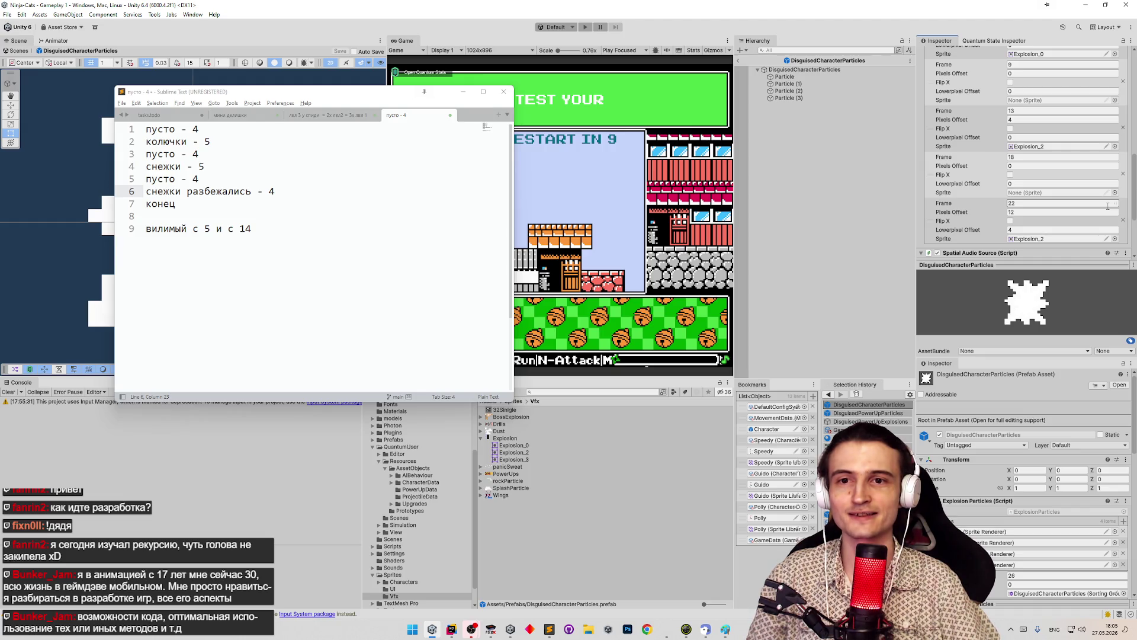
pyautogui.scroll(-1, 1107, 210)
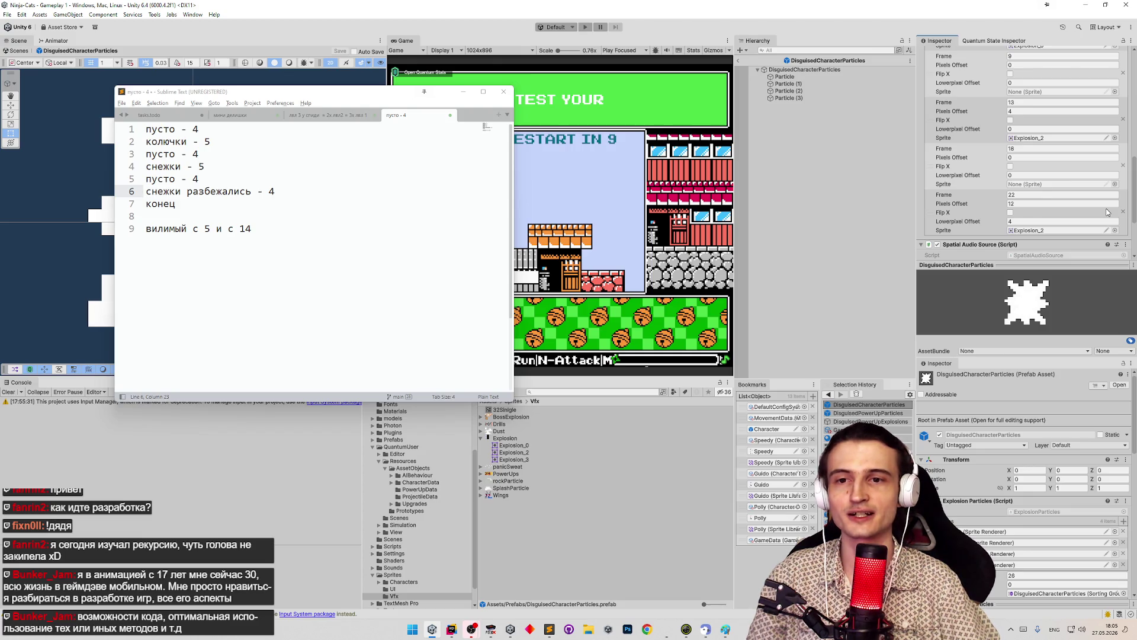
pyautogui.scroll(-1, 1106, 216)
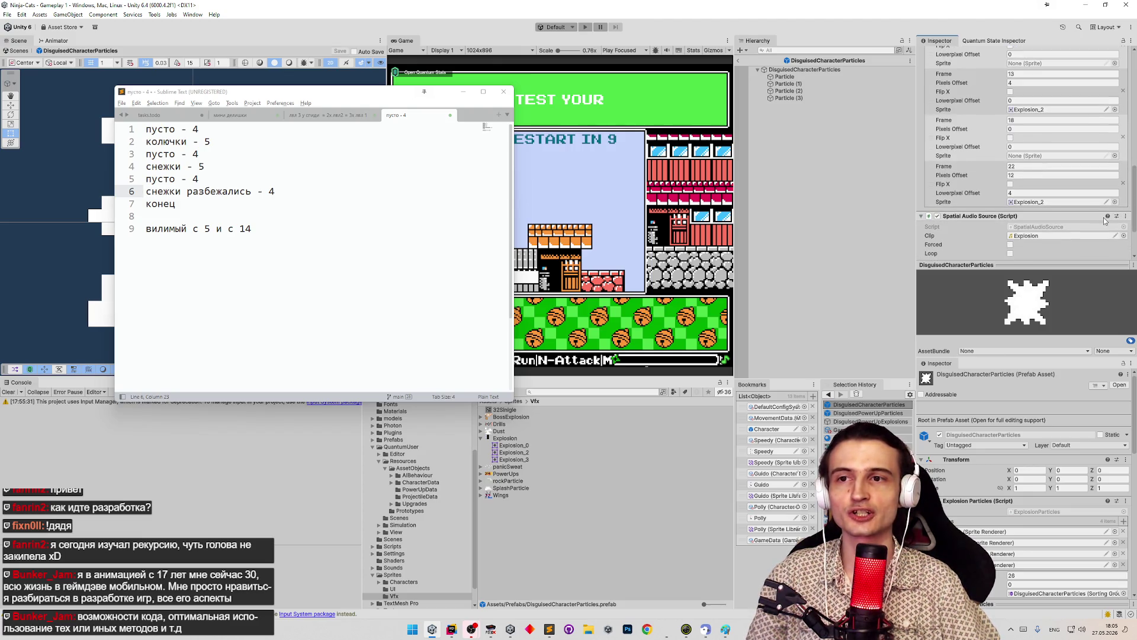
pyautogui.scroll(-1, 1104, 221)
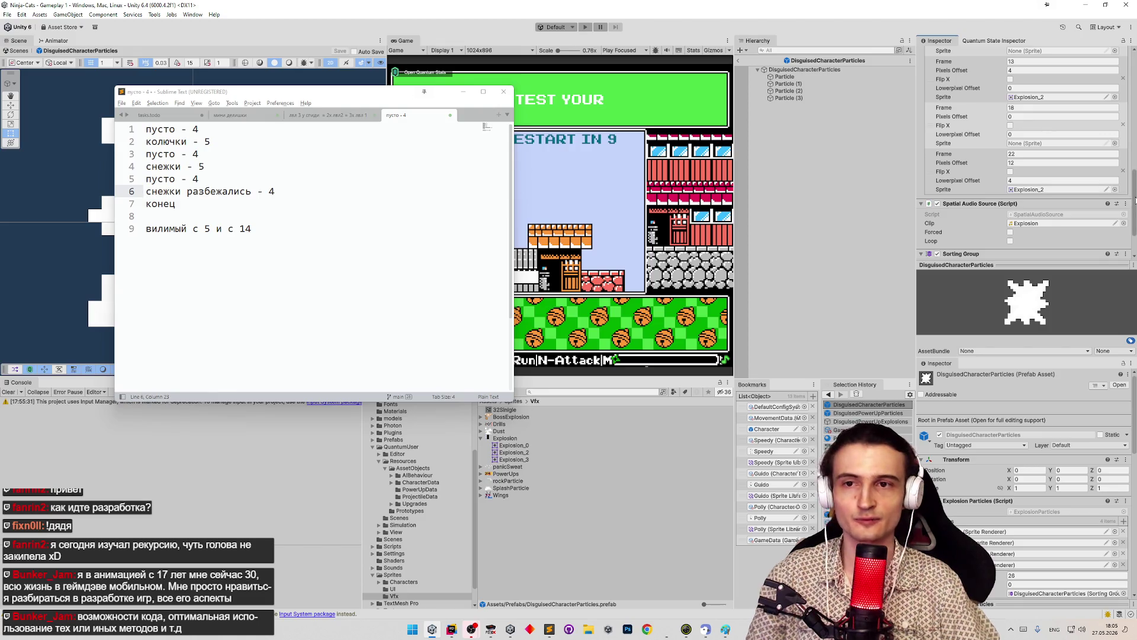
pyautogui.moveTo(1134, 200); pyautogui.dragTo(1134, 194)
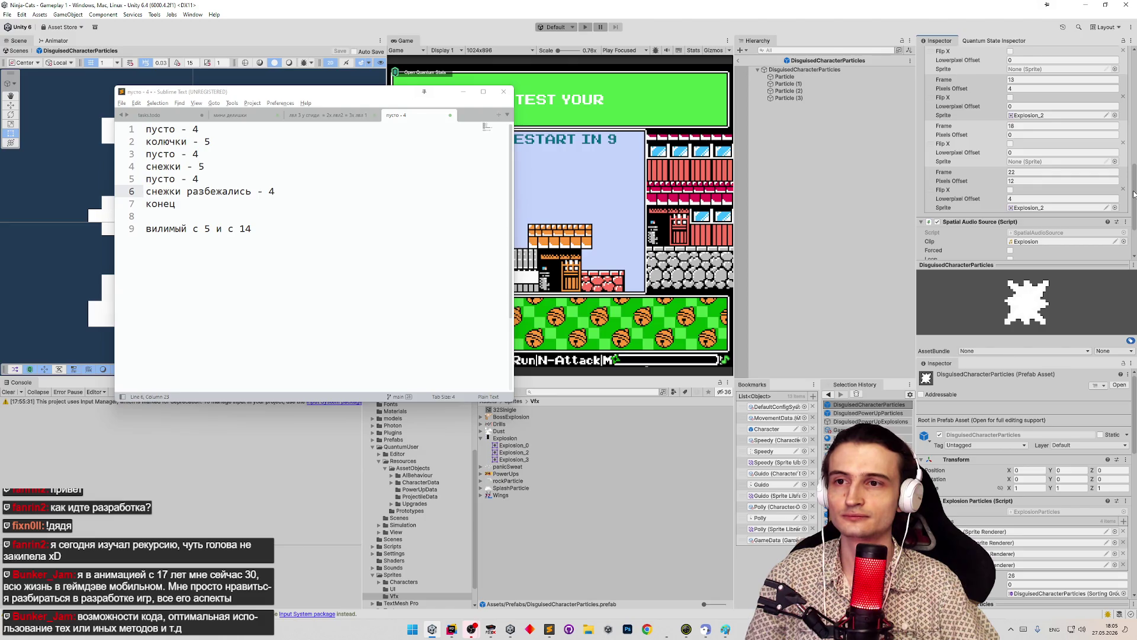
pyautogui.scroll(5, 1133, 193)
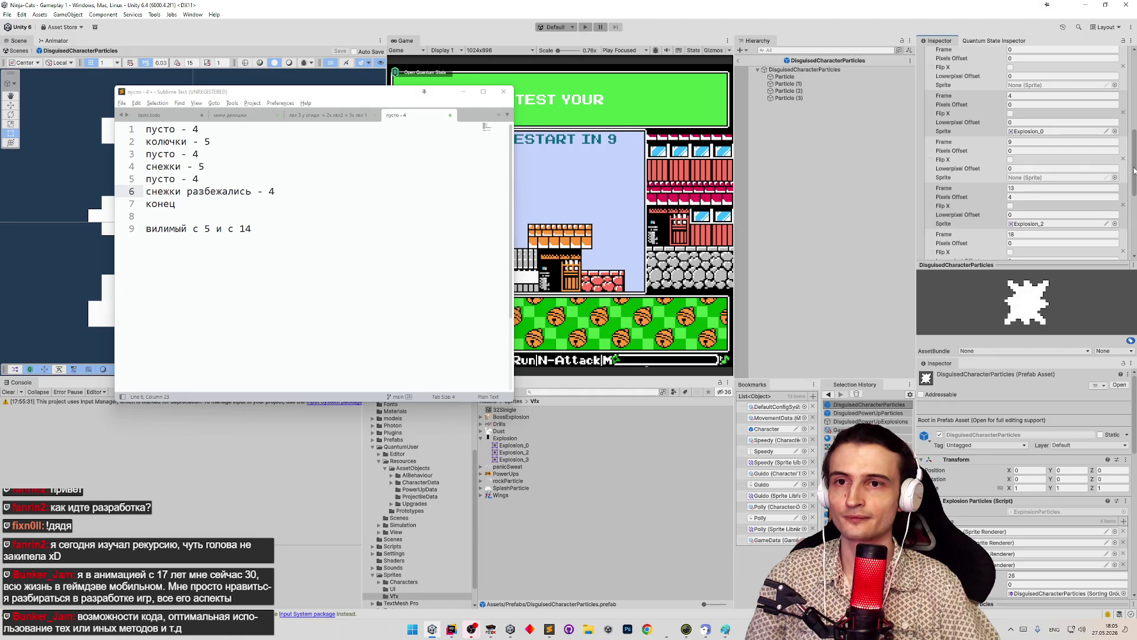
pyautogui.scroll(10, 1060, 139)
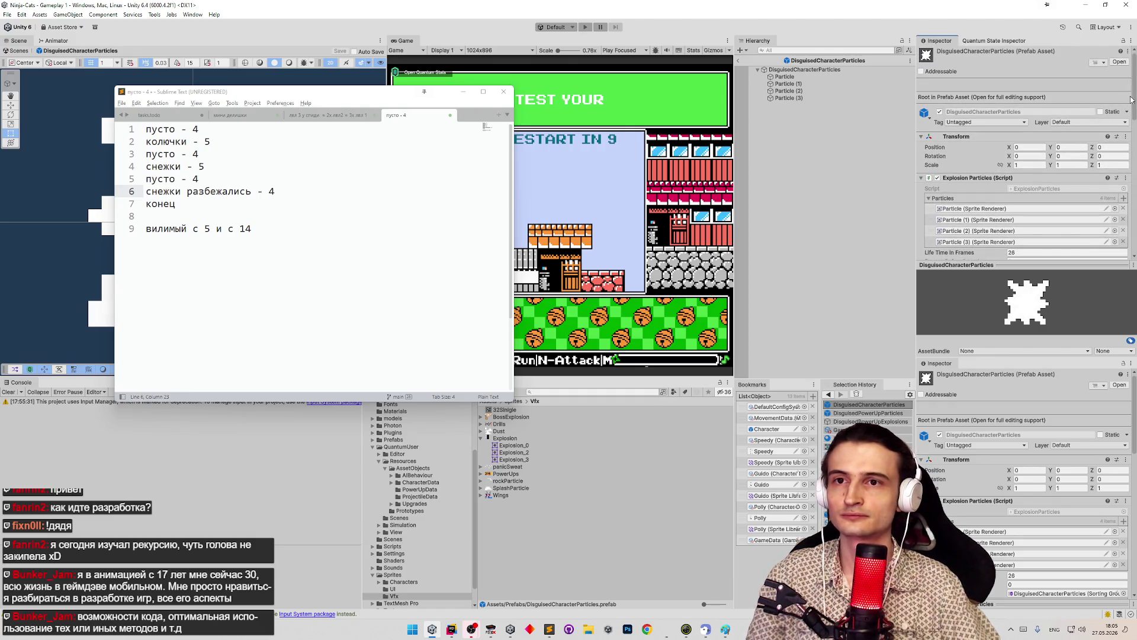
pyautogui.moveTo(1131, 99); pyautogui.dragTo(1133, 107)
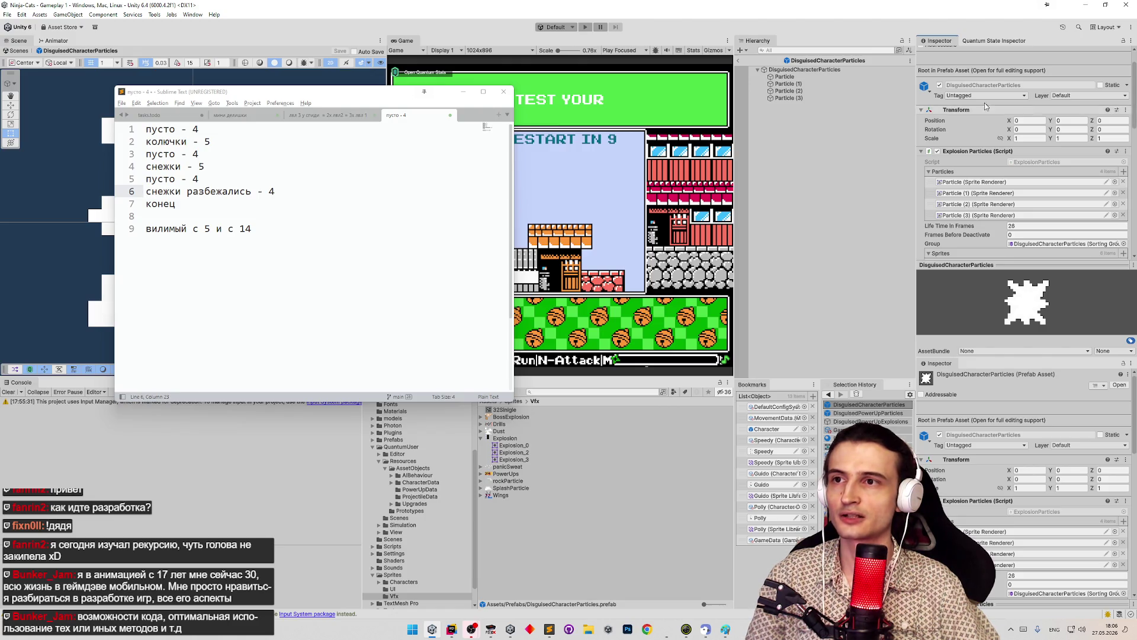
pyautogui.click(740, 61)
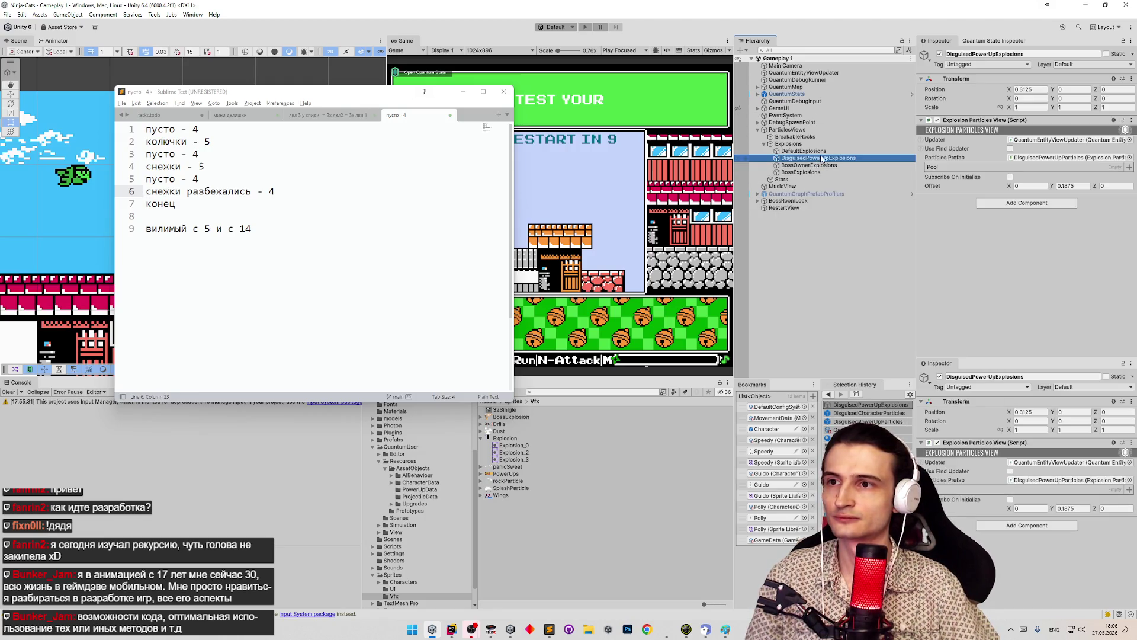
# Duplicate DisguisedPowerUpExplosions and rename the copy DisguisedCharacterExplosions
pyautogui.hotkey('ctrl', 'd')
pyautogui.moveTo(810, 167); pyautogui.dragTo(834, 169)
pyautogui.press('BackSpace')
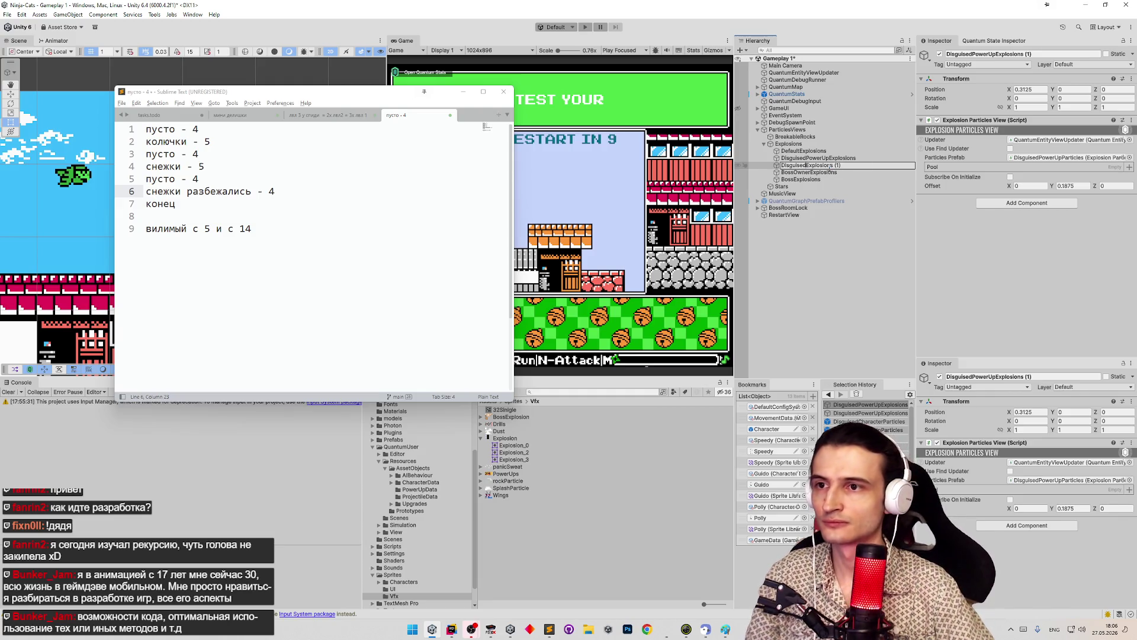
pyautogui.write('Character')
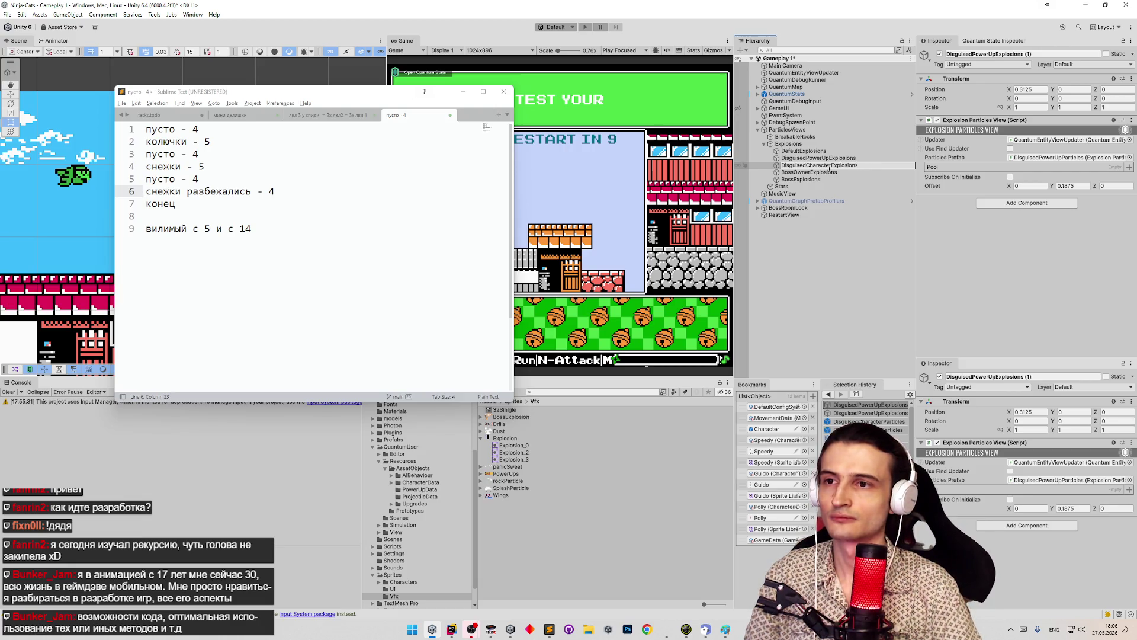
pyautogui.press('Return')
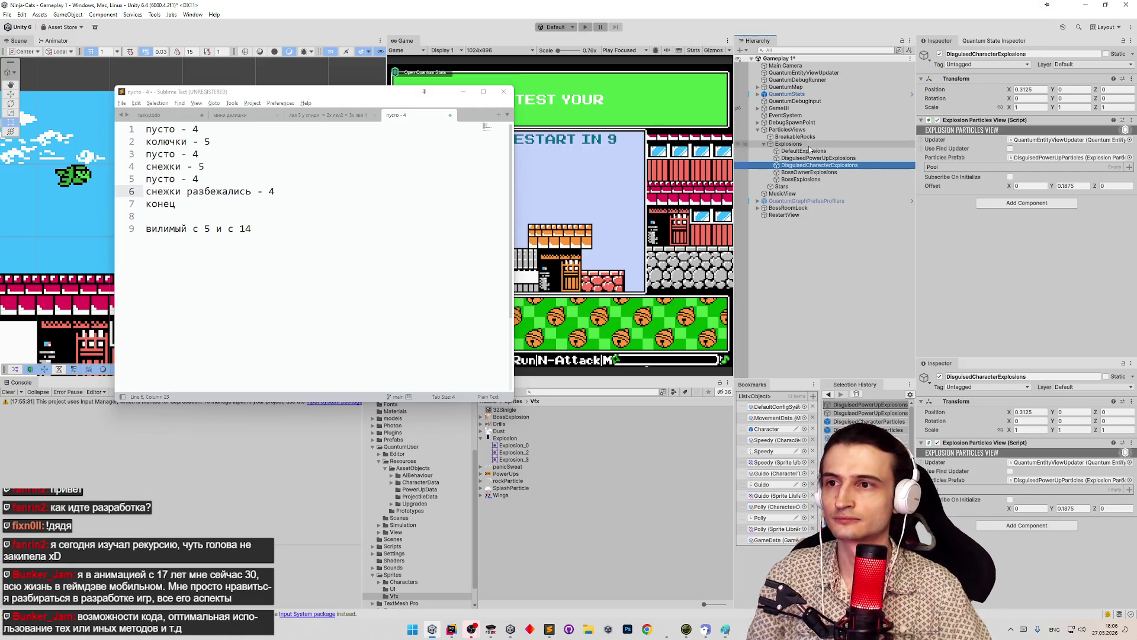
# Assign DisguisedCharacterExplosions to the Explosions activator's Disguised Character Particles View field
pyautogui.click(394, 440)
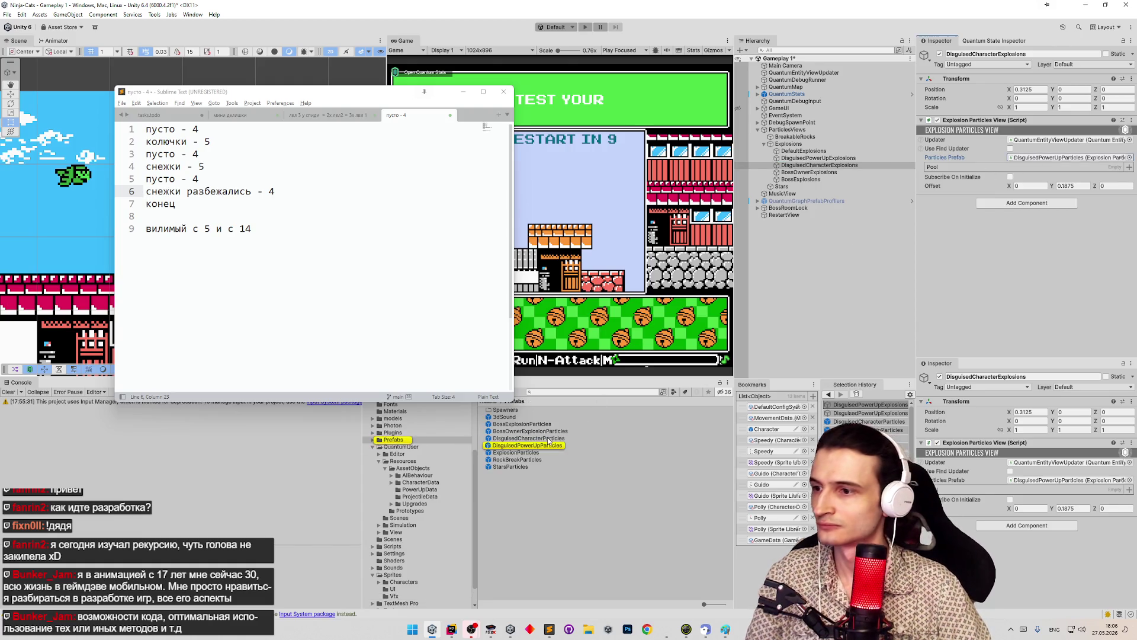
pyautogui.moveTo(521, 439); pyautogui.dragTo(1029, 175)
pyautogui.click(789, 144)
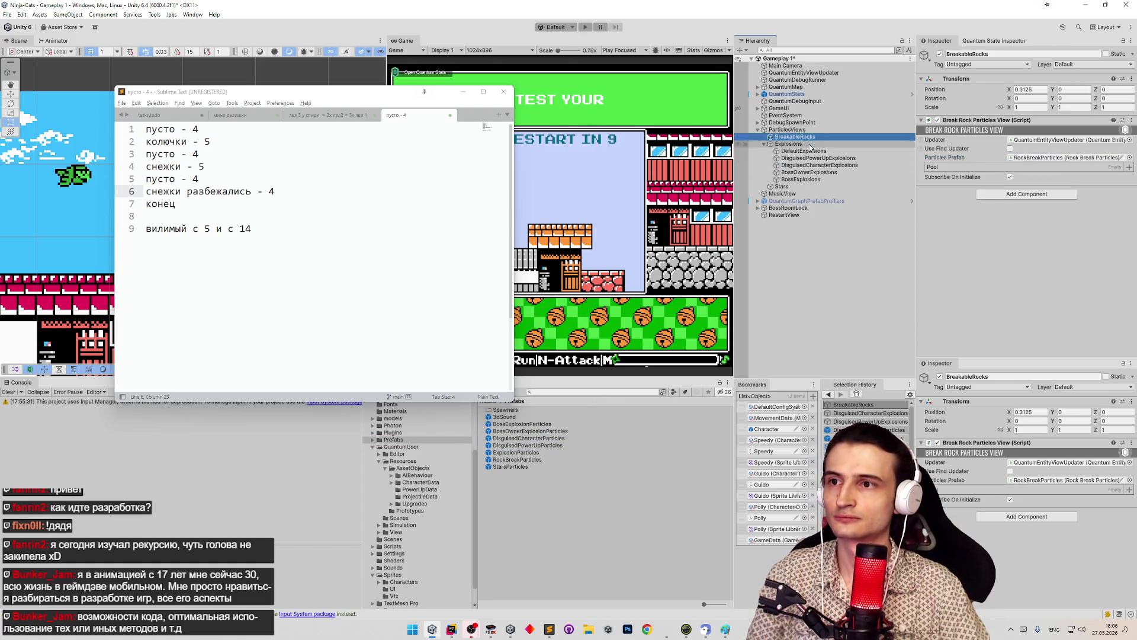
pyautogui.moveTo(824, 166)
pyautogui.mouseDown()
pyautogui.moveTo(1014, 189)
pyautogui.moveTo(1054, 177)
pyautogui.mouseUp()
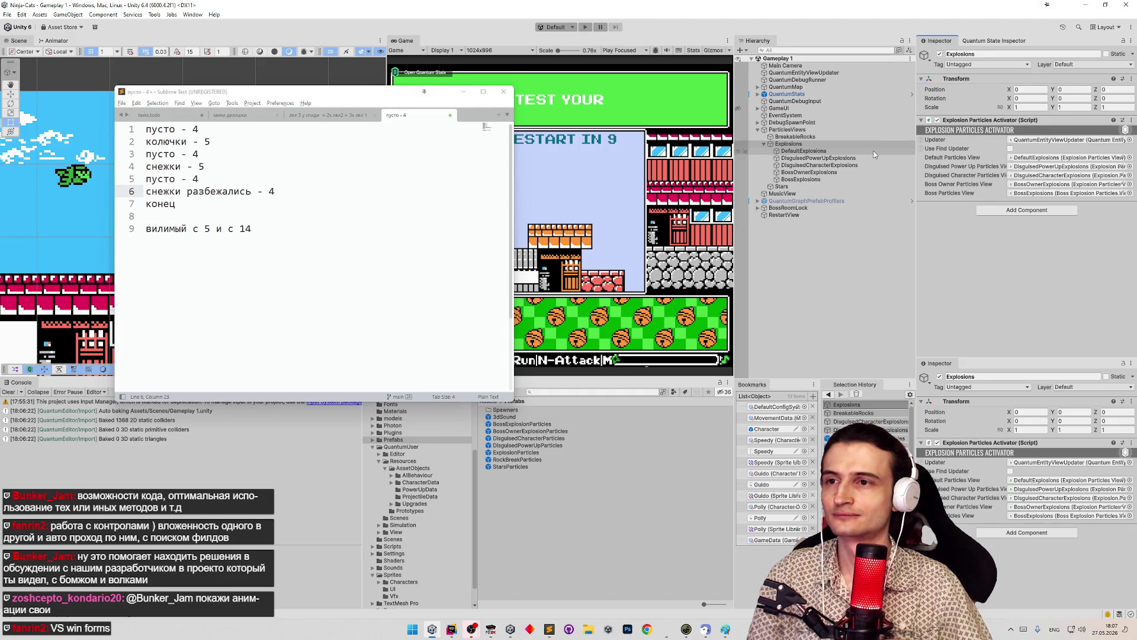
pyautogui.click(779, 430)
# Open the Projectile prefab and check its Hit Disguise View visible frames 0–3, 9–12, 18–21
pyautogui.click(501, 460)
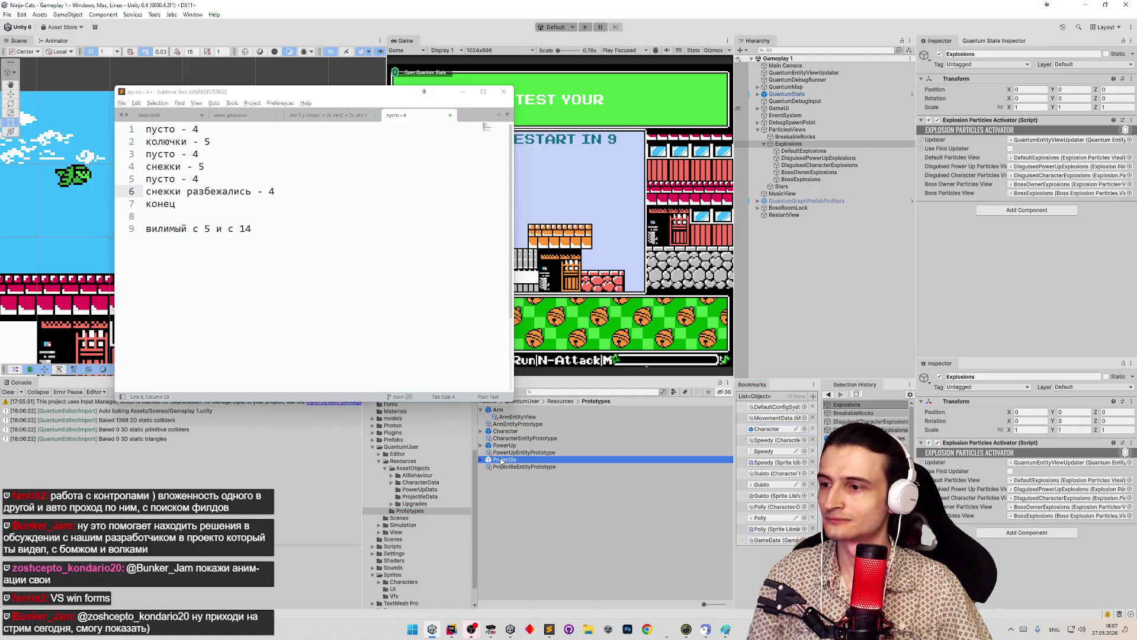
pyautogui.doubleClick(501, 460)
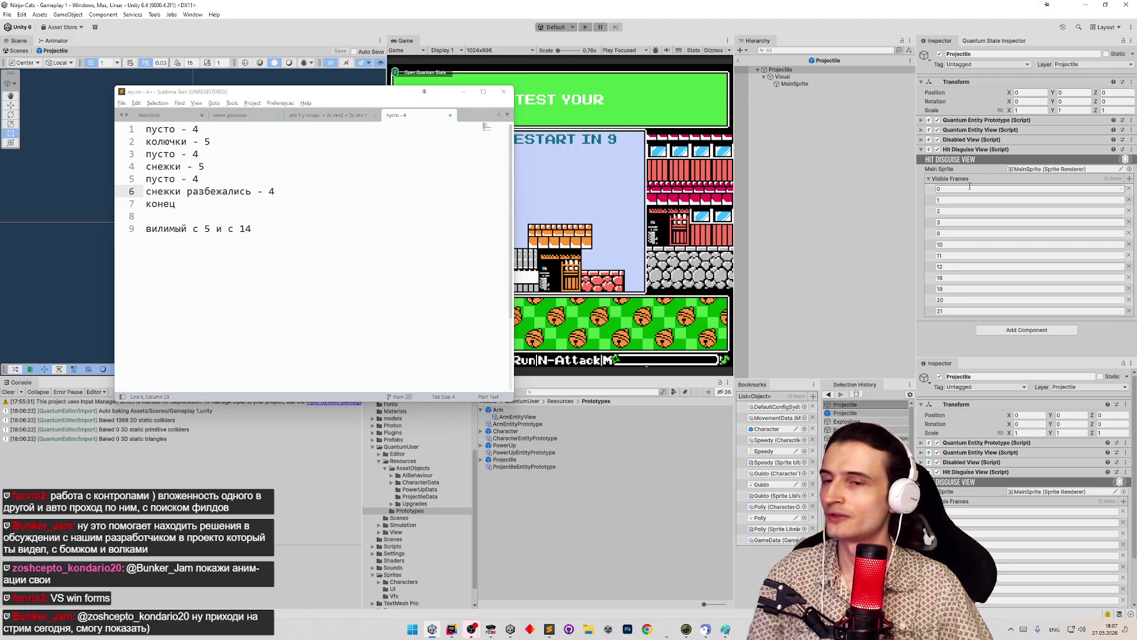
pyautogui.click(955, 223)
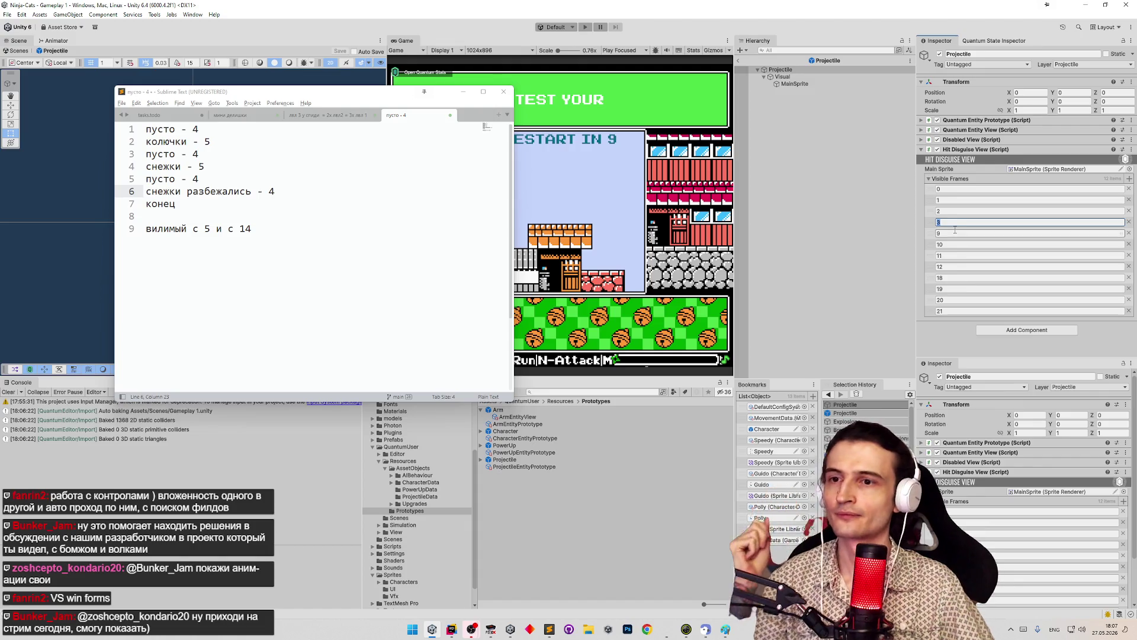
pyautogui.click(954, 255)
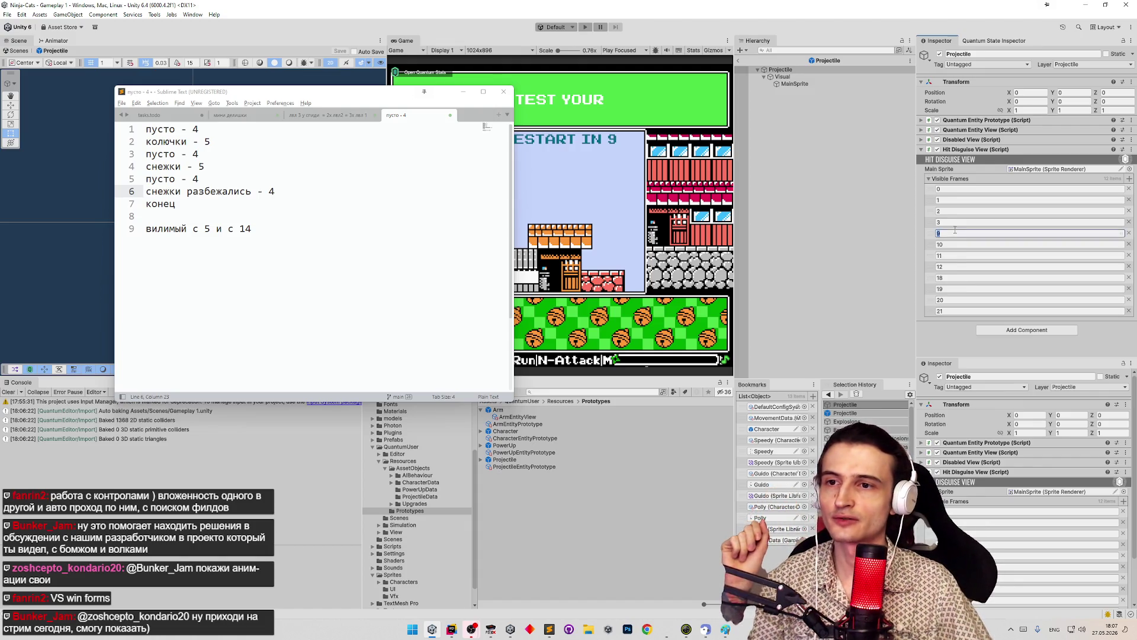
pyautogui.click(954, 267)
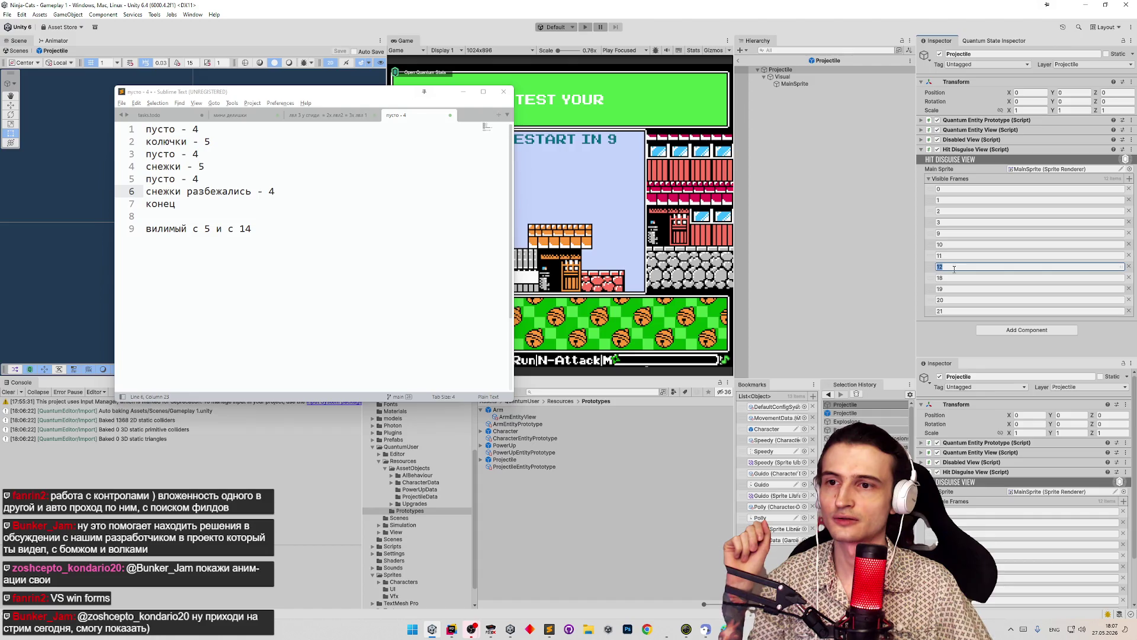
pyautogui.click(680, 202)
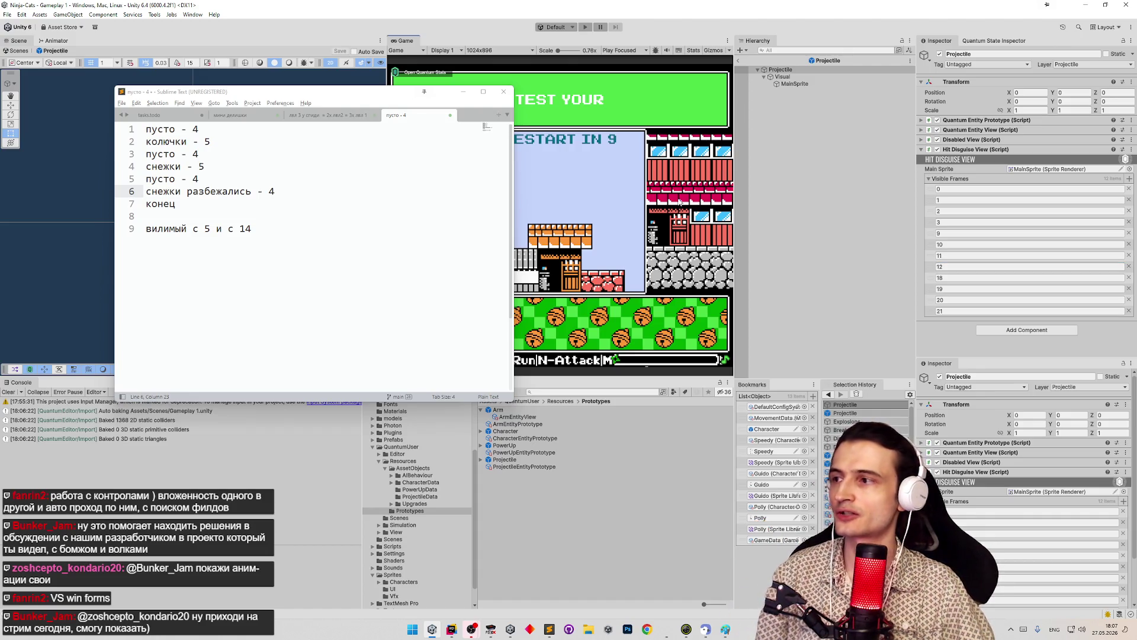
pyautogui.moveTo(412, 98); pyautogui.dragTo(356, 97)
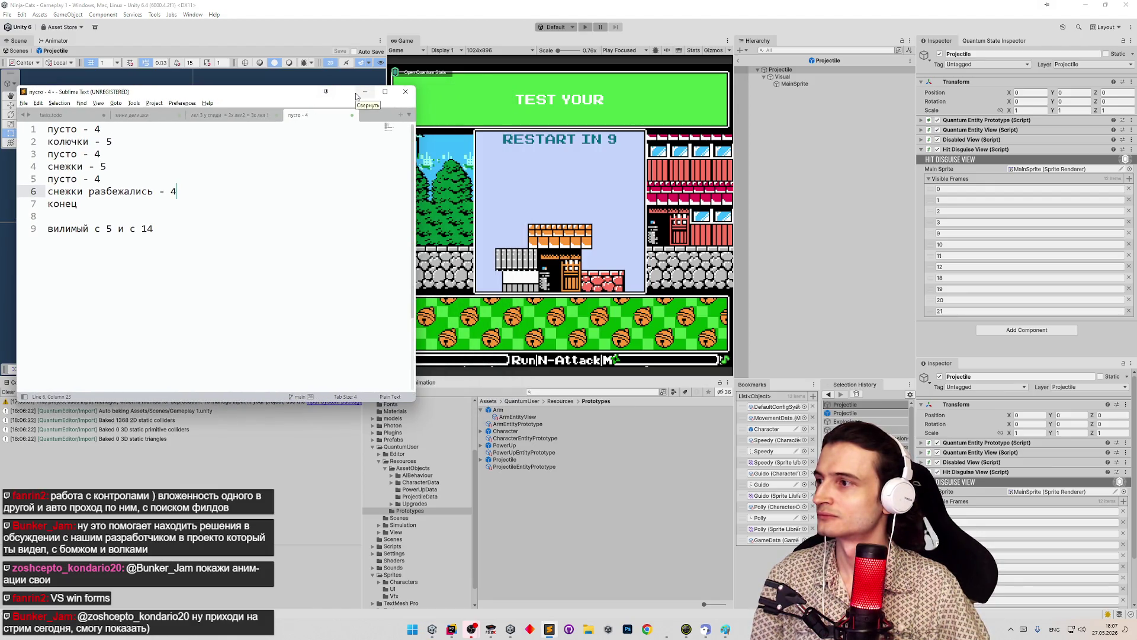
pyautogui.click(356, 92)
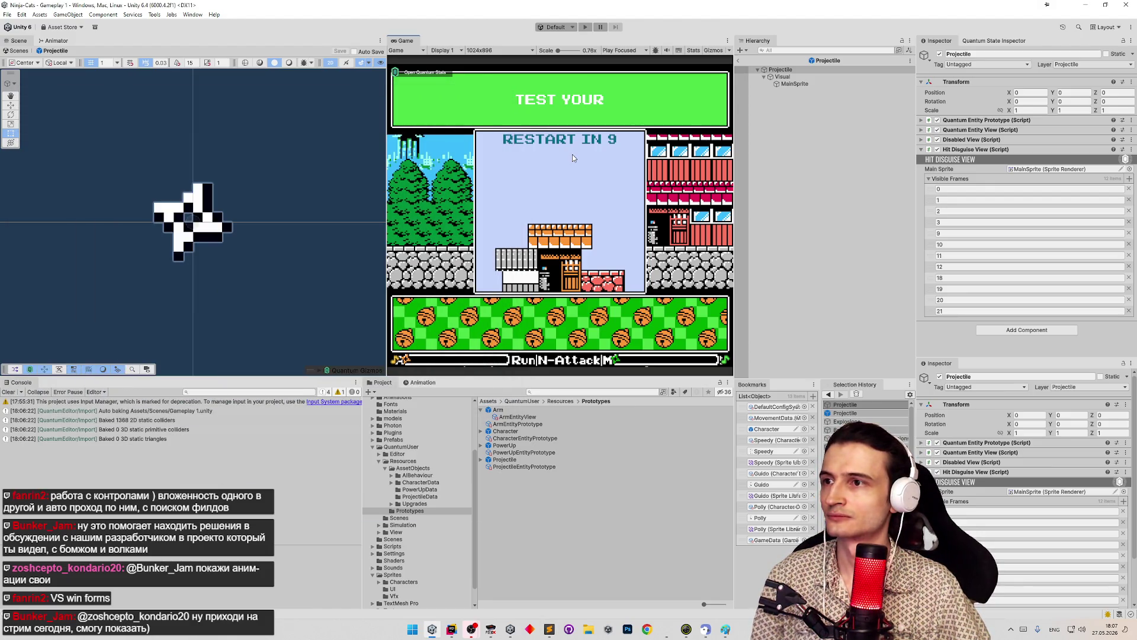
# Set GameData's Debug Character Data to Pot, leaving no debug upgrade
pyautogui.click(773, 539)
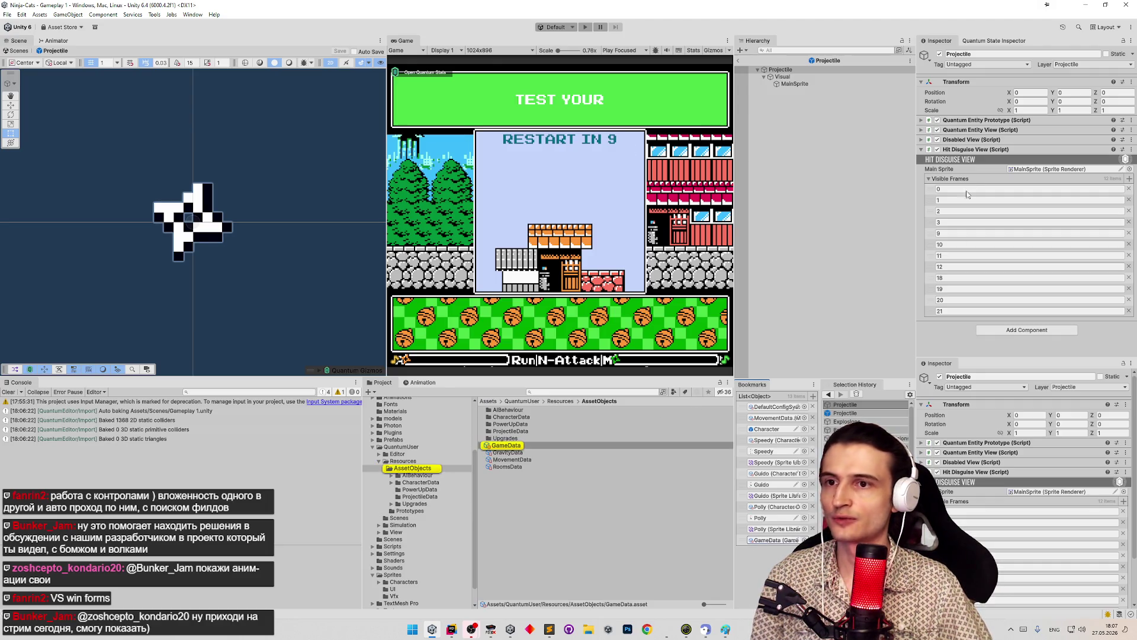
pyautogui.scroll(-3, 1054, 234)
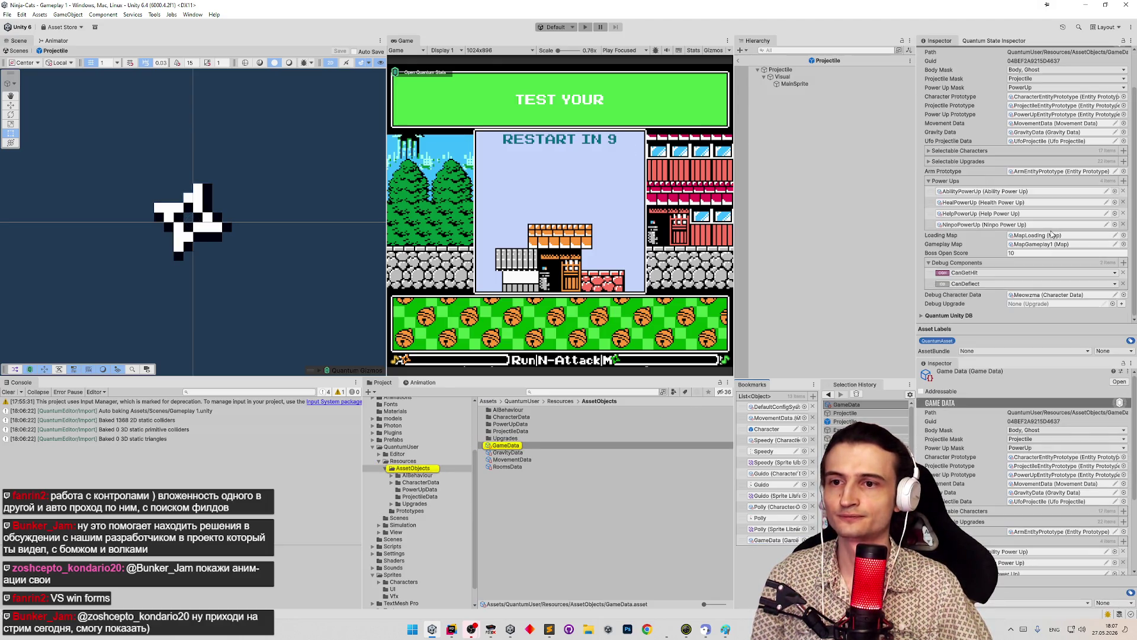
pyautogui.click(1112, 303)
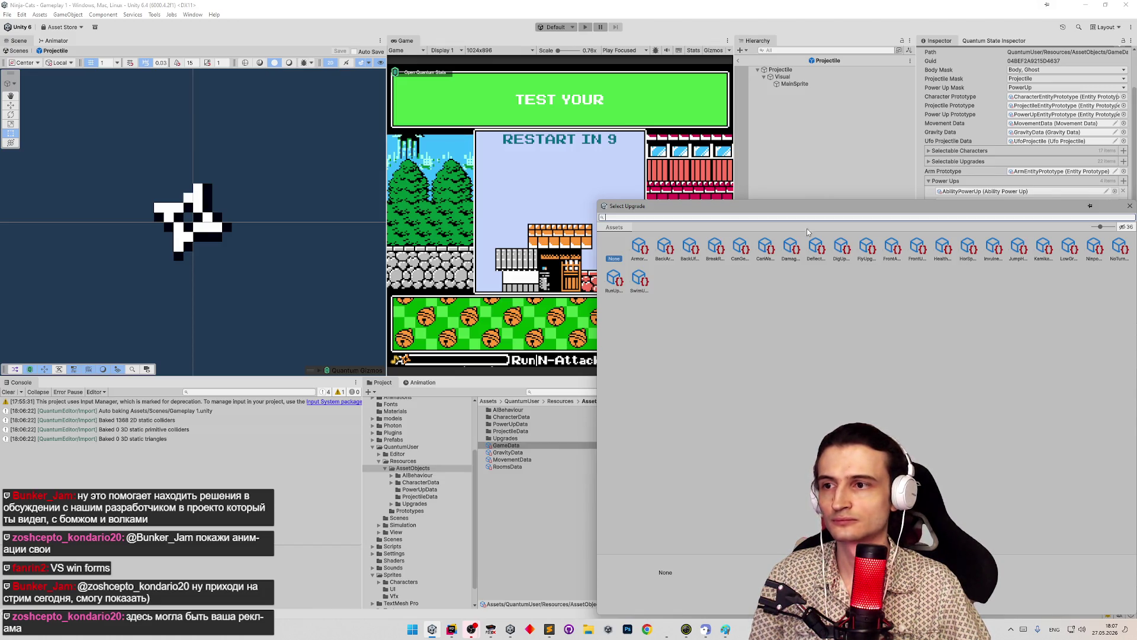
pyautogui.click(1129, 206)
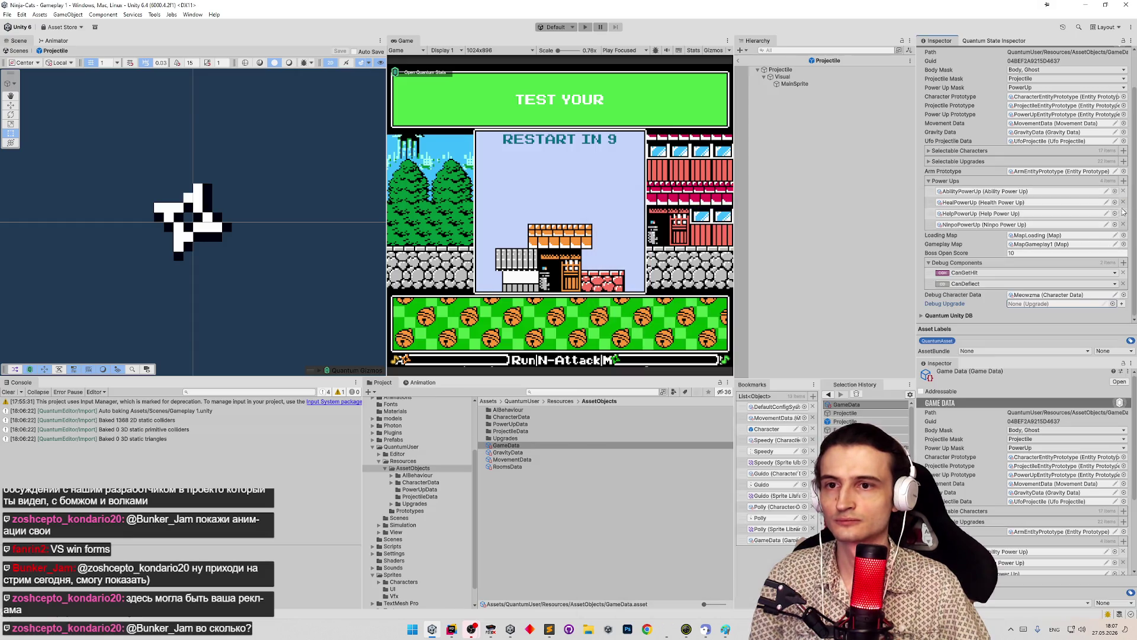
pyautogui.click(1124, 295)
pyautogui.doubleClick(957, 249)
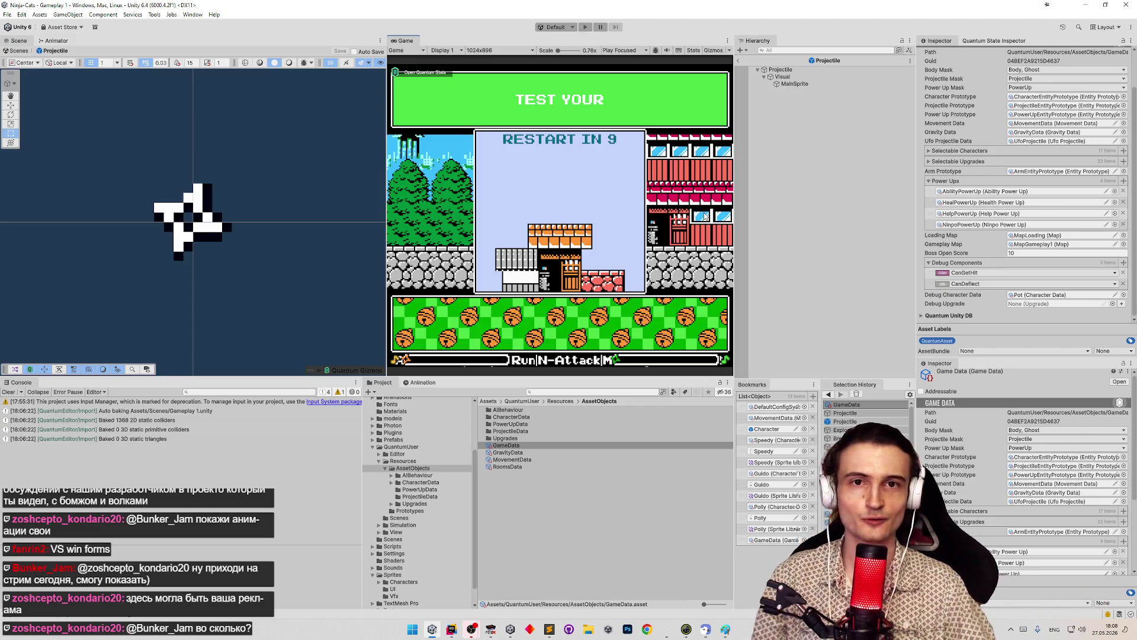
# Widen the Game view and bring the Paint sketch to the front
pyautogui.moveTo(387, 219); pyautogui.dragTo(338, 219)
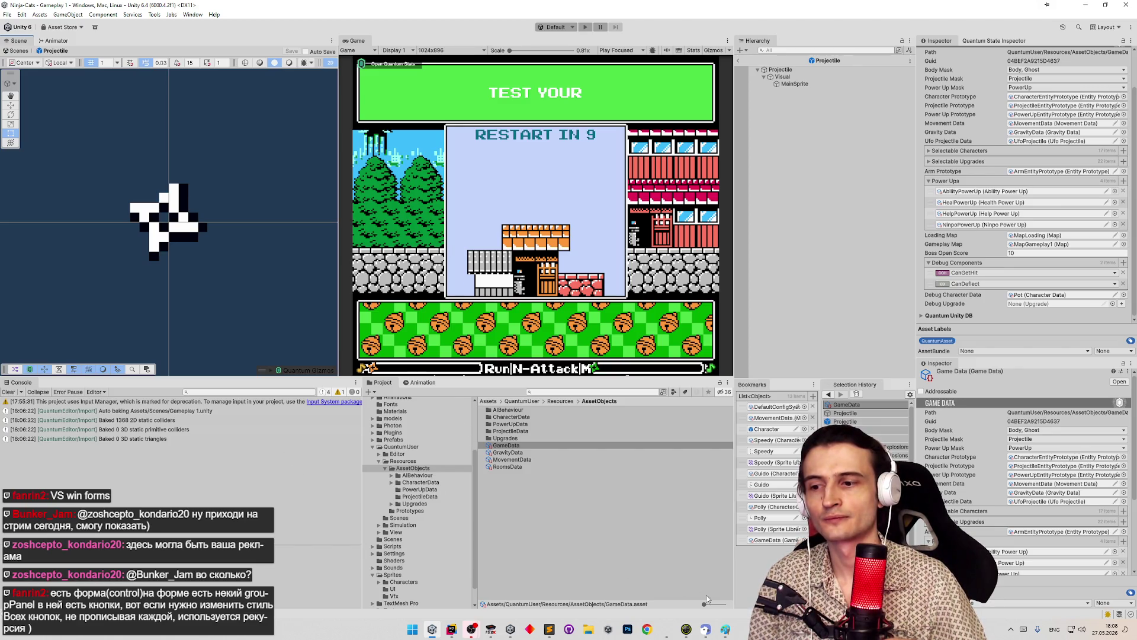
pyautogui.click(724, 628)
pyautogui.hotkey('ctrl', 'a')
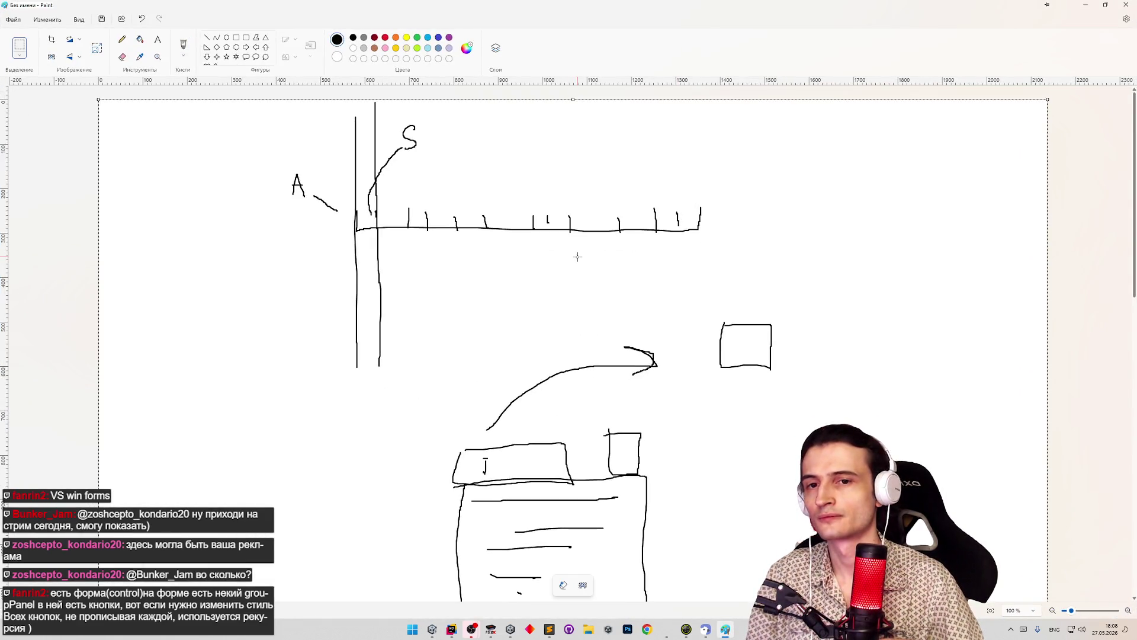
pyautogui.press('Delete')
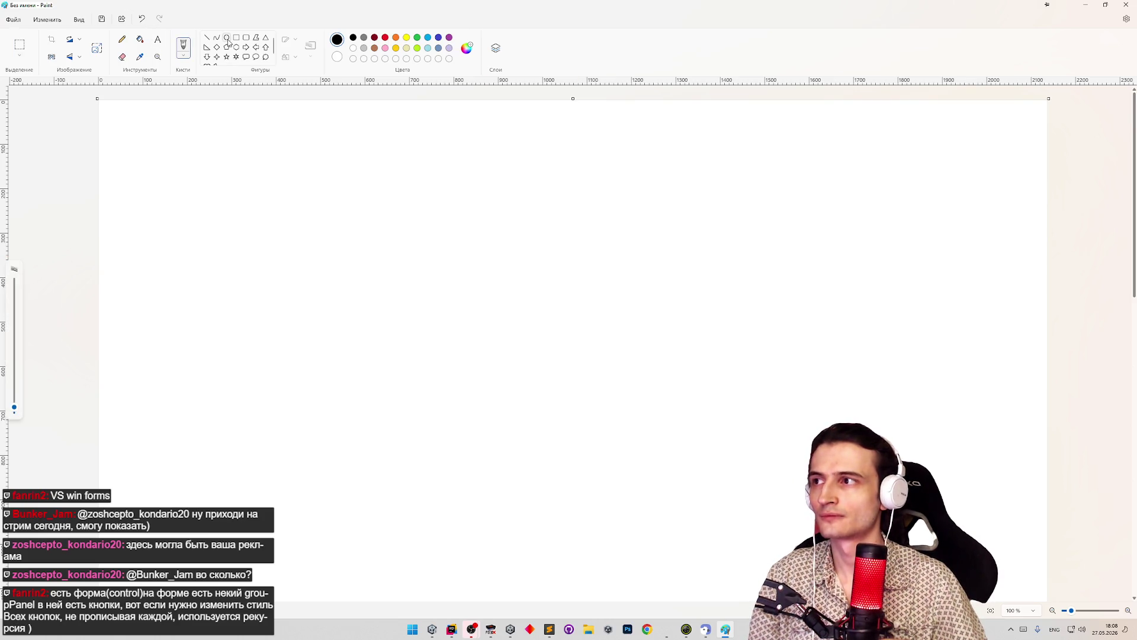
pyautogui.click(236, 37)
pyautogui.moveTo(360, 171); pyautogui.dragTo(821, 553)
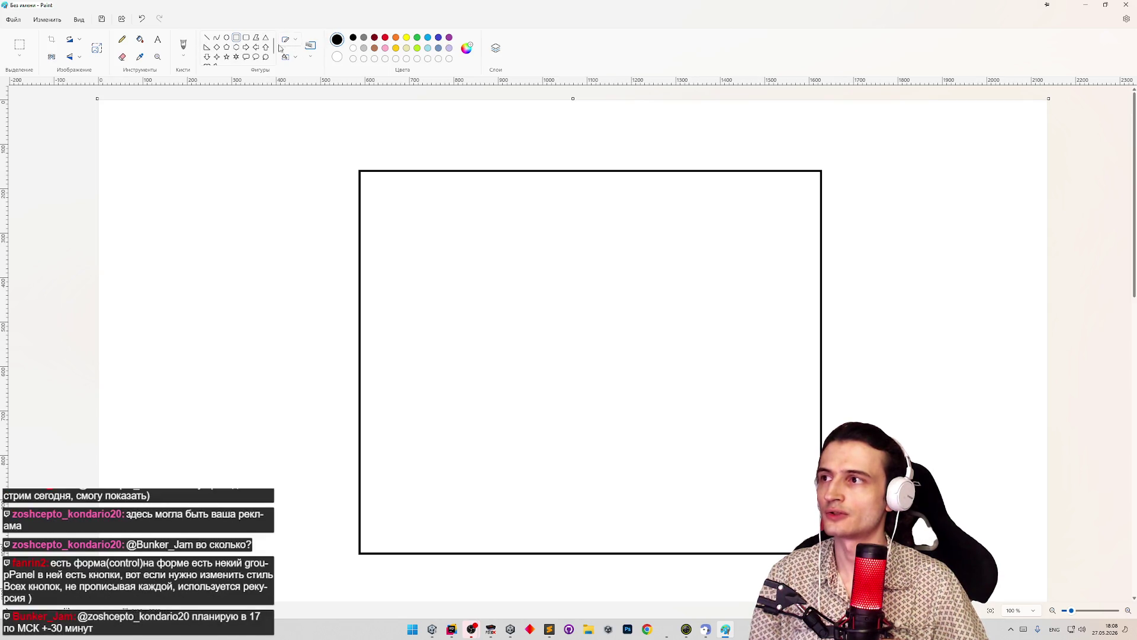
pyautogui.moveTo(397, 206); pyautogui.dragTo(448, 235)
pyautogui.moveTo(552, 211); pyautogui.dragTo(610, 237)
pyautogui.moveTo(702, 213); pyautogui.dragTo(758, 241)
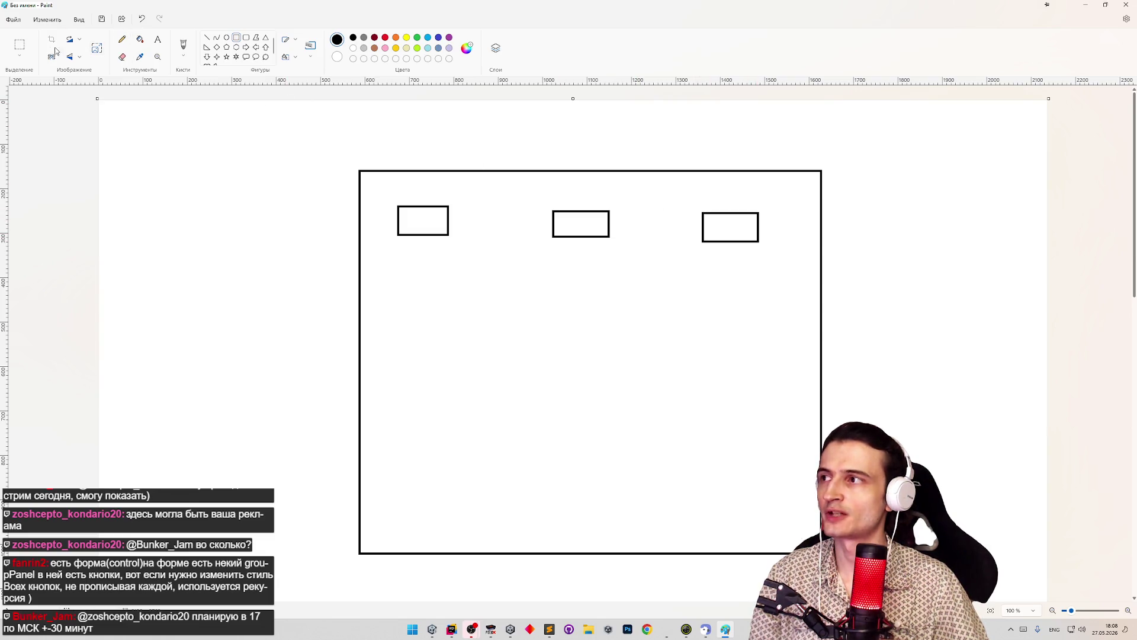
pyautogui.click(20, 46)
pyautogui.moveTo(303, 131); pyautogui.dragTo(871, 272)
pyautogui.click(885, 267)
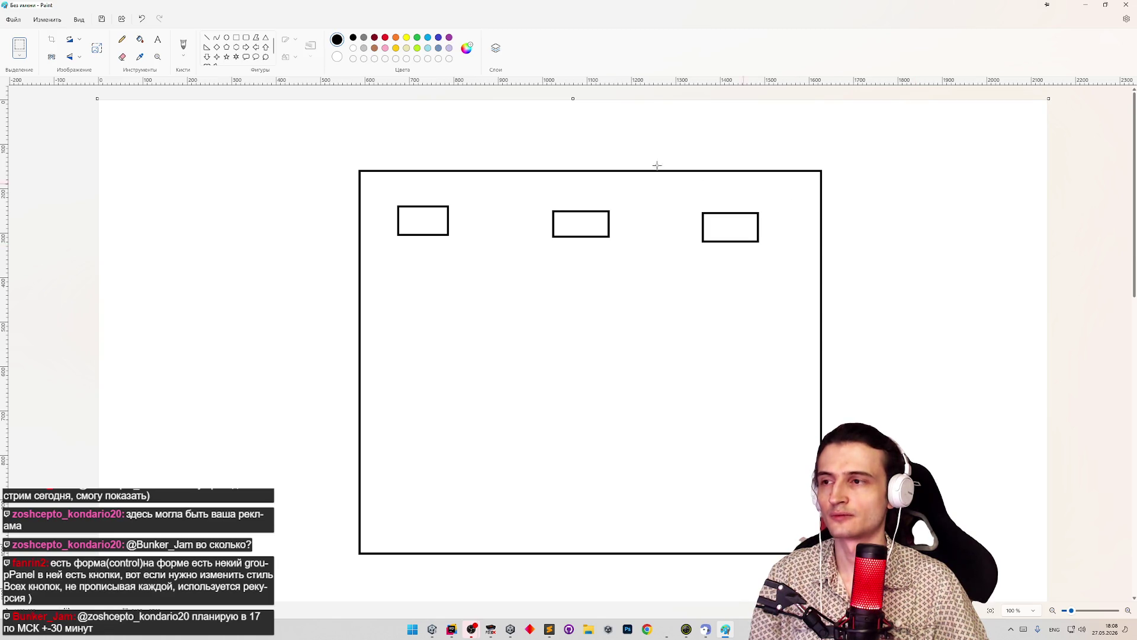
pyautogui.click(183, 45)
pyautogui.moveTo(442, 128)
pyautogui.mouseDown()
pyautogui.moveTo(422, 166)
pyautogui.moveTo(444, 116)
pyautogui.moveTo(512, 106)
pyautogui.mouseUp()
pyautogui.hotkey('ctrl', 'z')
pyautogui.hotkey('ctrl', 'z')
pyautogui.moveTo(598, 119); pyautogui.dragTo(608, 170)
pyautogui.hotkey('ctrl', 'z')
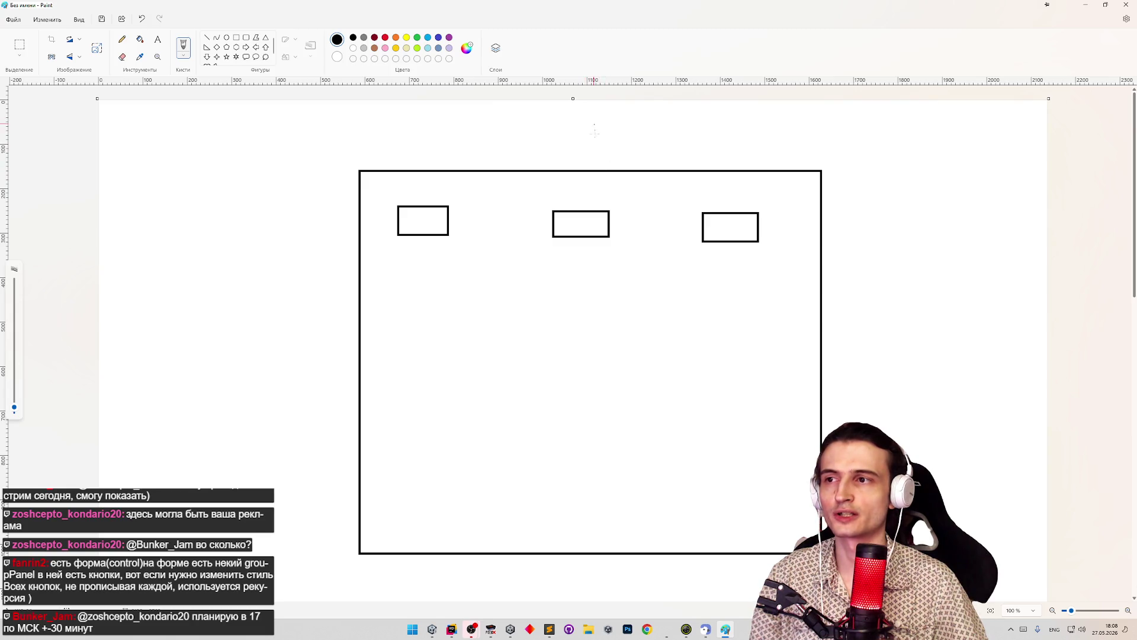
pyautogui.moveTo(595, 126)
pyautogui.mouseDown()
pyautogui.moveTo(594, 159)
pyautogui.moveTo(680, 112)
pyautogui.moveTo(773, 153)
pyautogui.mouseUp()
pyautogui.hotkey('ctrl', 'z')
pyautogui.hotkey('ctrl', 'z')
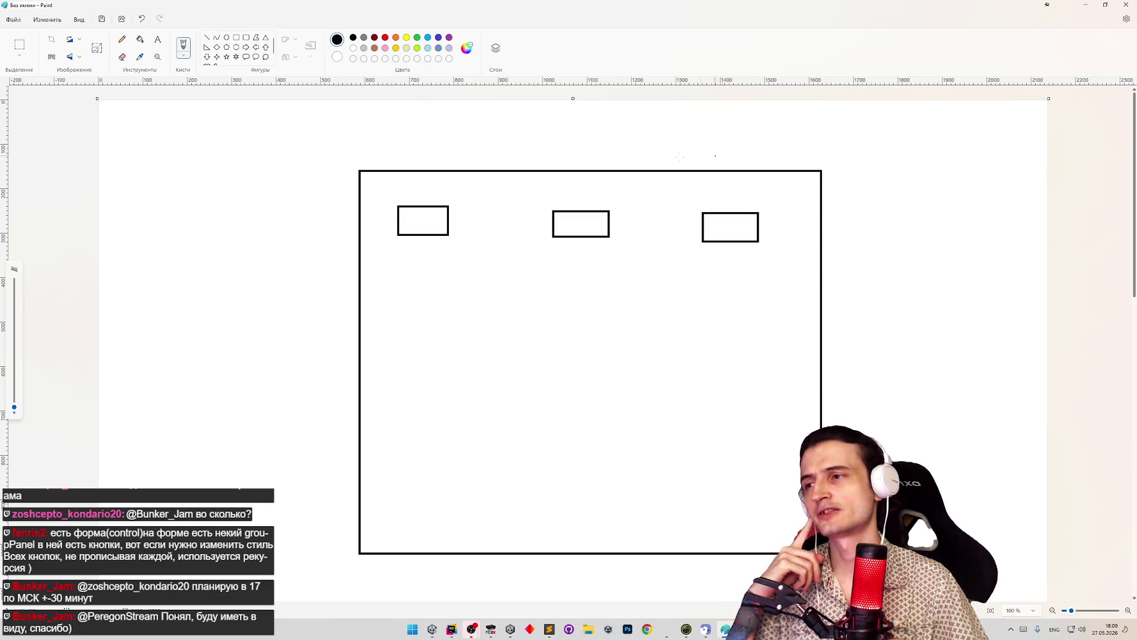
pyautogui.moveTo(401, 138)
pyautogui.mouseDown()
pyautogui.moveTo(452, 157)
pyautogui.moveTo(407, 185)
pyautogui.moveTo(417, 224)
pyautogui.mouseUp()
pyautogui.hotkey('ctrl', 'z')
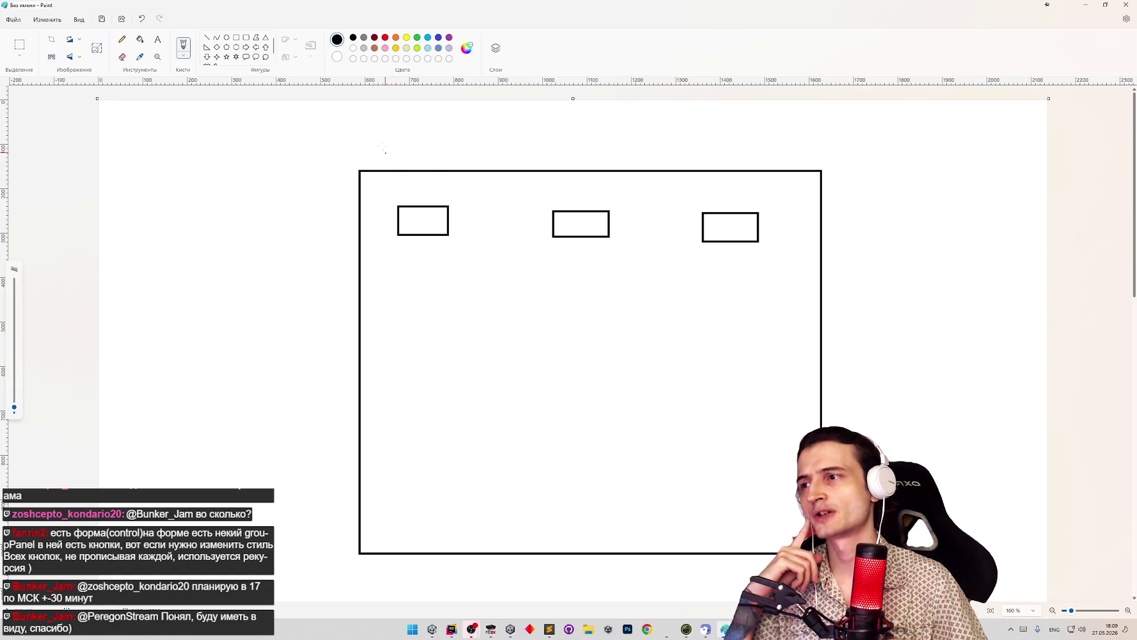
pyautogui.moveTo(383, 141); pyautogui.dragTo(417, 195)
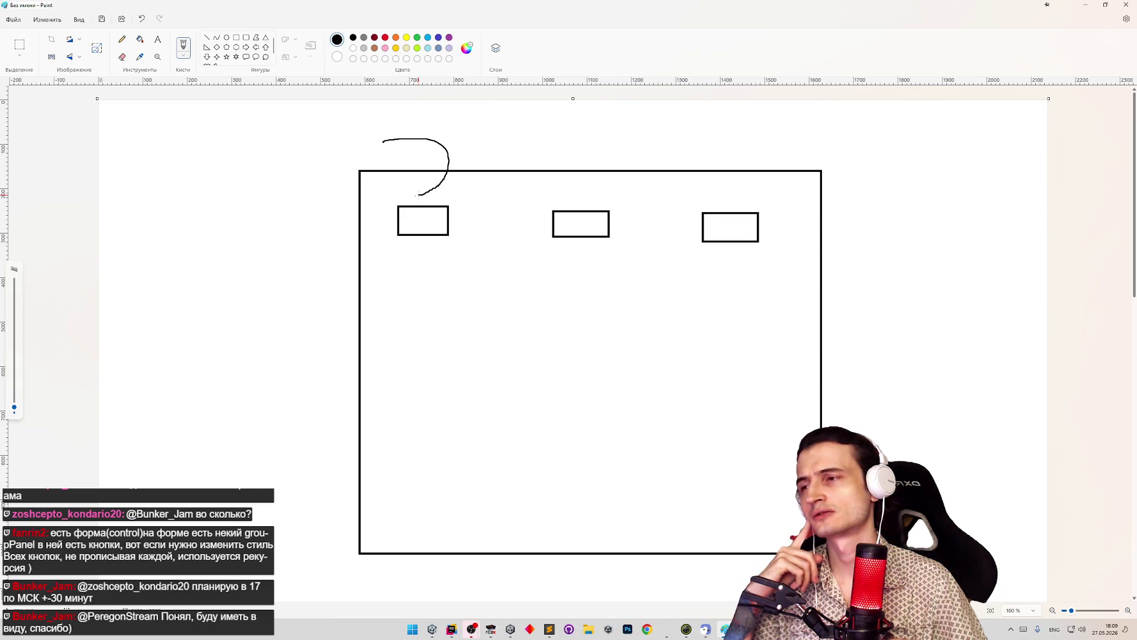
pyautogui.hotkey('ctrl', 'z')
pyautogui.moveTo(402, 133)
pyautogui.mouseDown()
pyautogui.moveTo(456, 149)
pyautogui.moveTo(491, 212)
pyautogui.moveTo(512, 218)
pyautogui.moveTo(431, 216)
pyautogui.mouseUp()
pyautogui.hotkey('ctrl', 'z')
pyautogui.hotkey('ctrl', 'z')
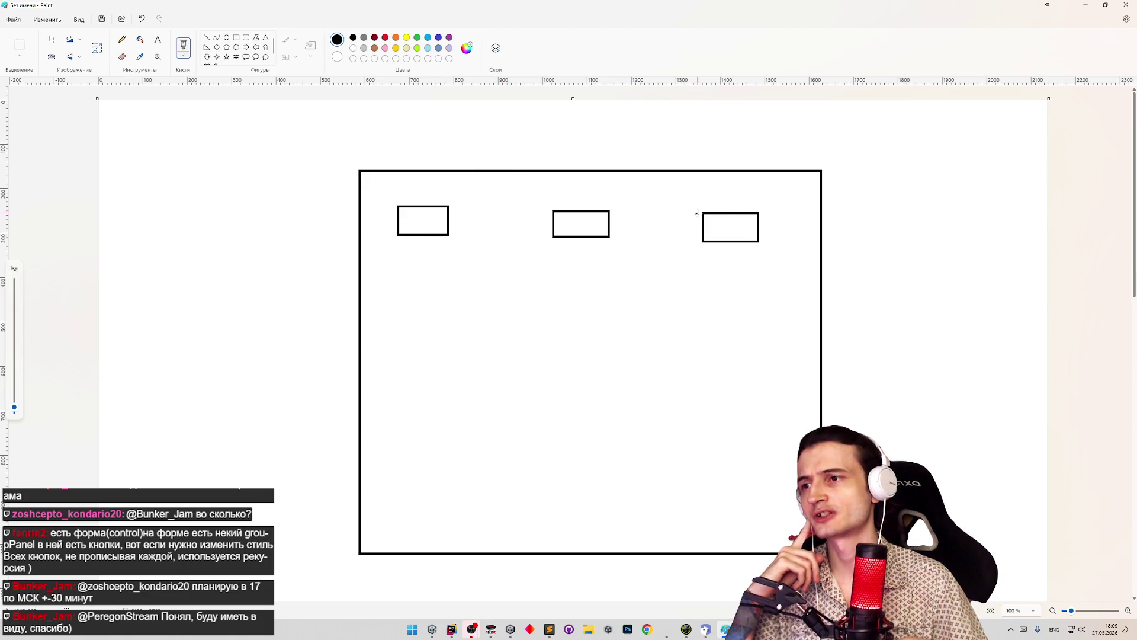
pyautogui.moveTo(695, 213)
pyautogui.mouseDown()
pyautogui.moveTo(735, 225)
pyautogui.moveTo(732, 244)
pyautogui.mouseUp()
pyautogui.hotkey('ctrl', 'z')
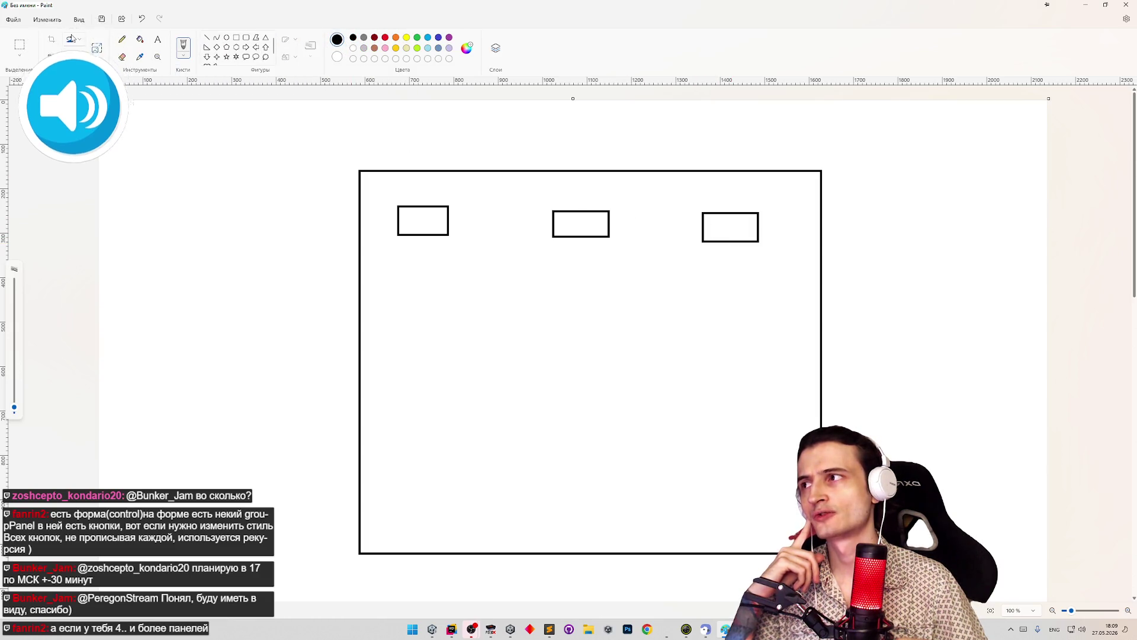
pyautogui.click(237, 38)
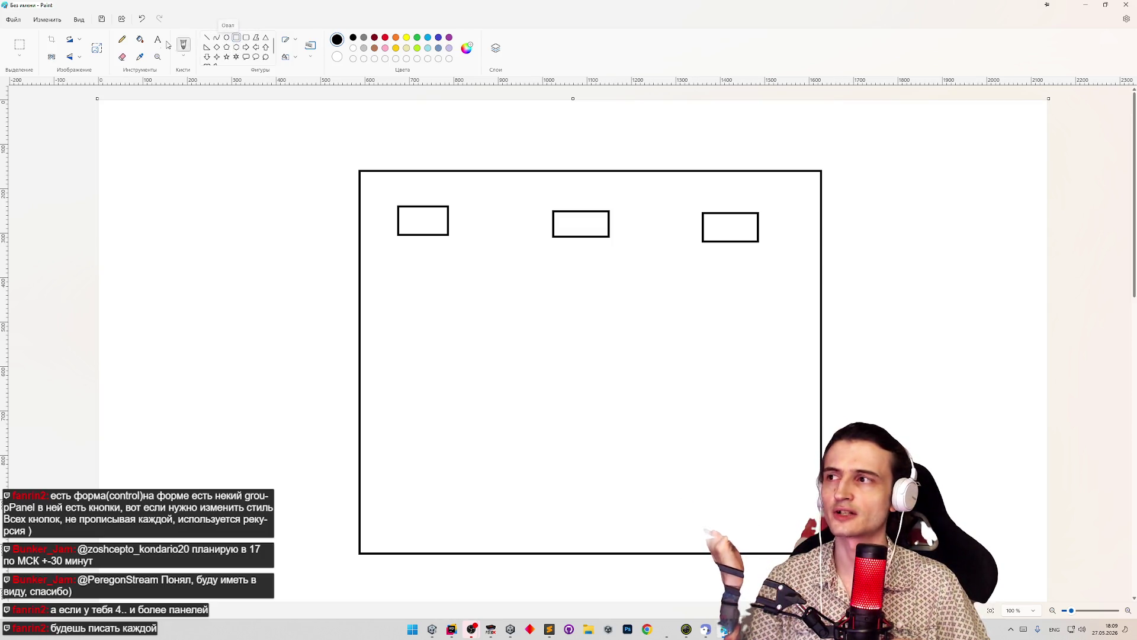
pyautogui.click(188, 50)
# Sketch a box in the lower middle of the frame, discarding trial curves toward it
pyautogui.moveTo(453, 297)
pyautogui.mouseDown()
pyautogui.moveTo(647, 298)
pyautogui.moveTo(681, 405)
pyautogui.mouseUp()
pyautogui.hotkey('ctrl', 'z')
pyautogui.moveTo(533, 311)
pyautogui.mouseDown()
pyautogui.moveTo(722, 437)
pyautogui.moveTo(554, 437)
pyautogui.moveTo(536, 310)
pyautogui.mouseUp()
pyautogui.moveTo(333, 151)
pyautogui.mouseDown()
pyautogui.moveTo(464, 208)
pyautogui.moveTo(471, 239)
pyautogui.moveTo(576, 299)
pyautogui.moveTo(578, 336)
pyautogui.mouseUp()
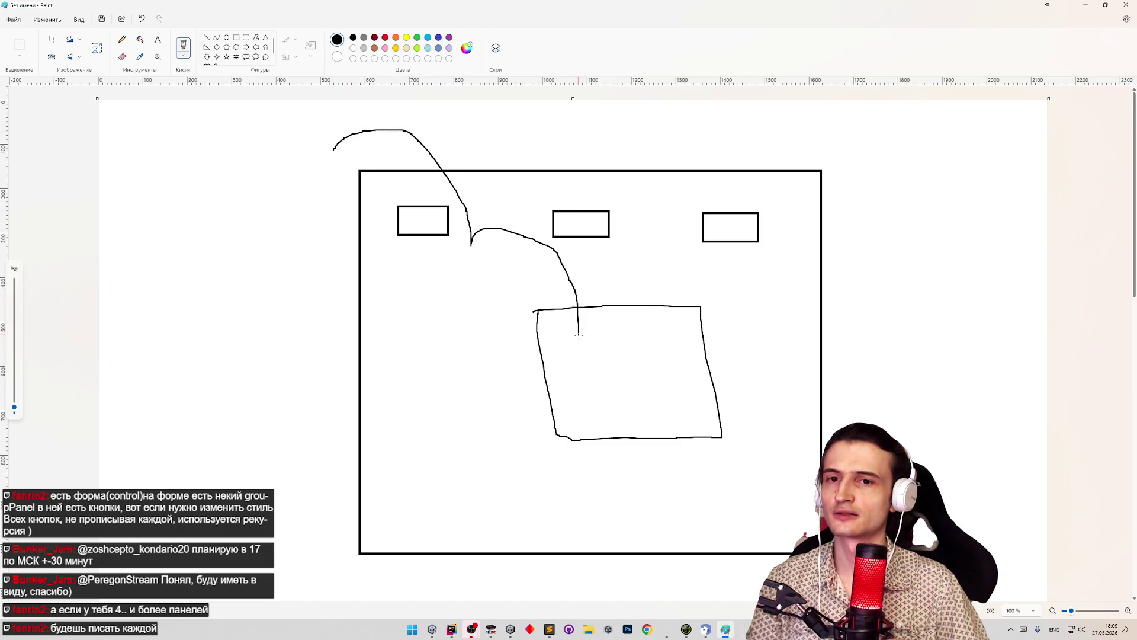
pyautogui.hotkey('ctrl', 'z')
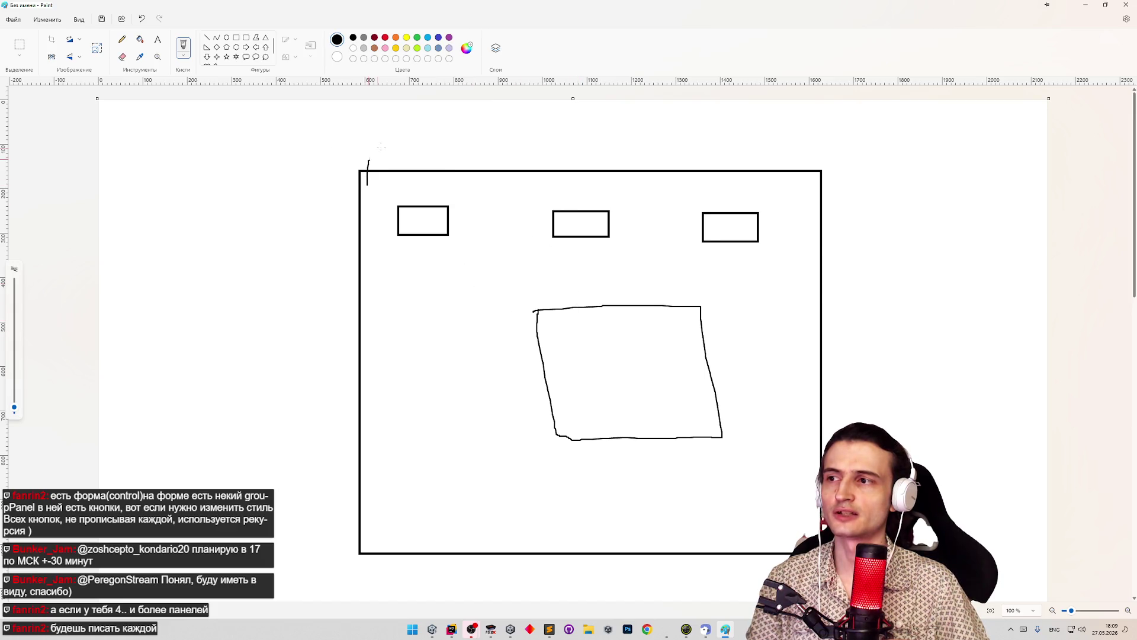
pyautogui.moveTo(381, 147); pyautogui.dragTo(464, 222)
pyautogui.hotkey('ctrl', 'z')
pyautogui.moveTo(444, 157)
pyautogui.mouseDown()
pyautogui.moveTo(533, 240)
pyautogui.moveTo(613, 345)
pyautogui.mouseUp()
pyautogui.hotkey('ctrl', 'z')
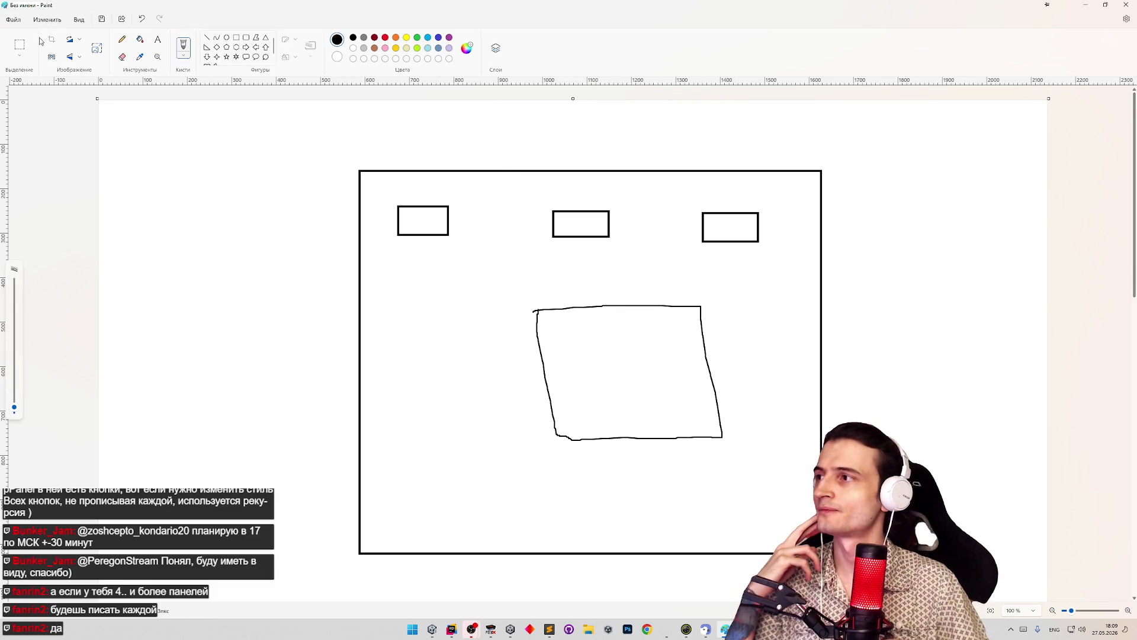
# Try rectangular selections around the box without moving it, then minimise Paint
pyautogui.click(20, 45)
pyautogui.moveTo(525, 303)
pyautogui.mouseDown()
pyautogui.moveTo(703, 408)
pyautogui.moveTo(749, 452)
pyautogui.mouseUp()
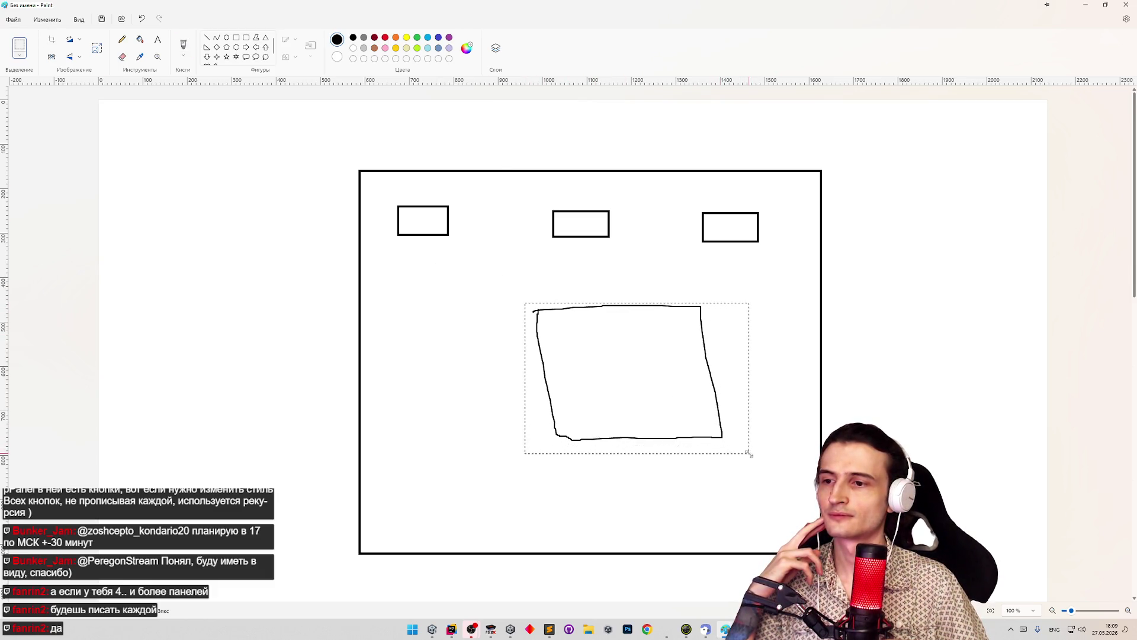
pyautogui.moveTo(699, 408); pyautogui.dragTo(685, 406)
pyautogui.hotkey('ctrl', 'z')
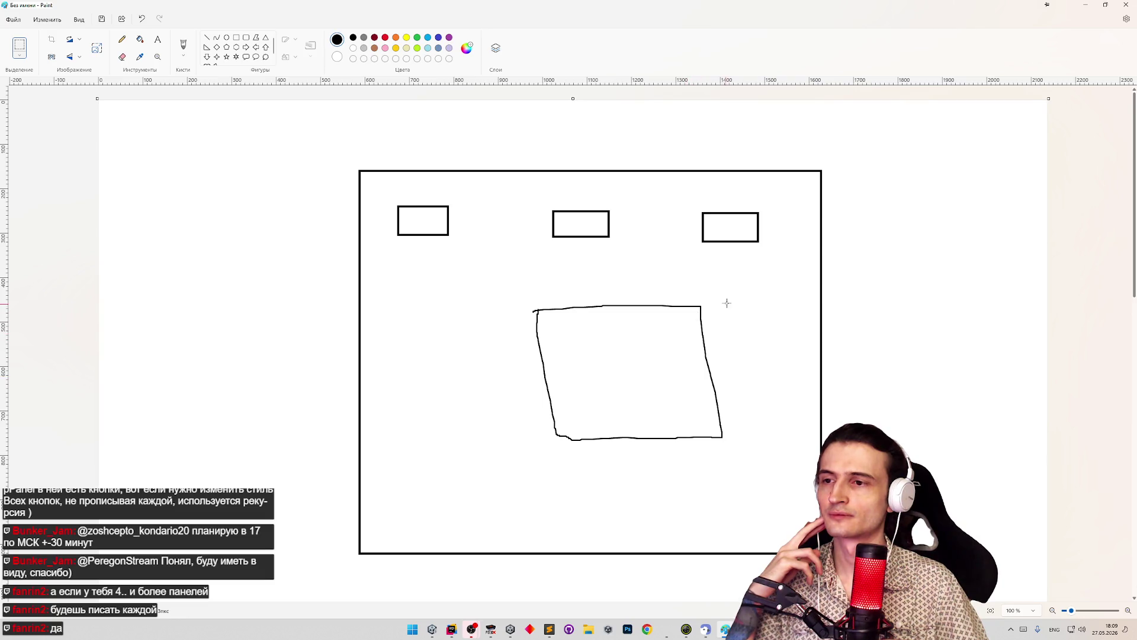
pyautogui.moveTo(732, 294)
pyautogui.mouseDown()
pyautogui.moveTo(634, 432)
pyautogui.moveTo(530, 460)
pyautogui.mouseUp()
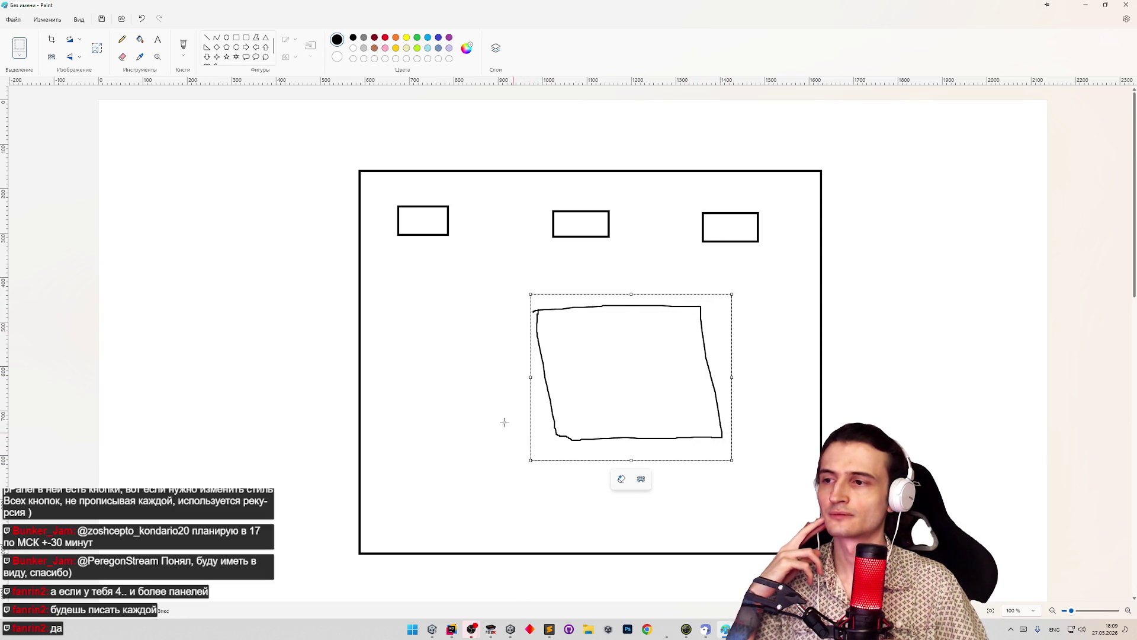
pyautogui.click(496, 414)
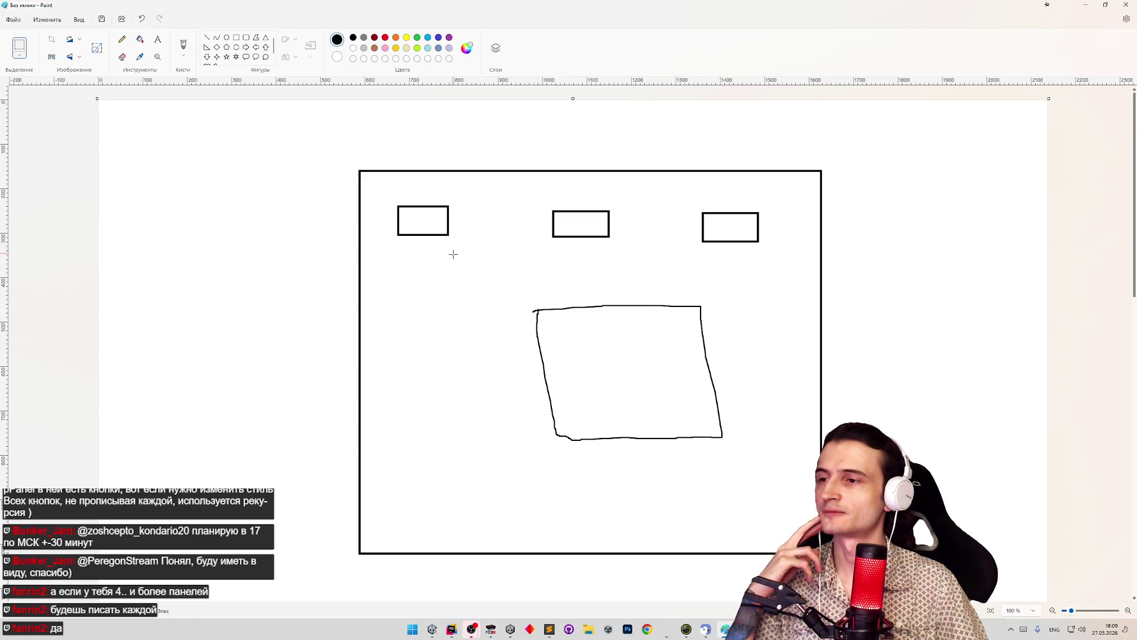
pyautogui.moveTo(518, 272); pyautogui.dragTo(766, 467)
pyautogui.click(779, 402)
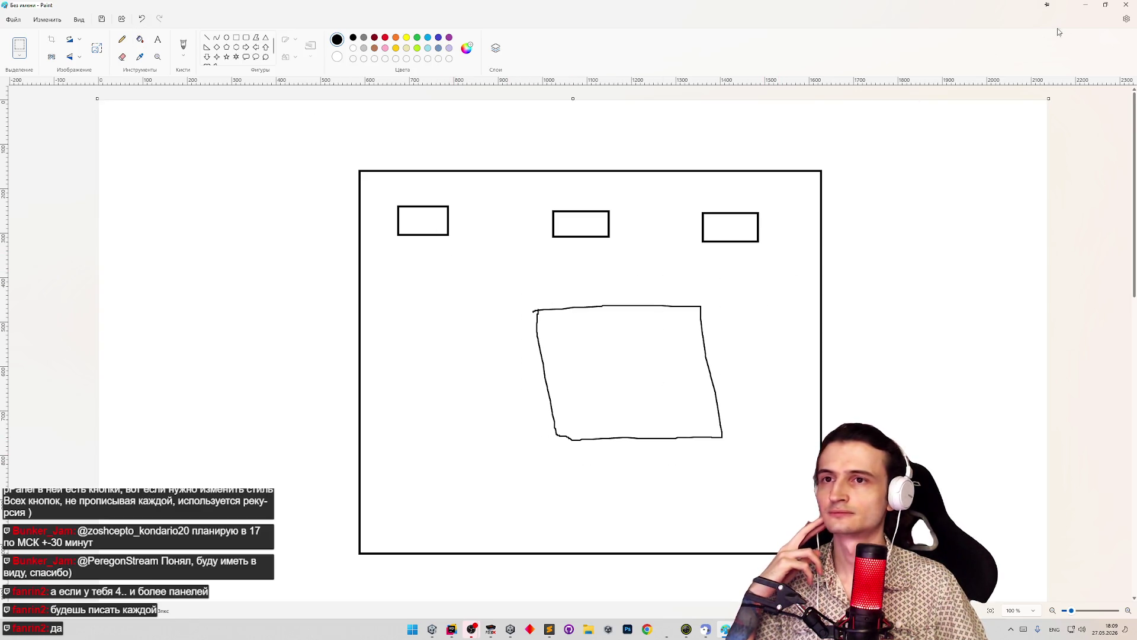
pyautogui.click(1085, 4)
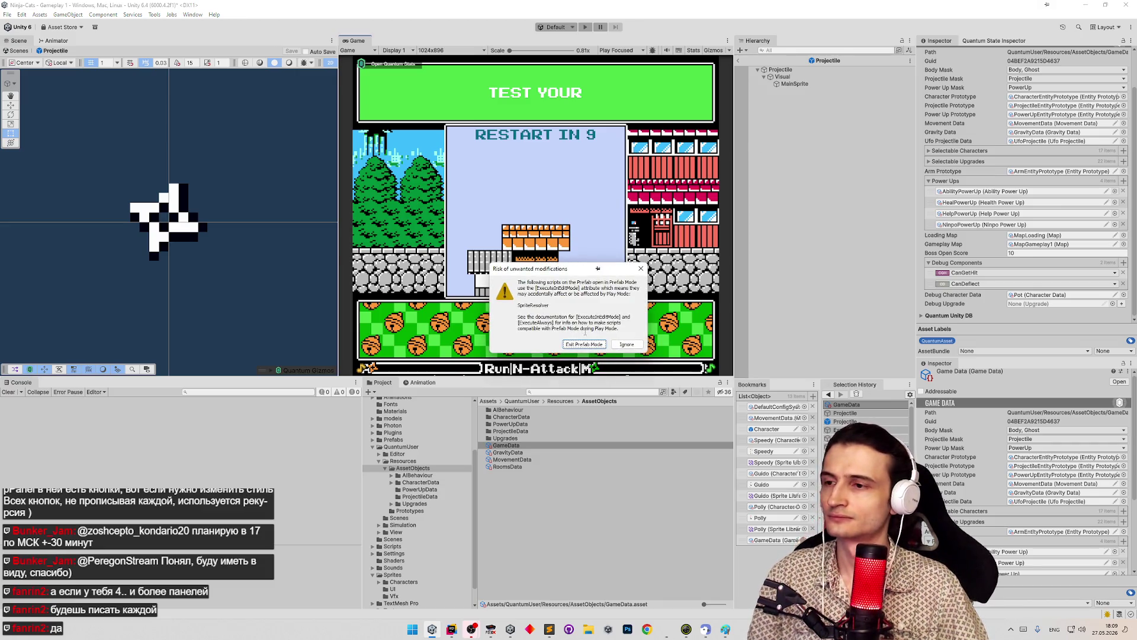
# Dismiss the Prefab Mode warning and start the game with a chosen character
pyautogui.press('Escape')
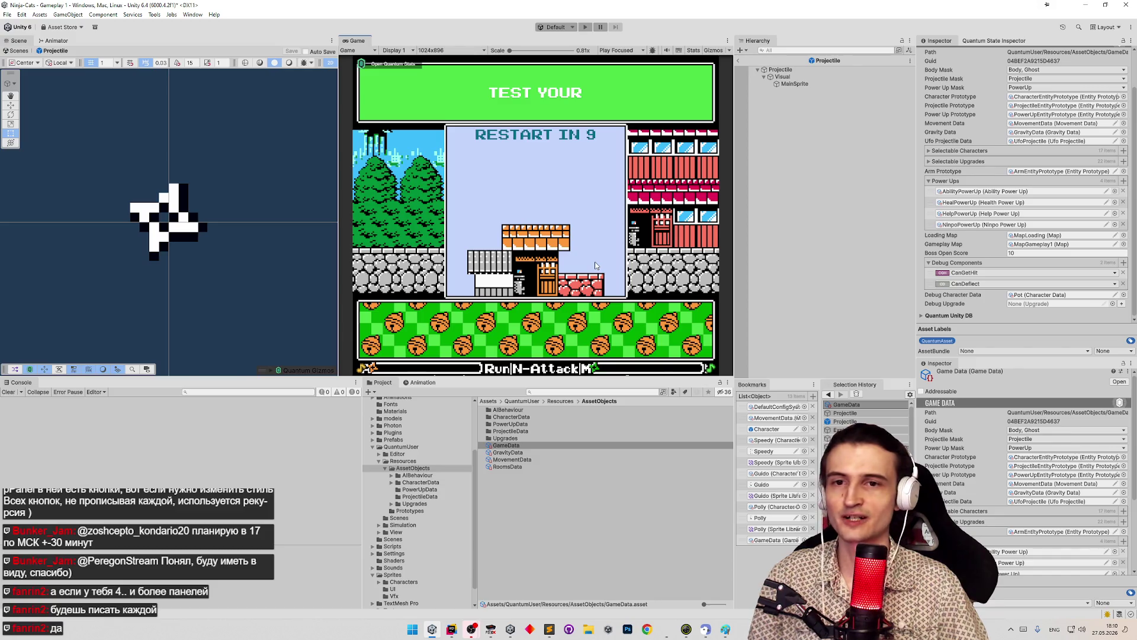
pyautogui.hotkey('ctrl', 'p')
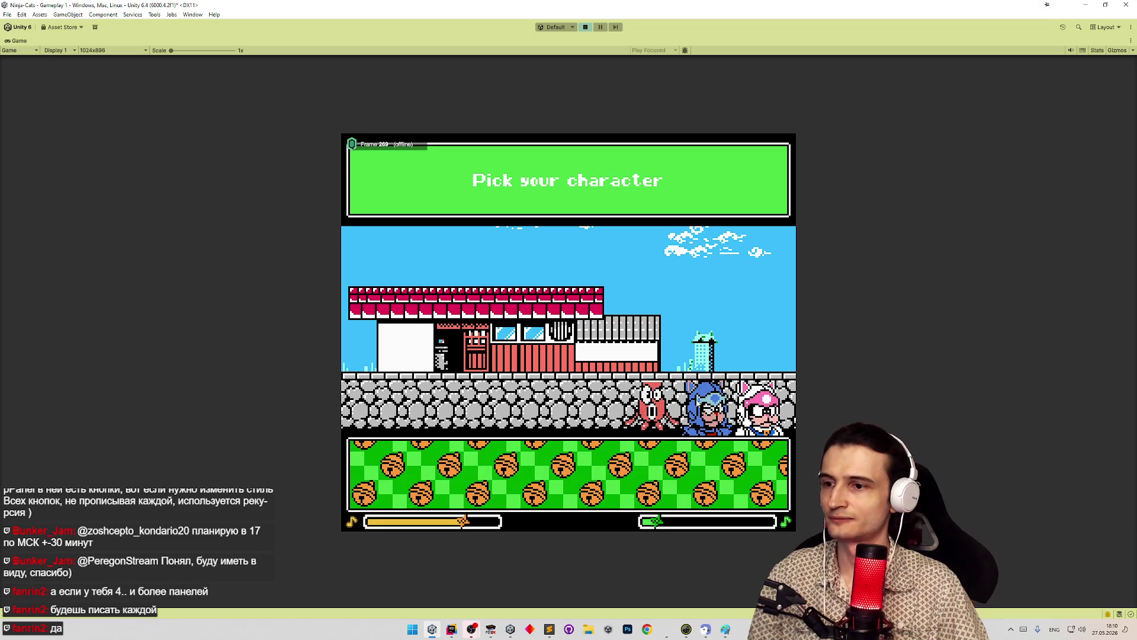
pyautogui.click(748, 482)
# Walk the cat along the roof and attack the egg to see its burst, then switch to FCEUX
pyautogui.press('a')
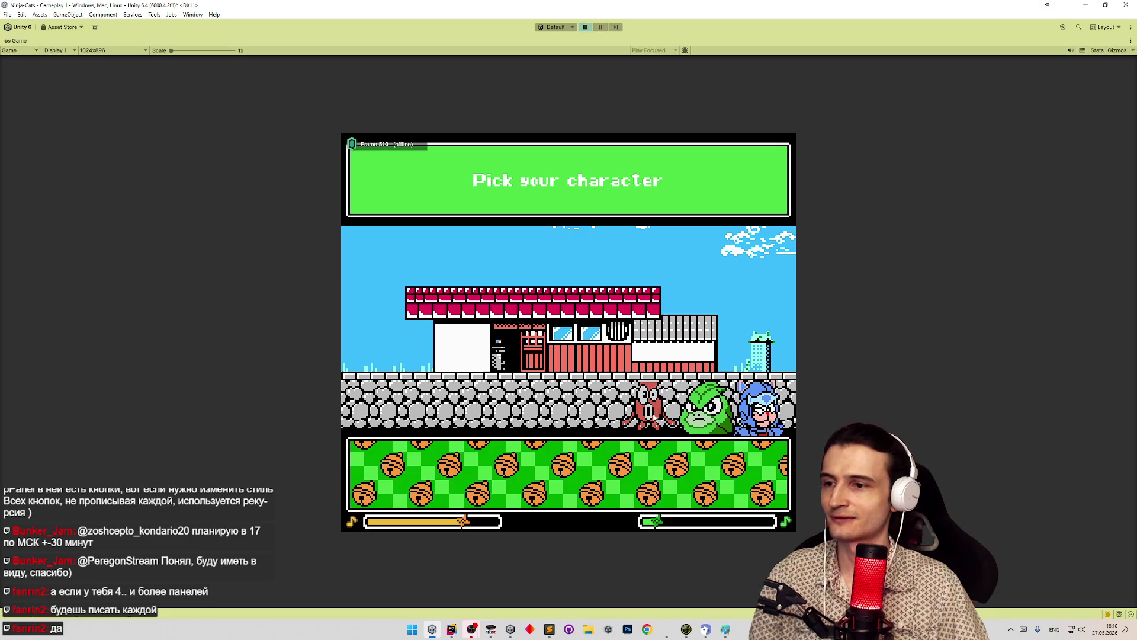
pyautogui.press('a')
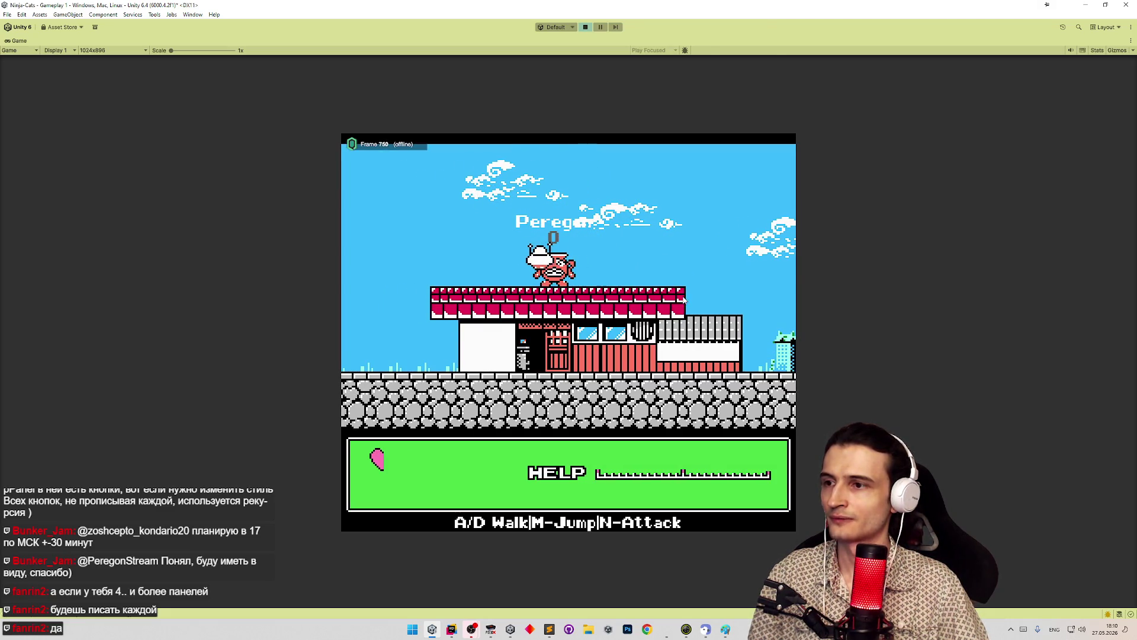
pyautogui.press('n')
pyautogui.press('m')
pyautogui.press('a')
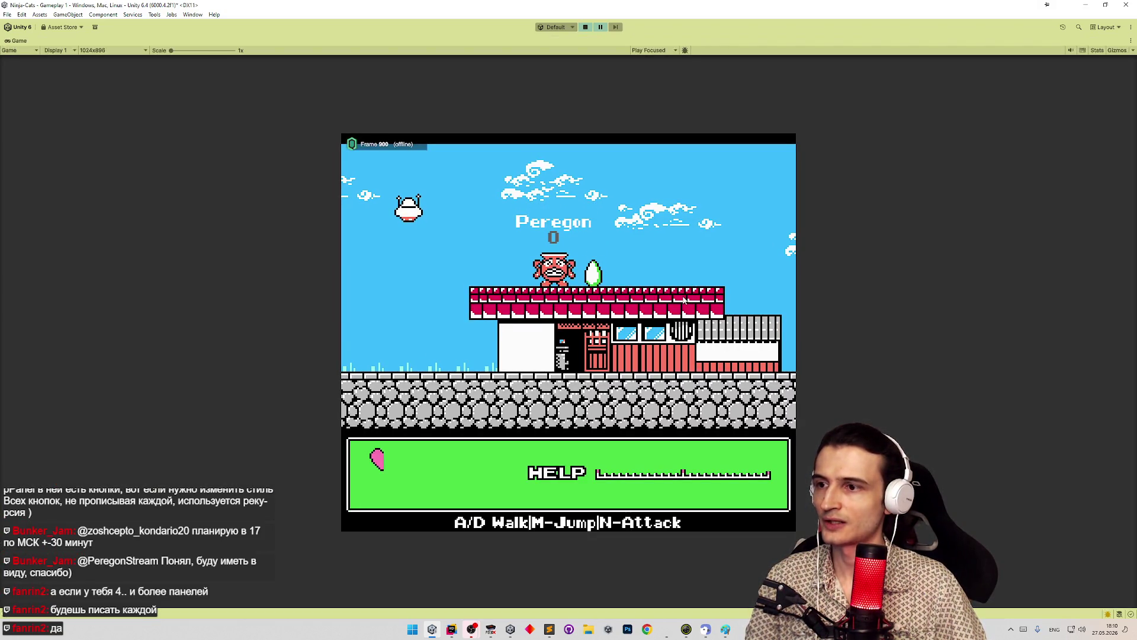
pyautogui.press('n')
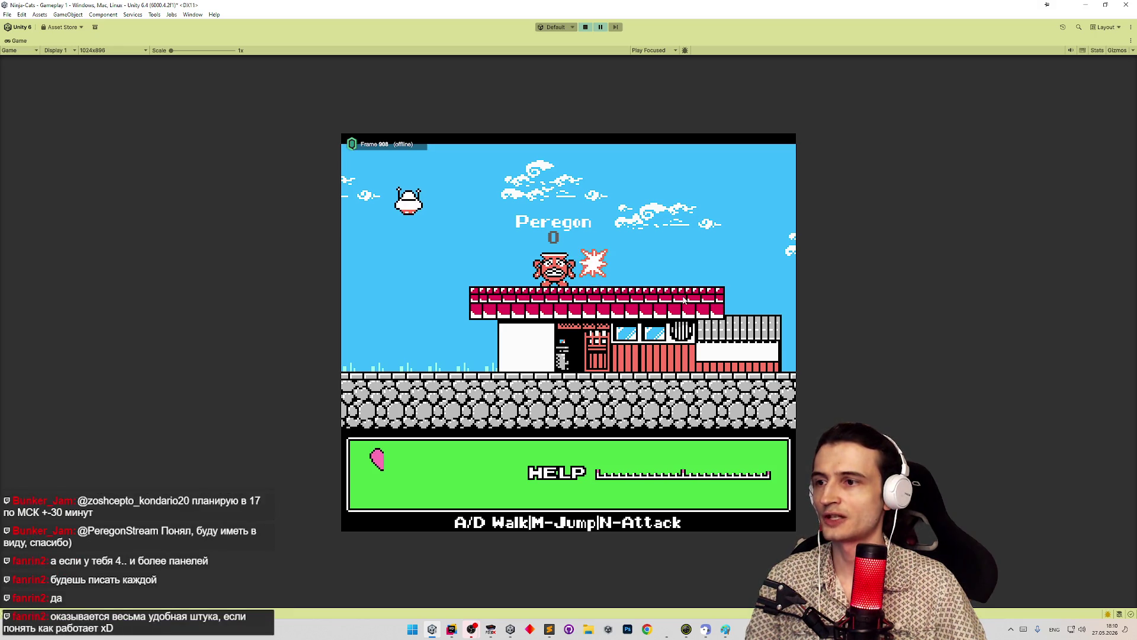
pyautogui.press('n')
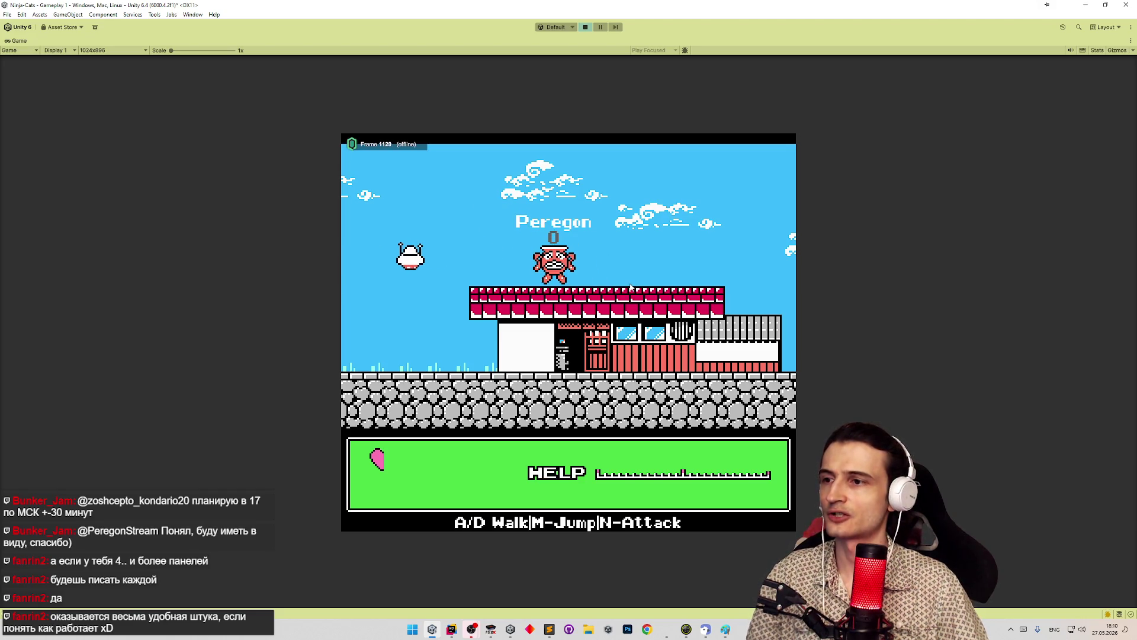
pyautogui.press('d')
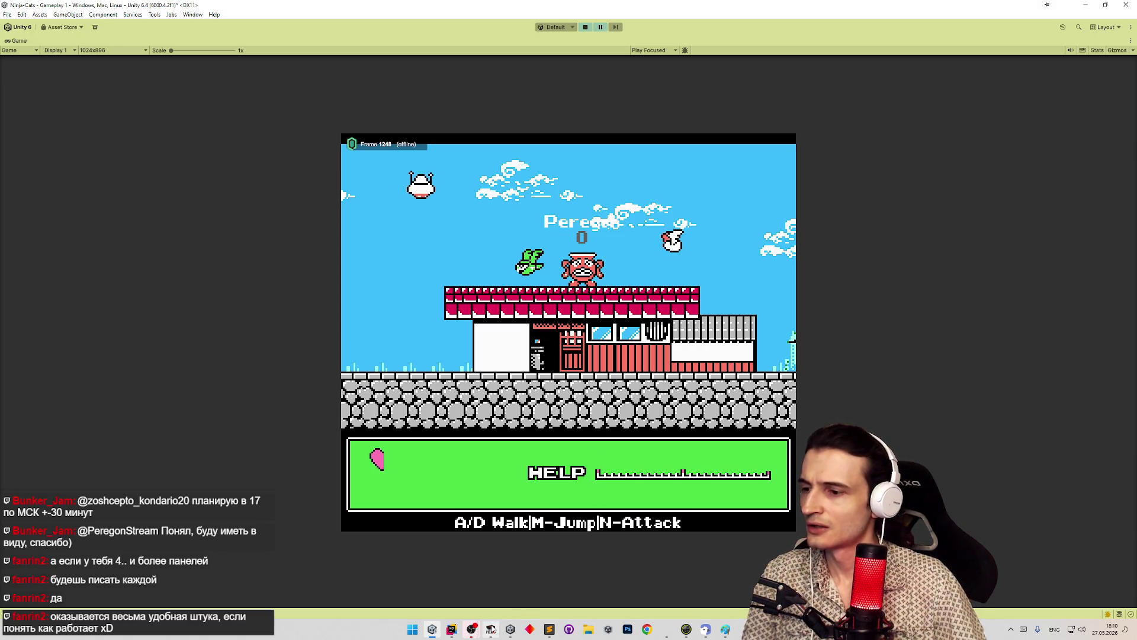
pyautogui.click(490, 629)
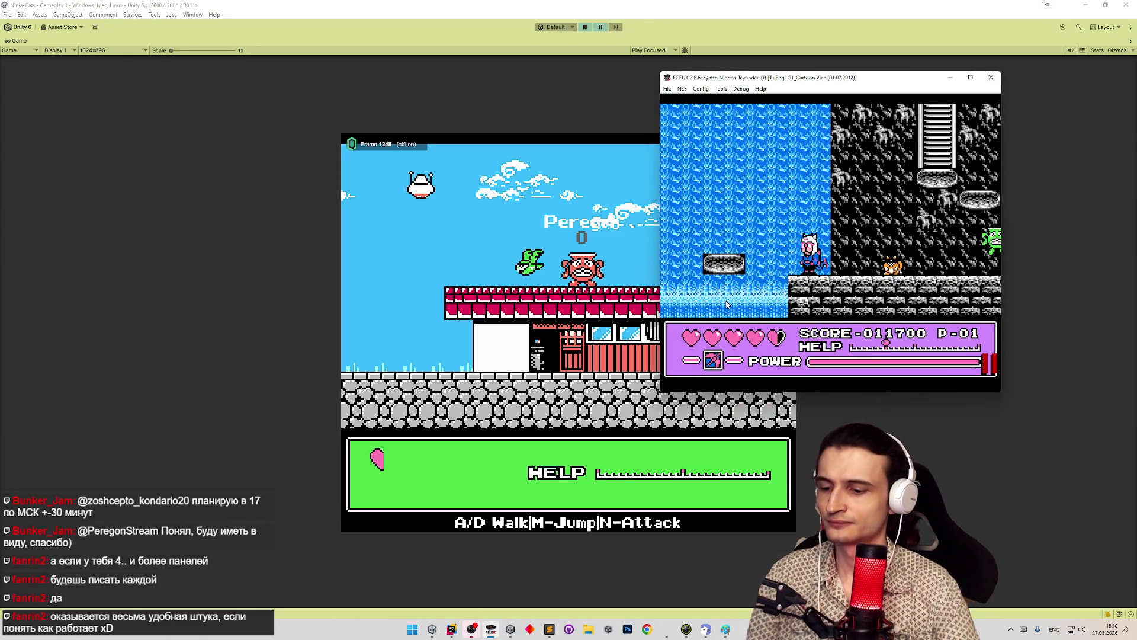
# Load the FCEUX saved state and watch the original ninja cat jump beside the waterfall
pyautogui.press('F4')
pyautogui.press('f')
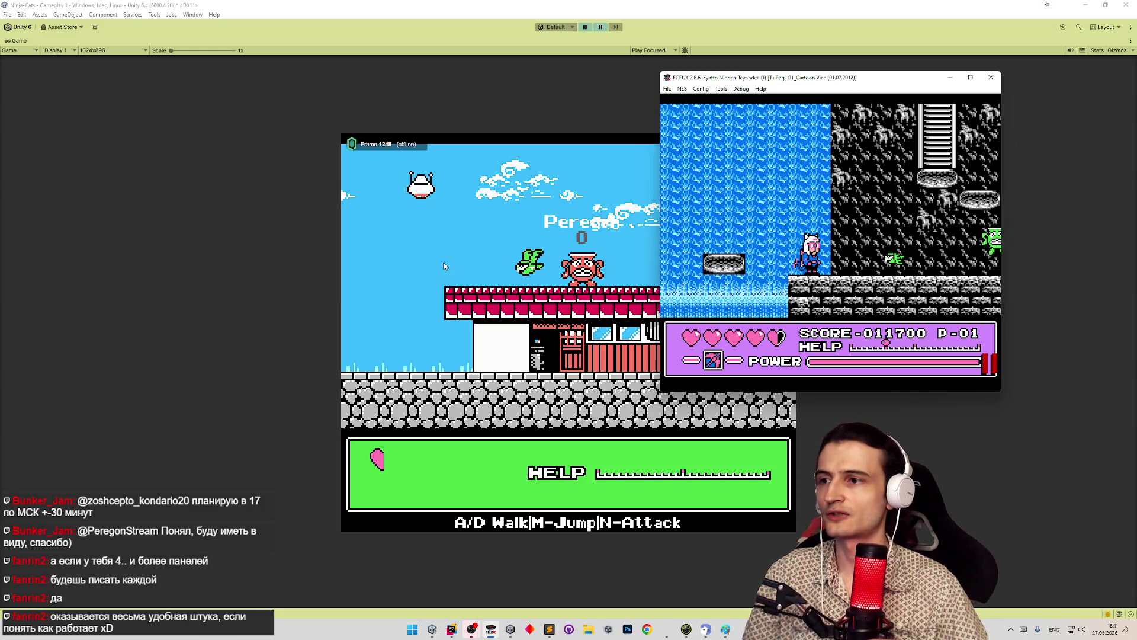
pyautogui.click(463, 248)
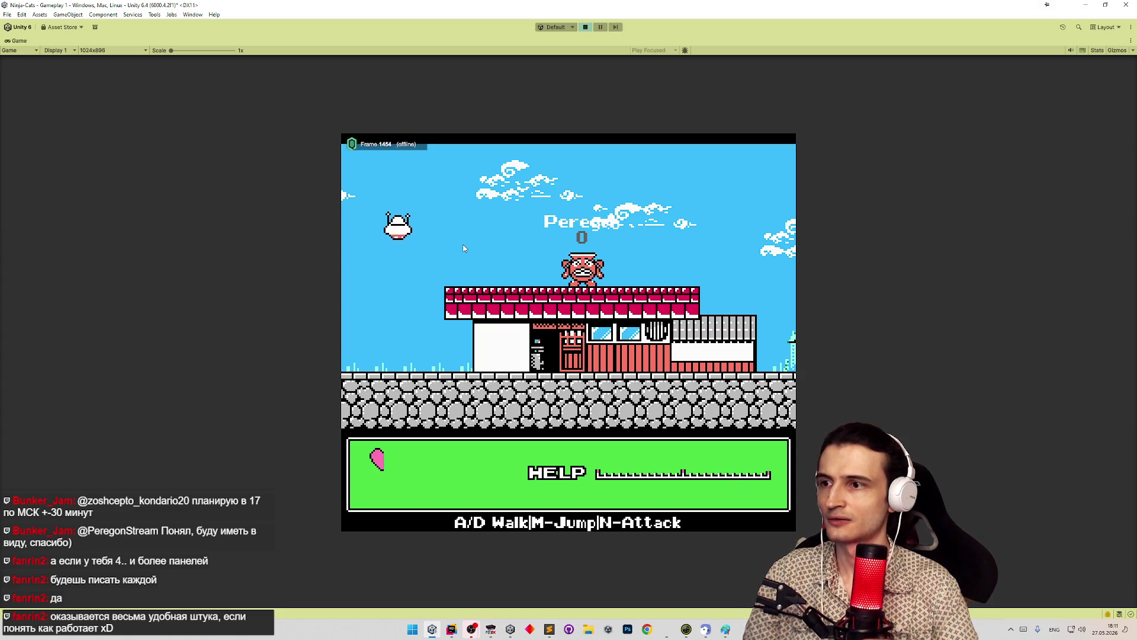
# Walk the cat left along the roof, exit Play mode, and bring up HitDisguiseView.cs in Rider
pyautogui.press('a')
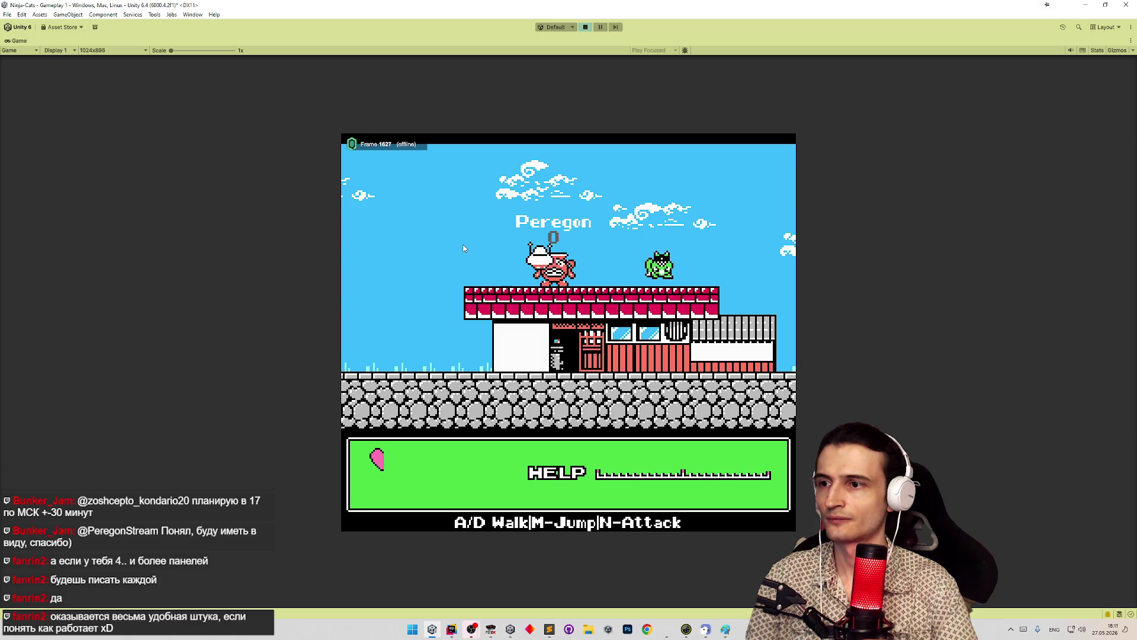
pyautogui.hotkey('ctrl', 'p')
pyautogui.hotkey('alt', 'Tab')
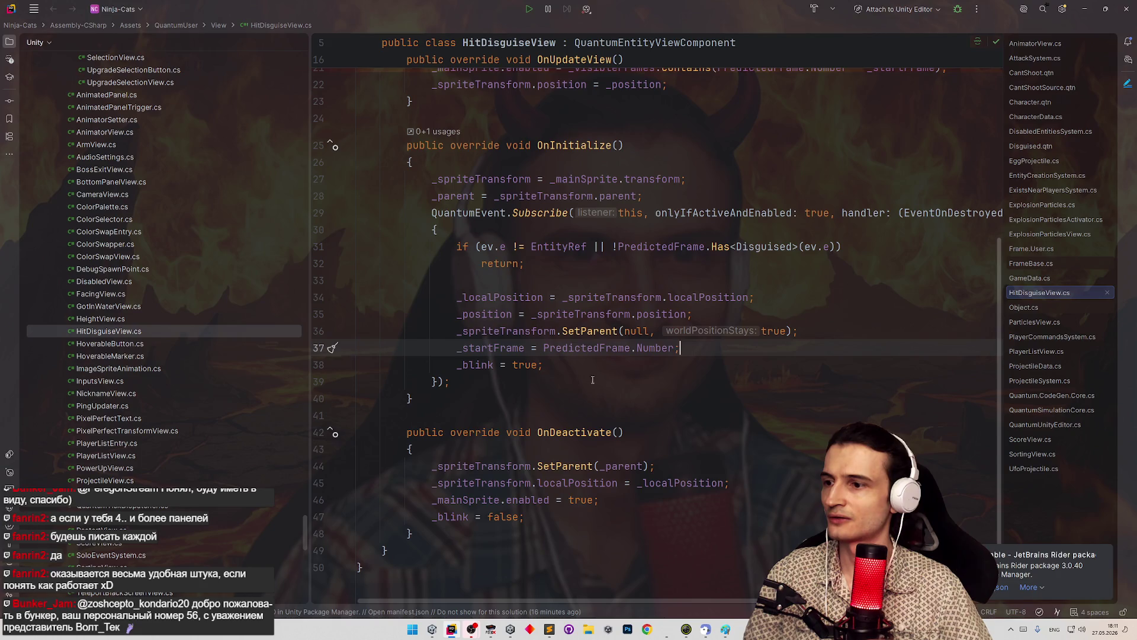
# In DisabledEntitiesSystem.cs, comment out lines 27–28 that subtract 10 frames from disguised characters' timer
pyautogui.scroll(5, 616, 398)
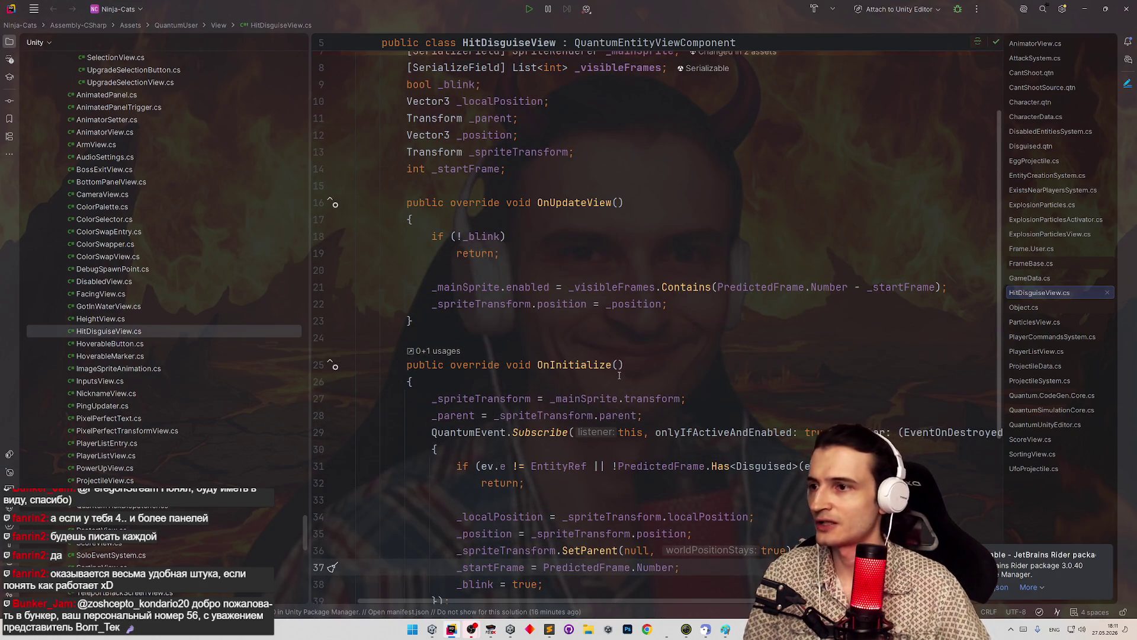
pyautogui.press('shift')
pyautogui.press('shift')
pyautogui.write('di')
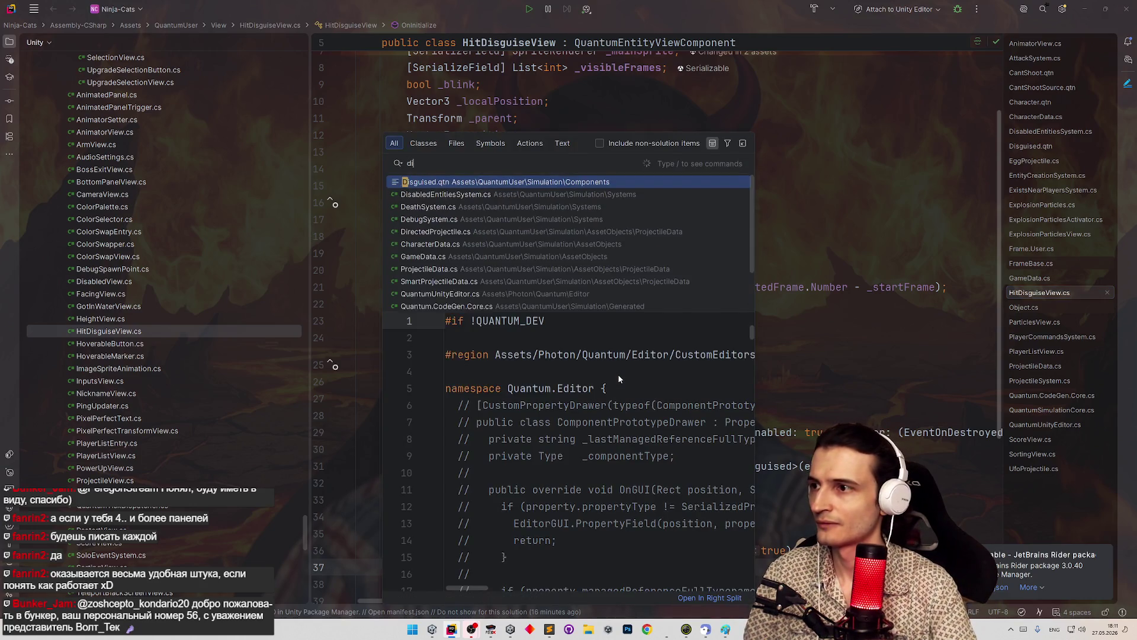
pyautogui.write('s')
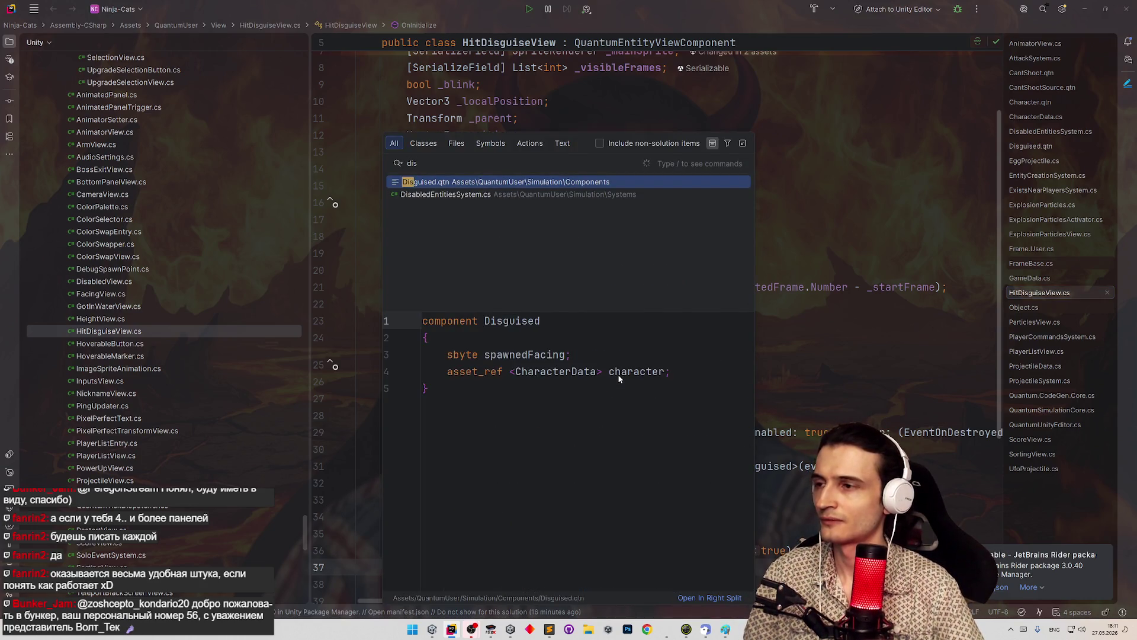
pyautogui.press('Down')
pyautogui.press('Return')
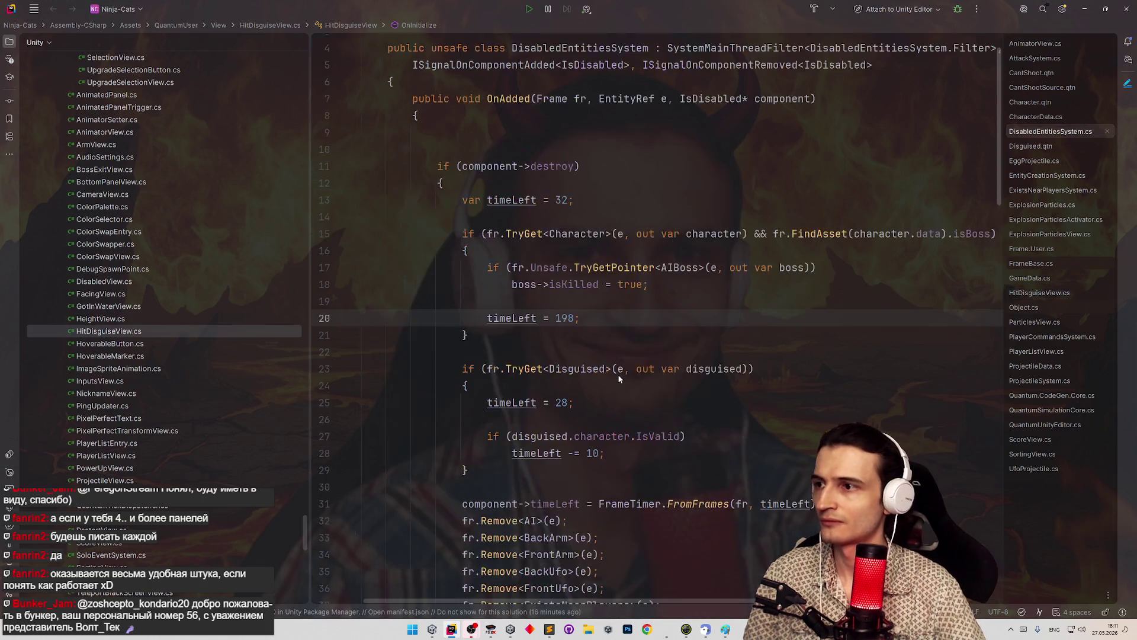
pyautogui.scroll(-3, 563, 340)
pyautogui.moveTo(475, 352)
pyautogui.mouseDown()
pyautogui.moveTo(645, 355)
pyautogui.moveTo(648, 371)
pyautogui.mouseUp()
pyautogui.hotkey('ctrl', '/')
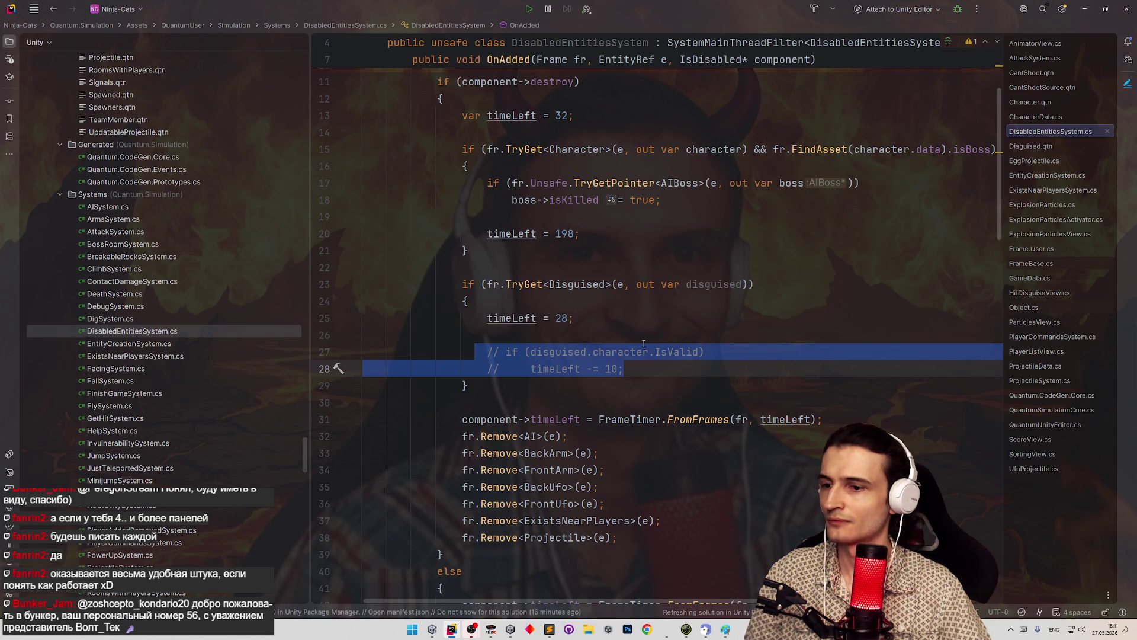
pyautogui.click(1084, 9)
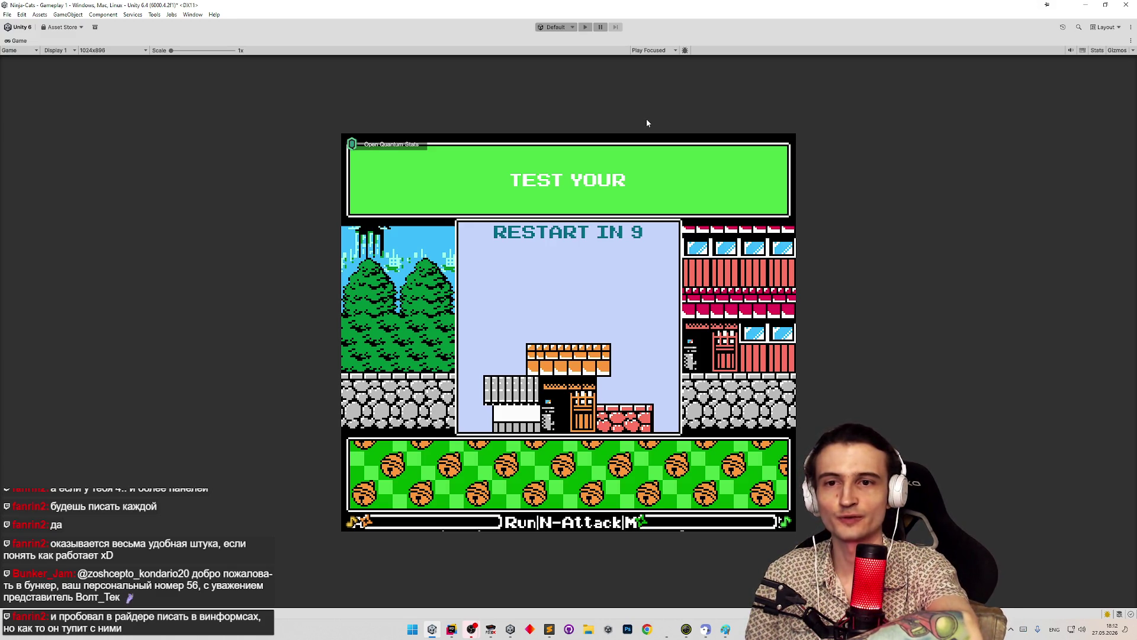
# Play-test the explosion duration without the timer reduction, jumping twice and walking left
pyautogui.hotkey('ctrl', 'p')
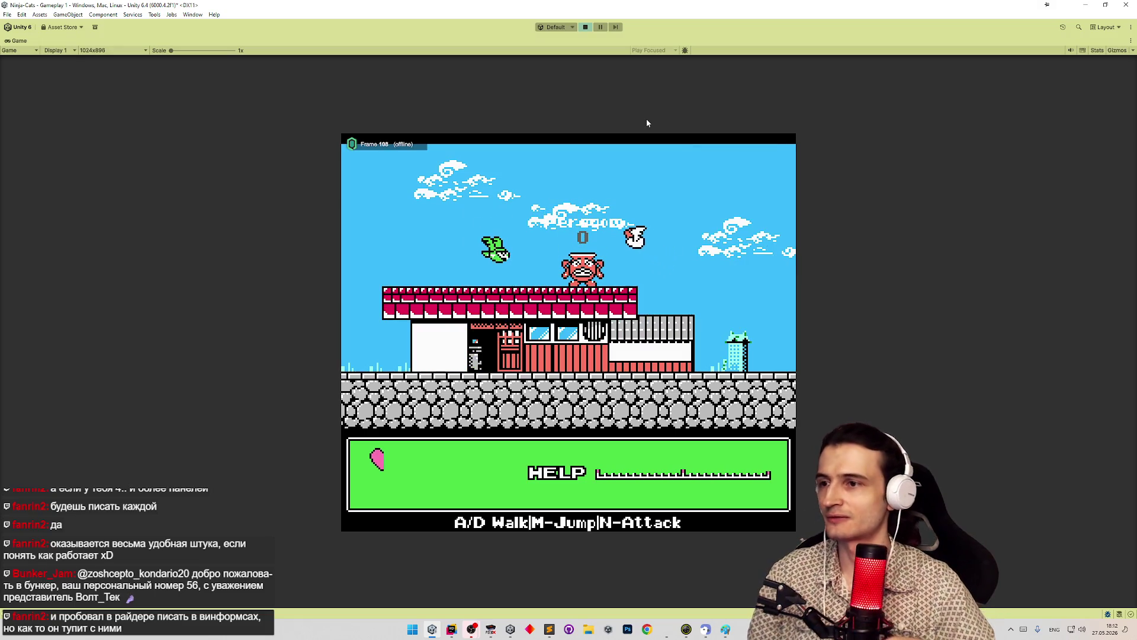
pyautogui.press('m')
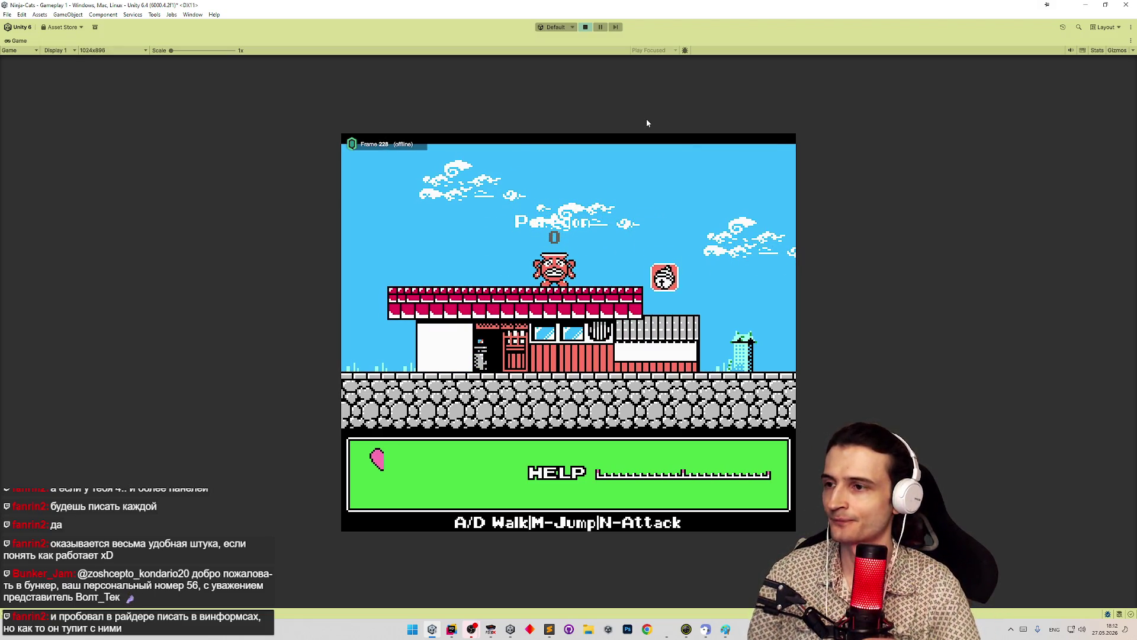
pyautogui.press('m')
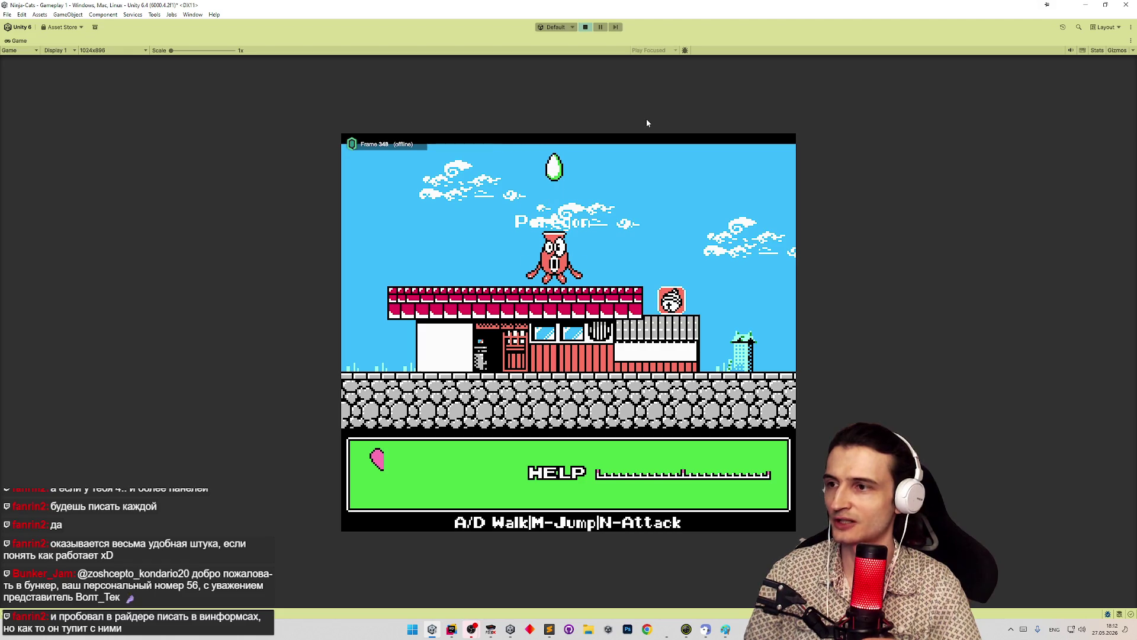
pyautogui.press('a')
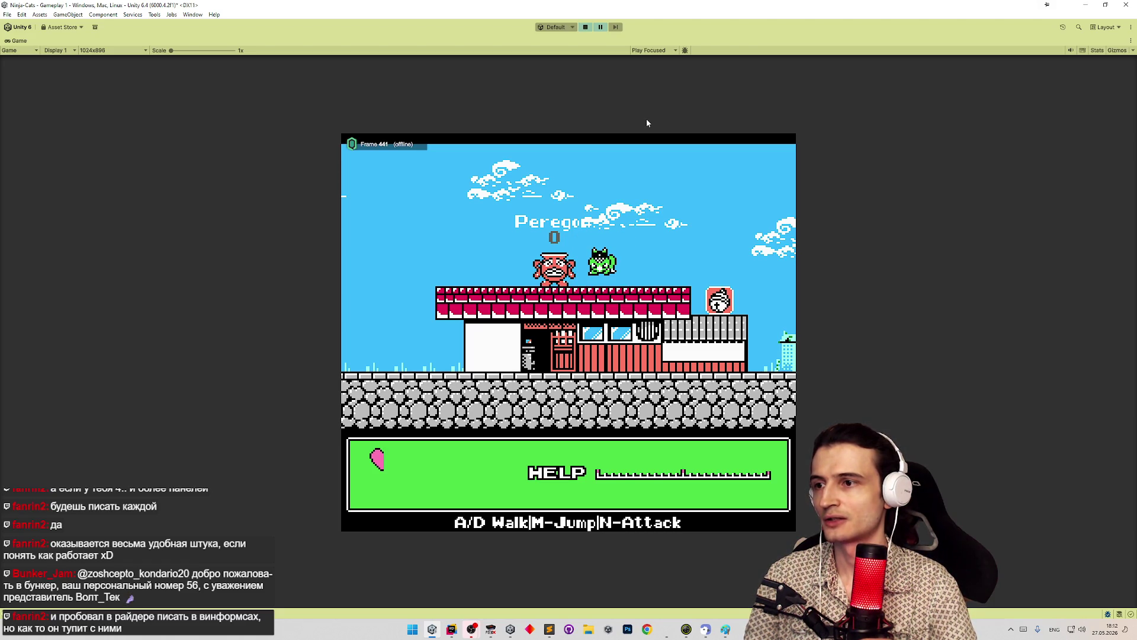
pyautogui.click(585, 27)
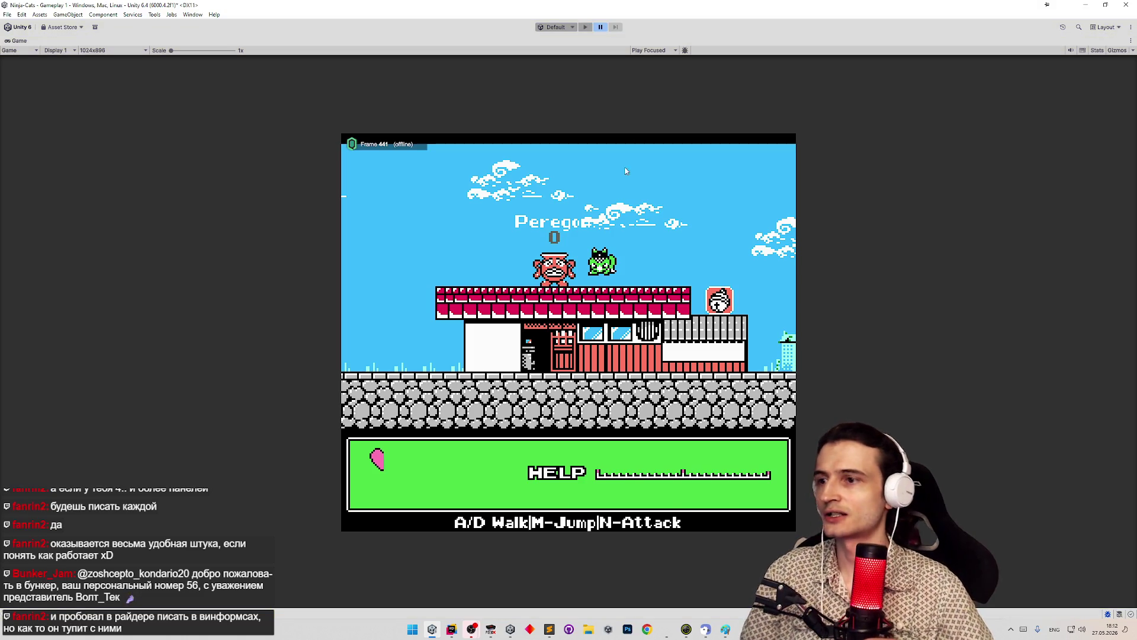
pyautogui.click(452, 629)
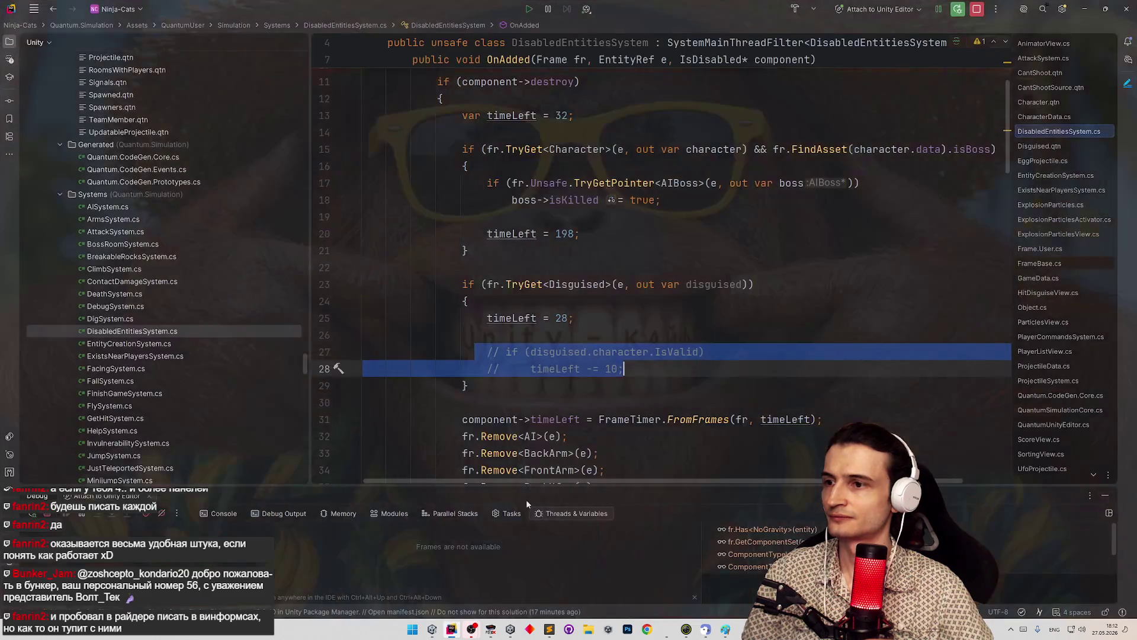
# Uncomment lines 27–28 and change the subtracted timeLeft value from 10 to 3
pyautogui.hotkey('ctrl', '/')
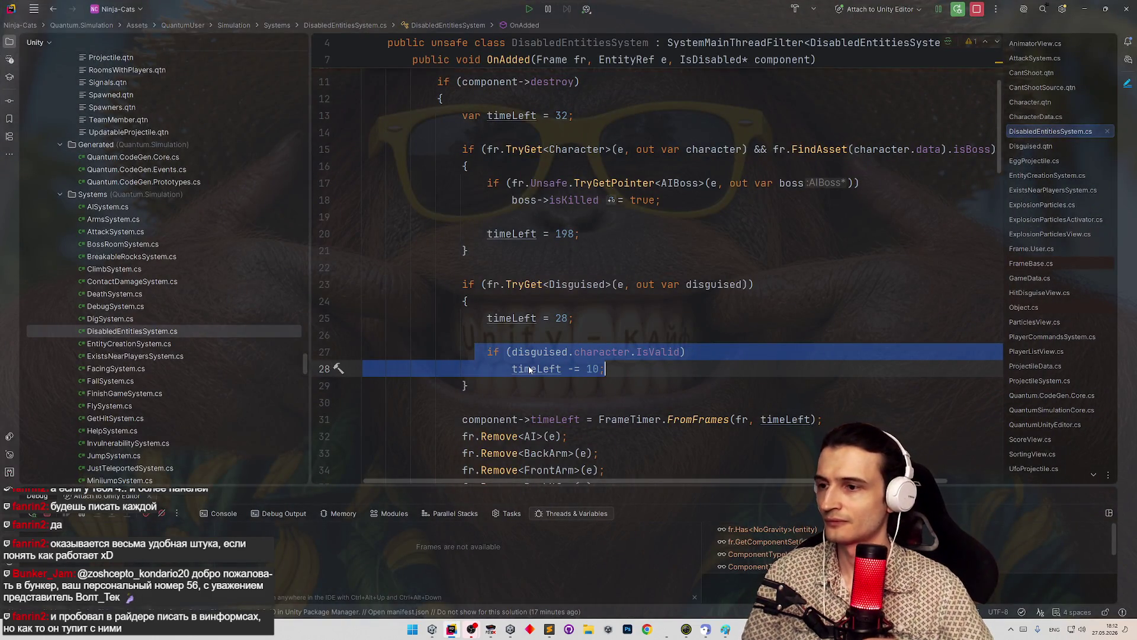
pyautogui.doubleClick(593, 369)
pyautogui.write('3')
pyautogui.click(465, 301)
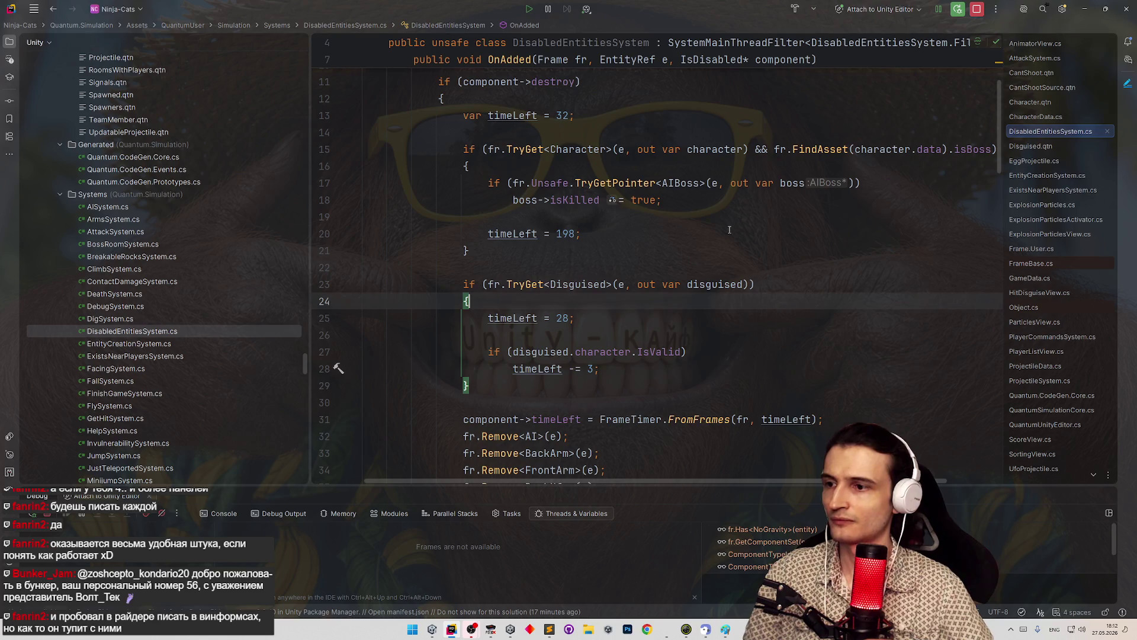
pyautogui.click(1081, 13)
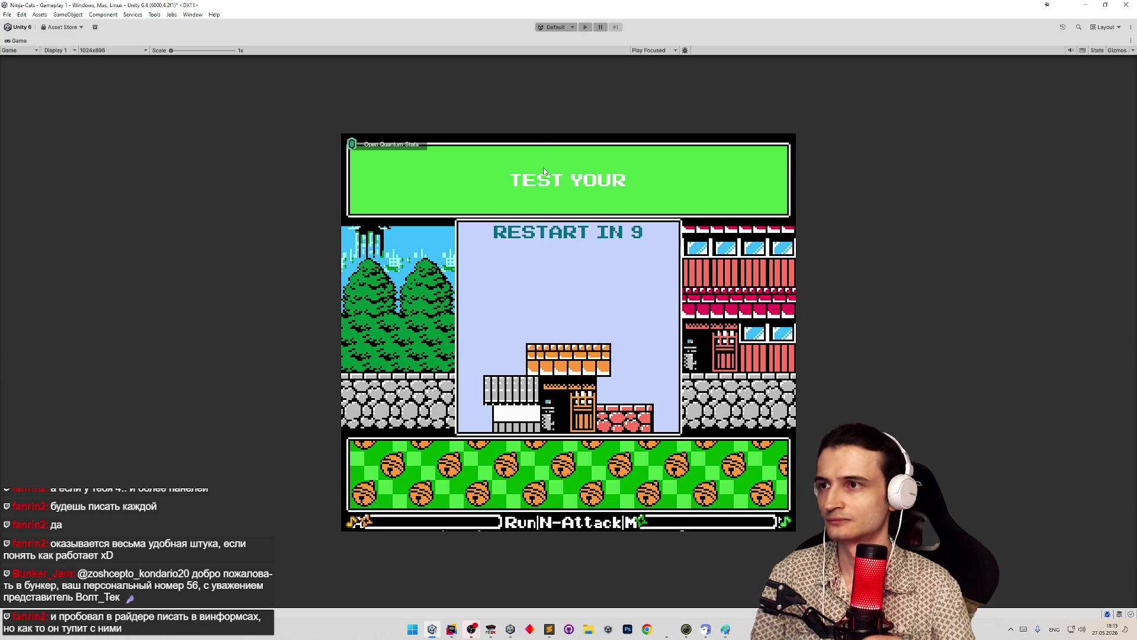
# Run a brief play test of the 3-frame reduction, then bring Rider back
pyautogui.hotkey('ctrl', 'p')
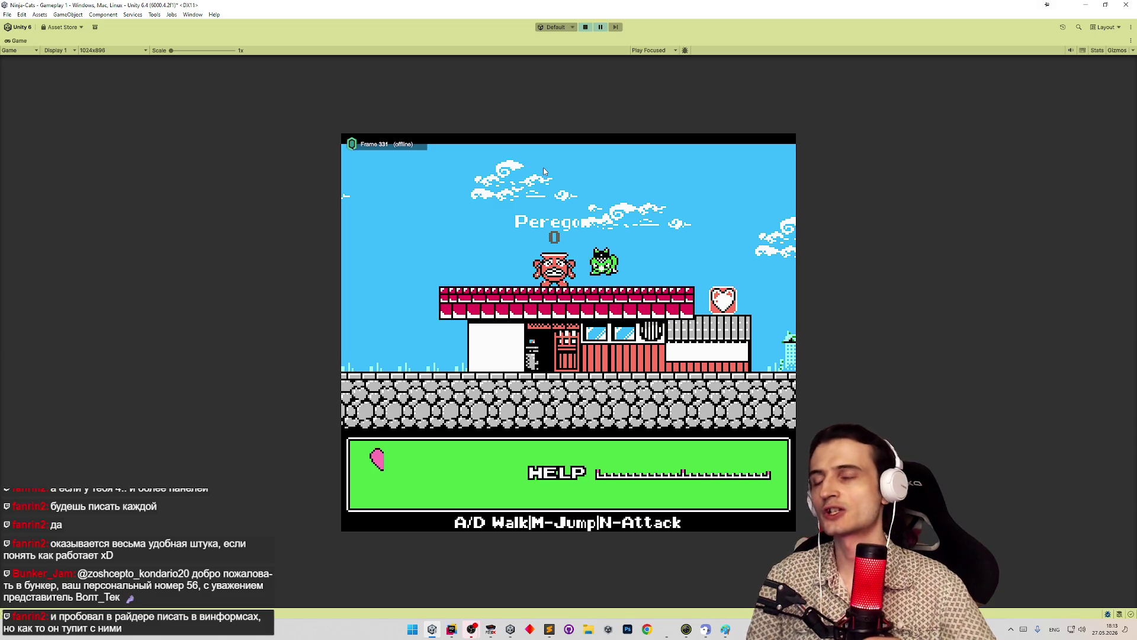
pyautogui.hotkey('ctrl', 'p')
pyautogui.click(451, 629)
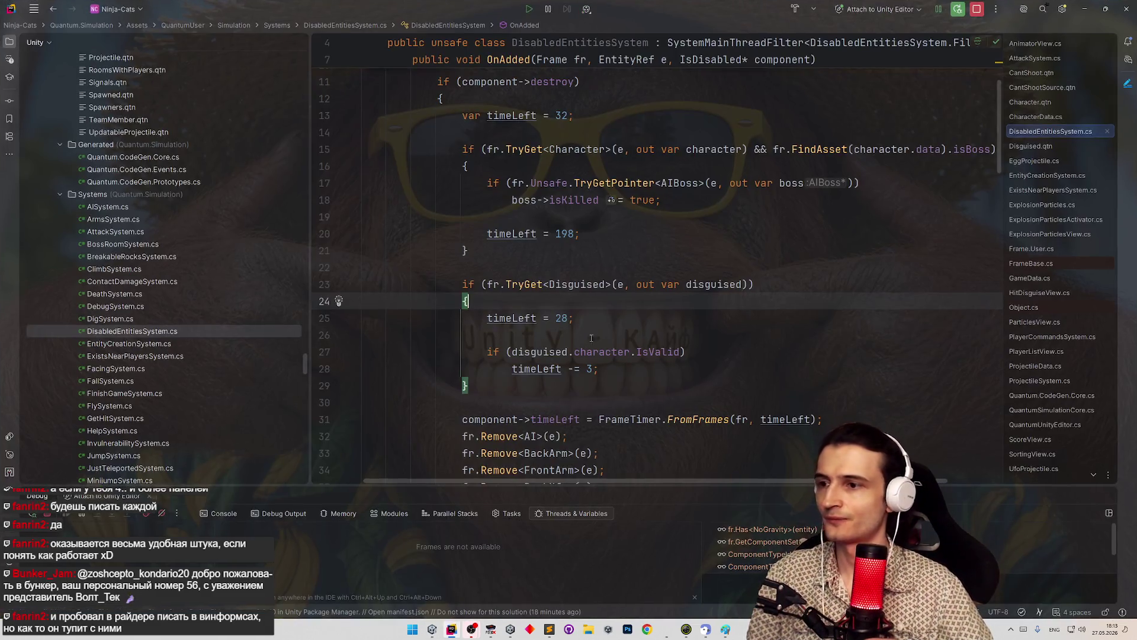
# Change the timeLeft reduction on line 28 from 3 to 2 frames
pyautogui.doubleClick(589, 368)
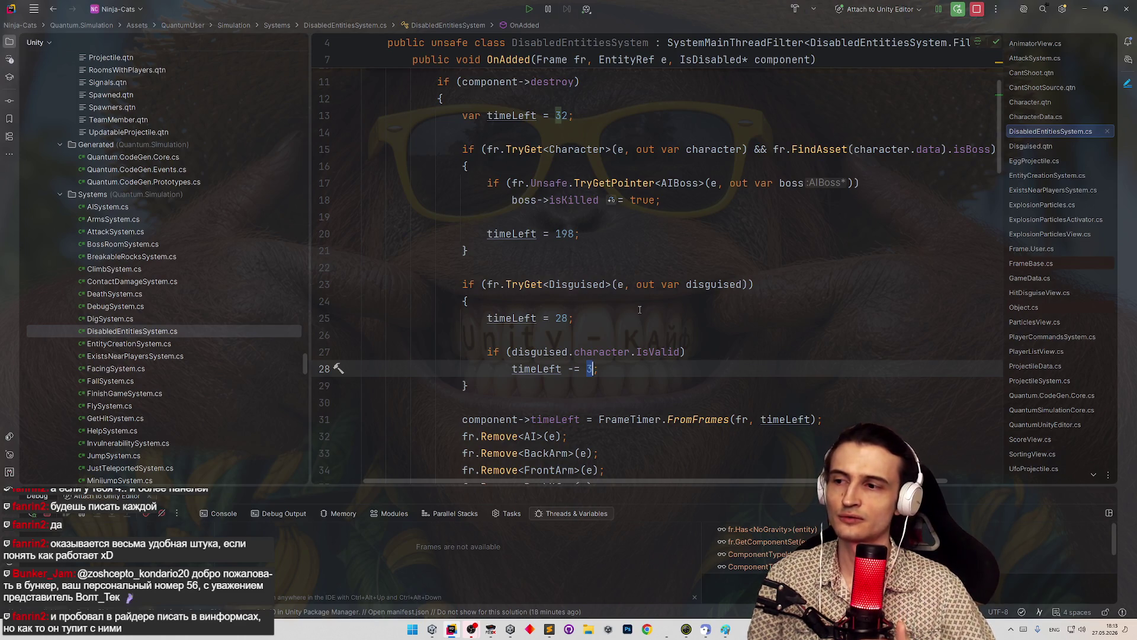
pyautogui.write('2')
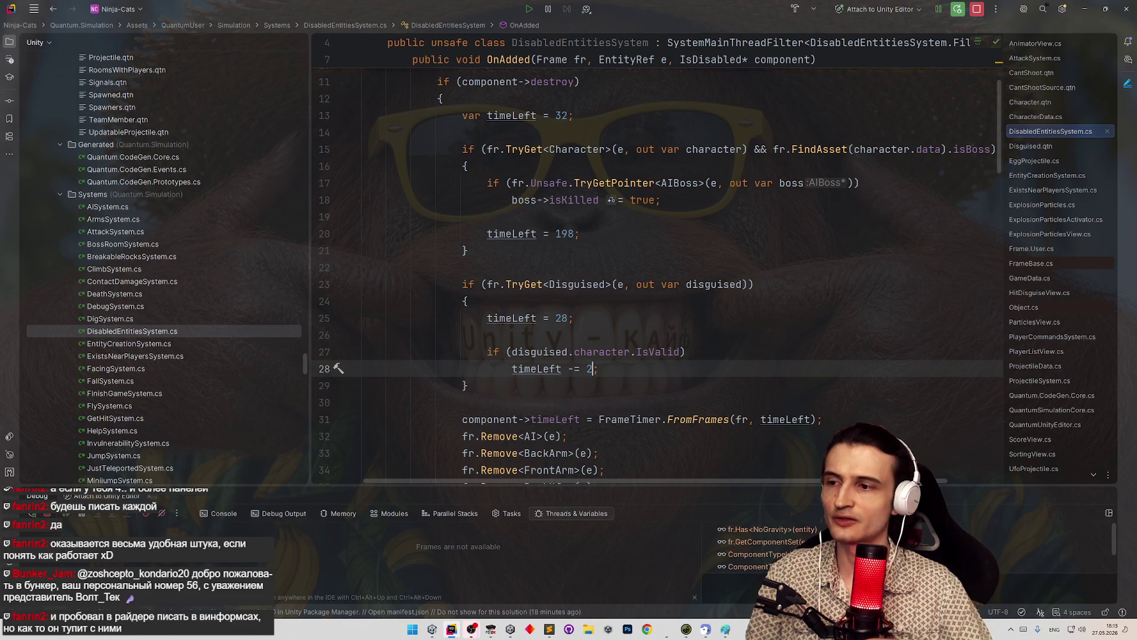
pyautogui.click(639, 311)
pyautogui.click(1084, 12)
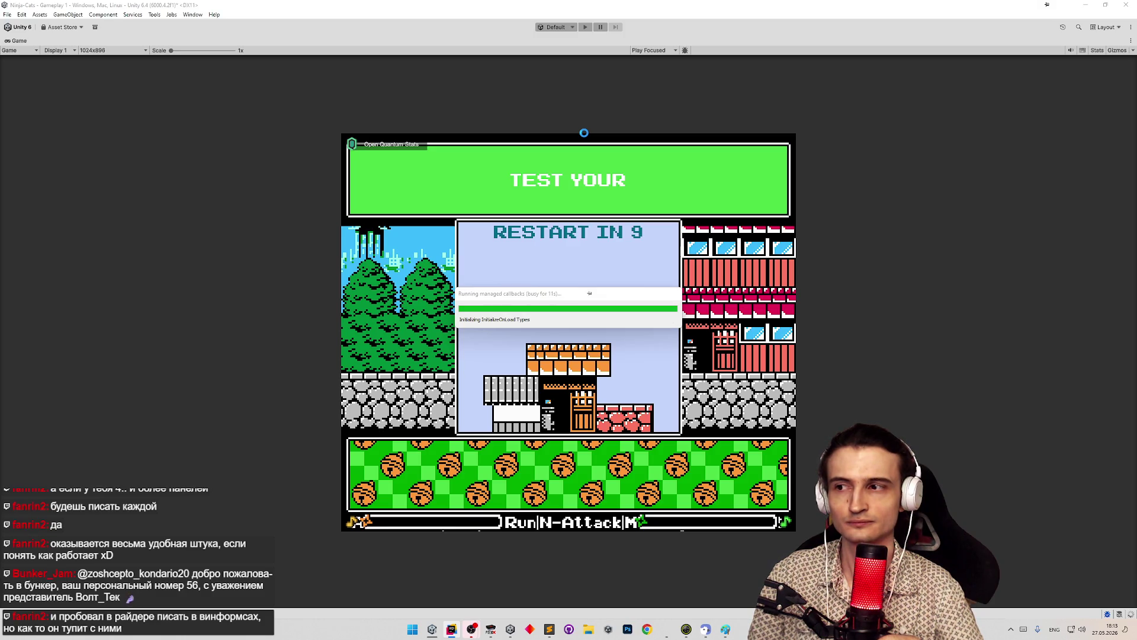
# Play-test the 2-frame timer reduction by moving the character, then stop the game
pyautogui.click(452, 628)
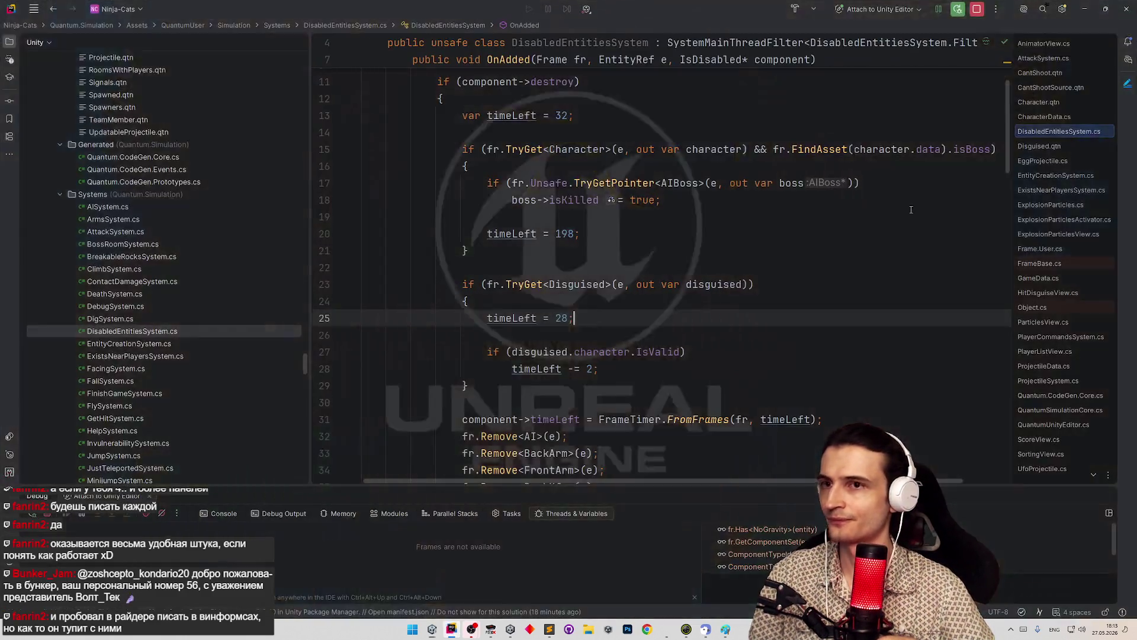
pyautogui.hotkey('alt', 'Tab')
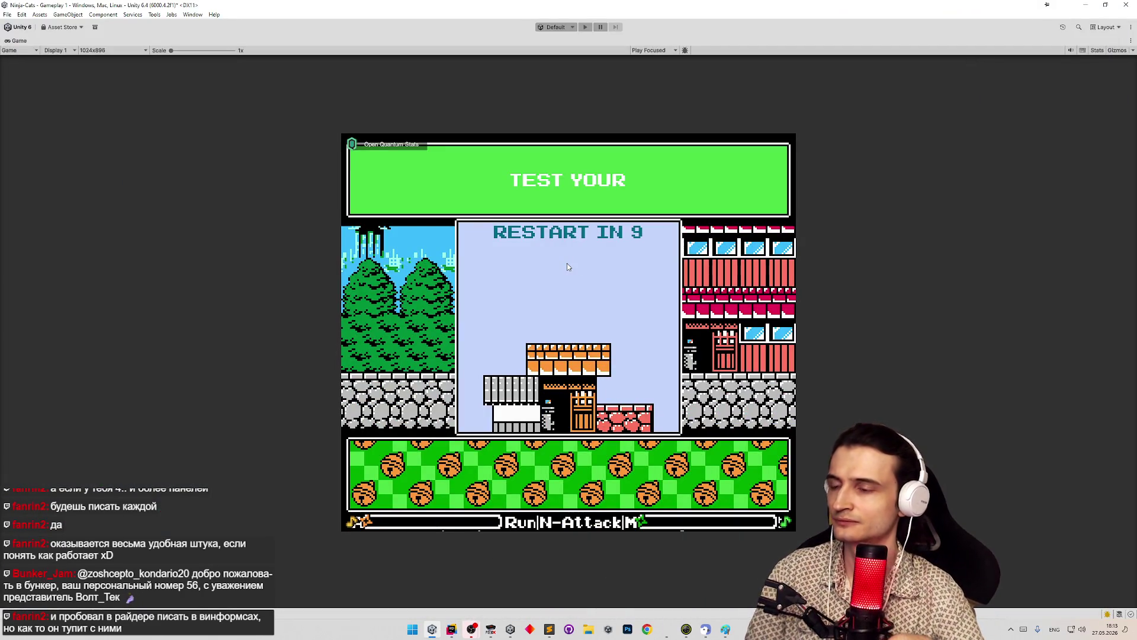
pyautogui.hotkey('ctrl', 'p')
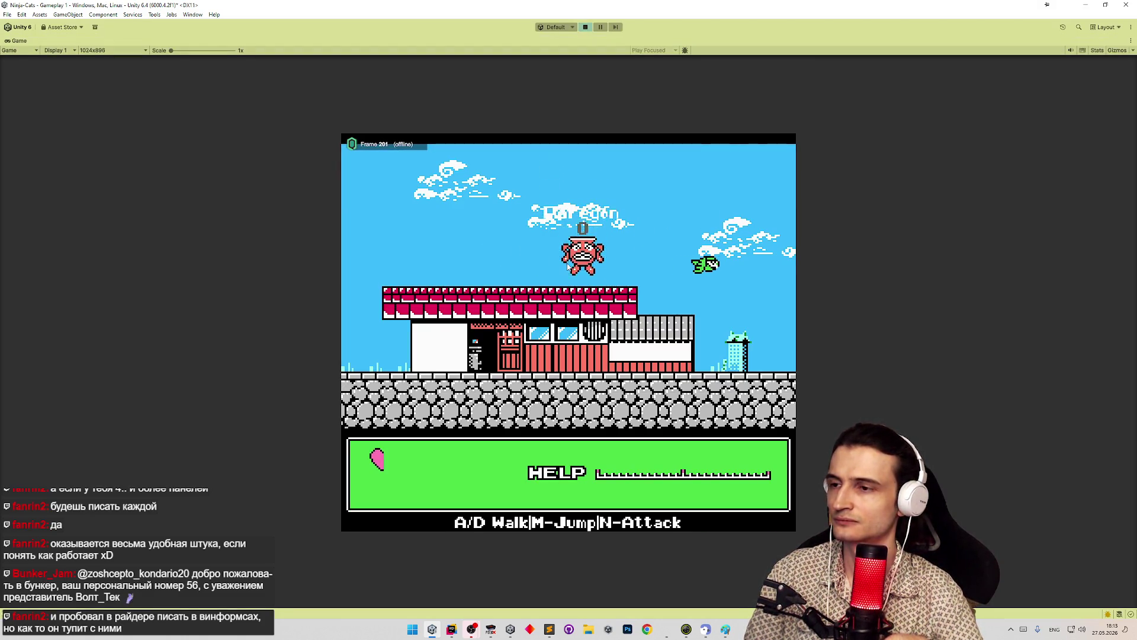
pyautogui.press('a')
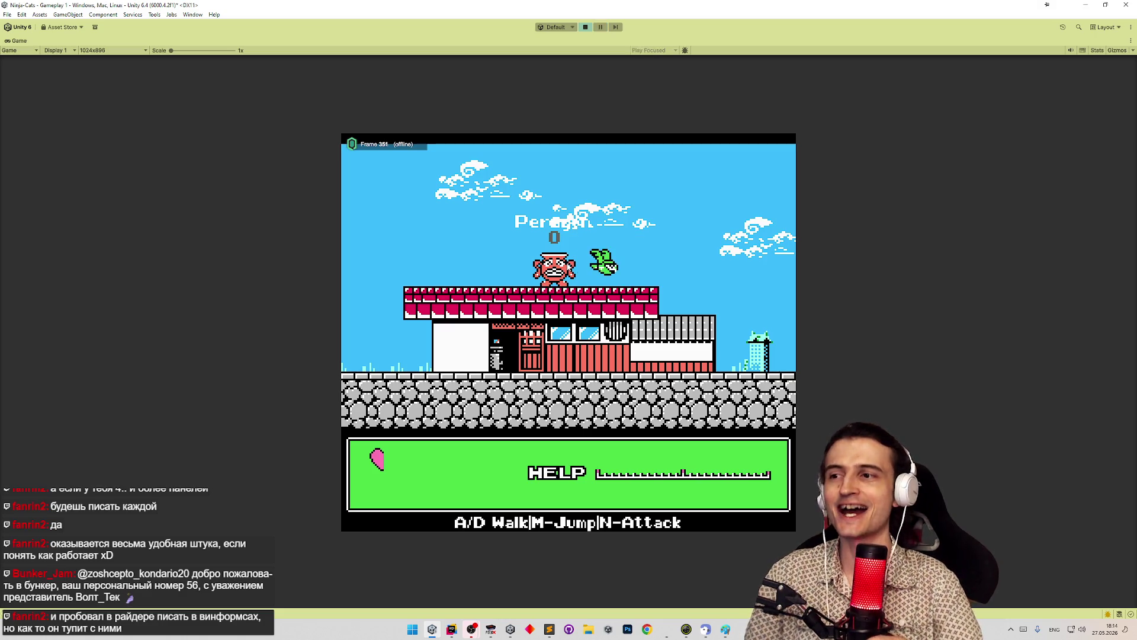
pyautogui.hotkey('ctrl', 'p')
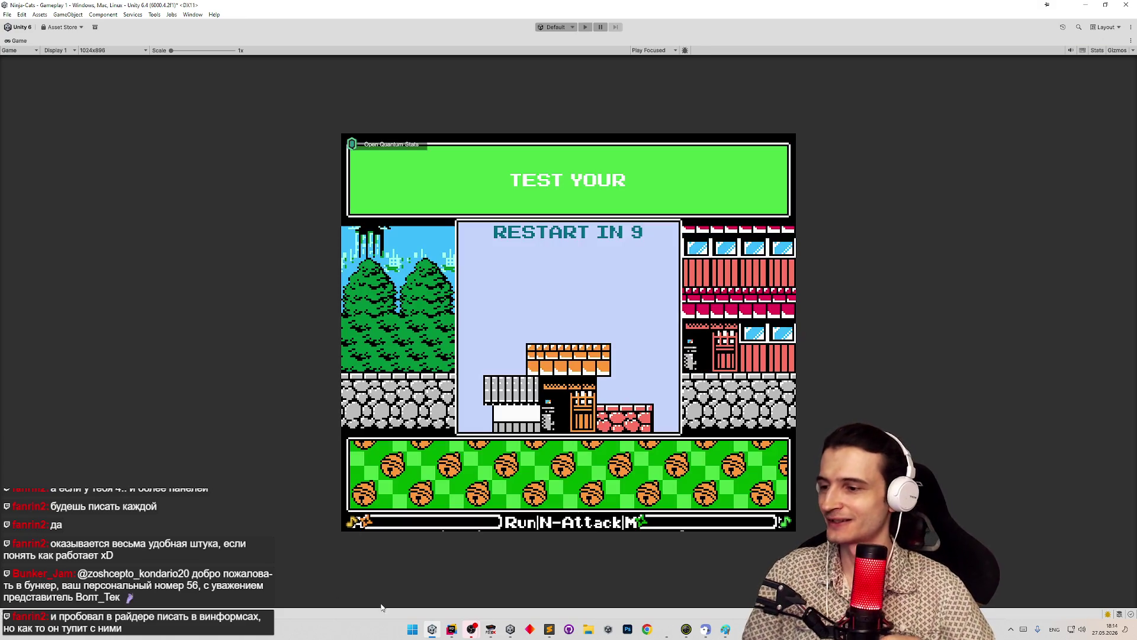
# Restore the full editor layout and select DisguisedCharacterExplosions in the Hierarchy
pyautogui.click(432, 629)
pyautogui.click(433, 630)
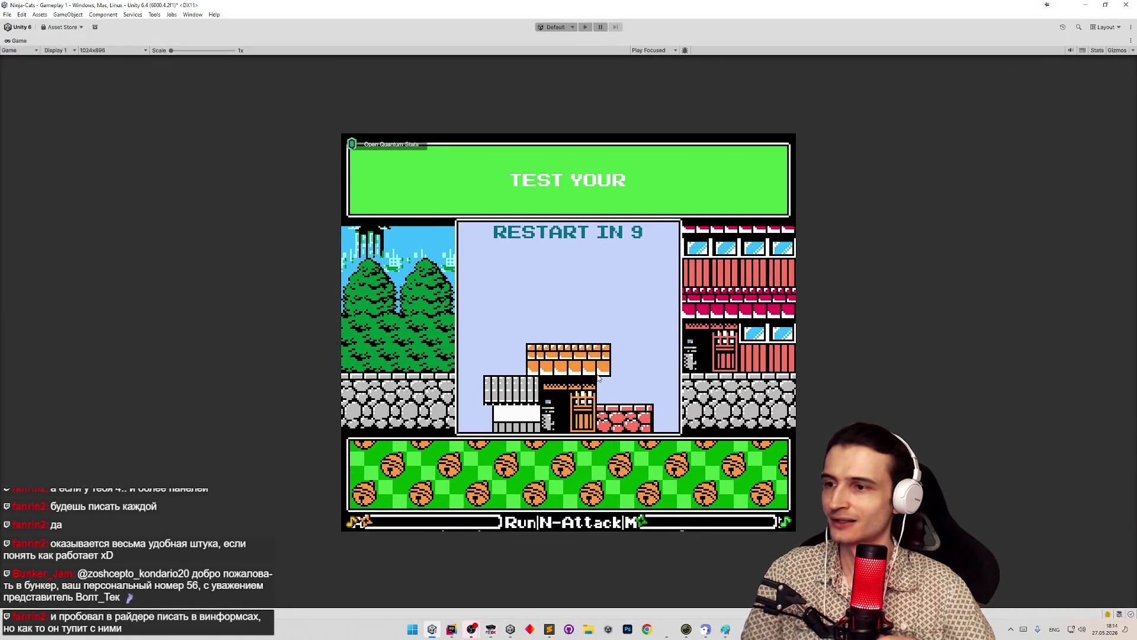
pyautogui.hotkey('shift', 'space')
pyautogui.click(795, 165)
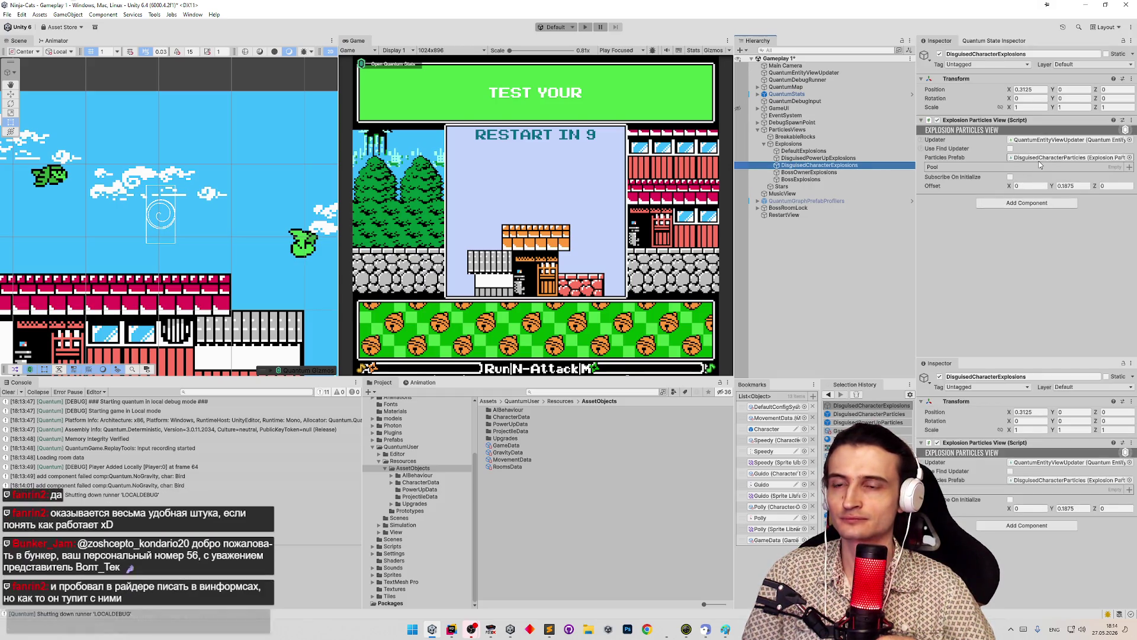
# Remove the Spatial Audio Source from the DisguisedCharacterParticles prefab, then play in the enlarged Game view
pyautogui.click(1043, 158)
pyautogui.doubleClick(1043, 159)
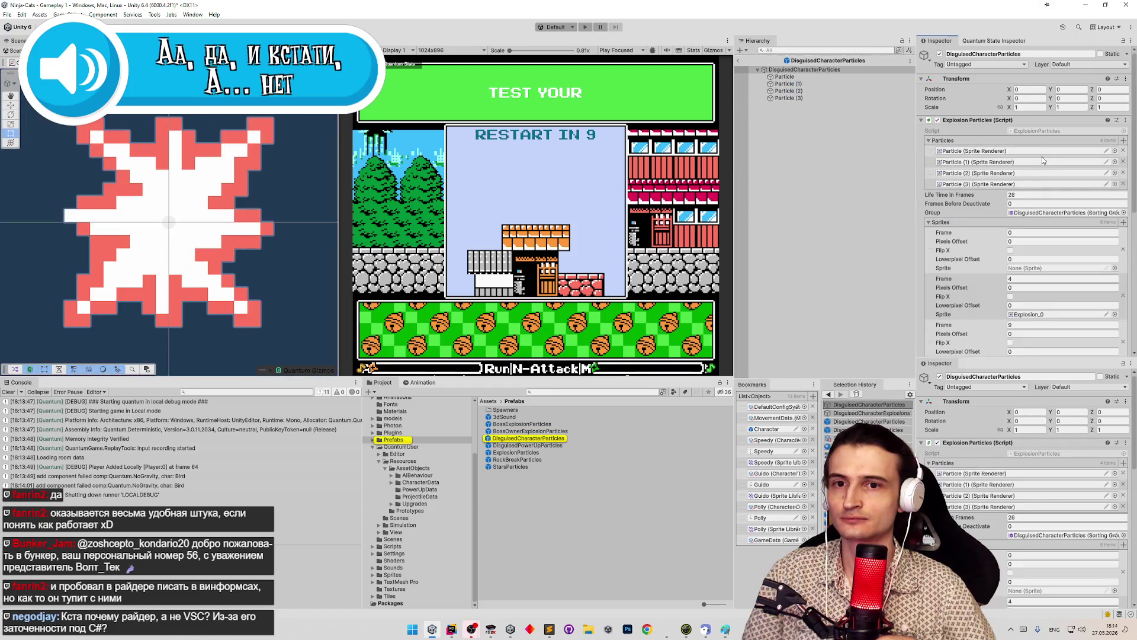
pyautogui.scroll(-10, 1013, 222)
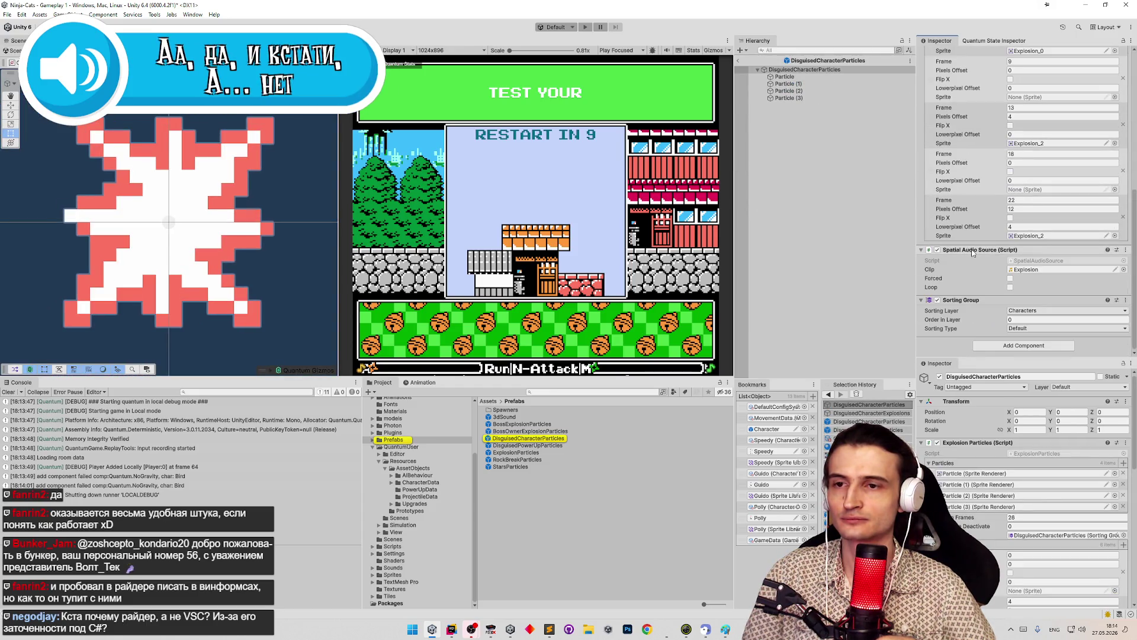
pyautogui.rightClick(975, 251)
pyautogui.click(992, 271)
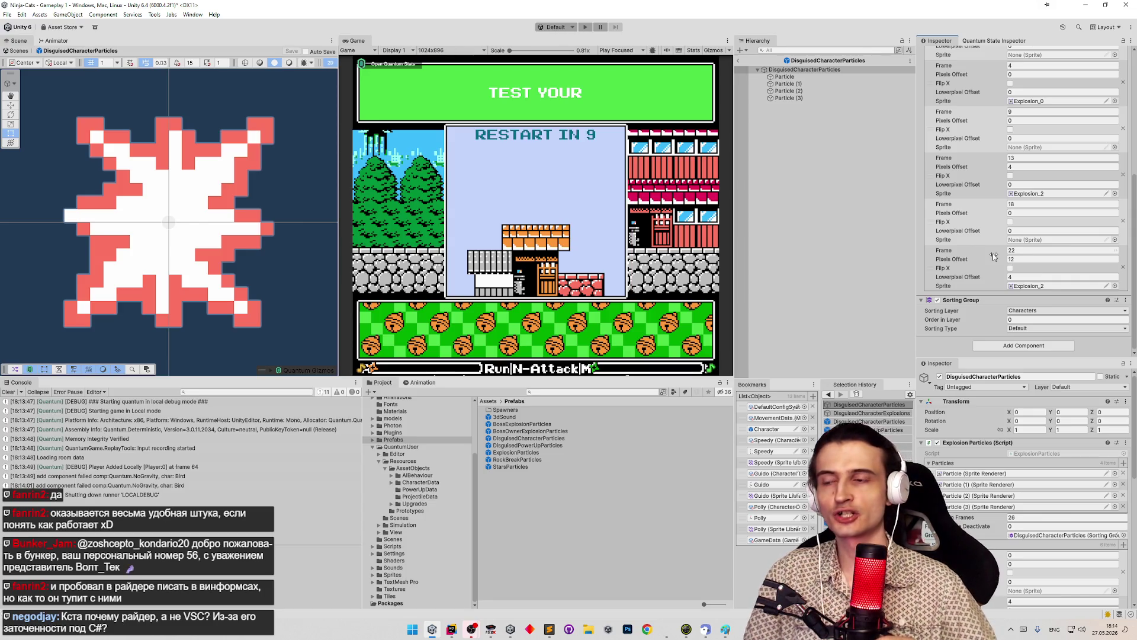
pyautogui.click(669, 167)
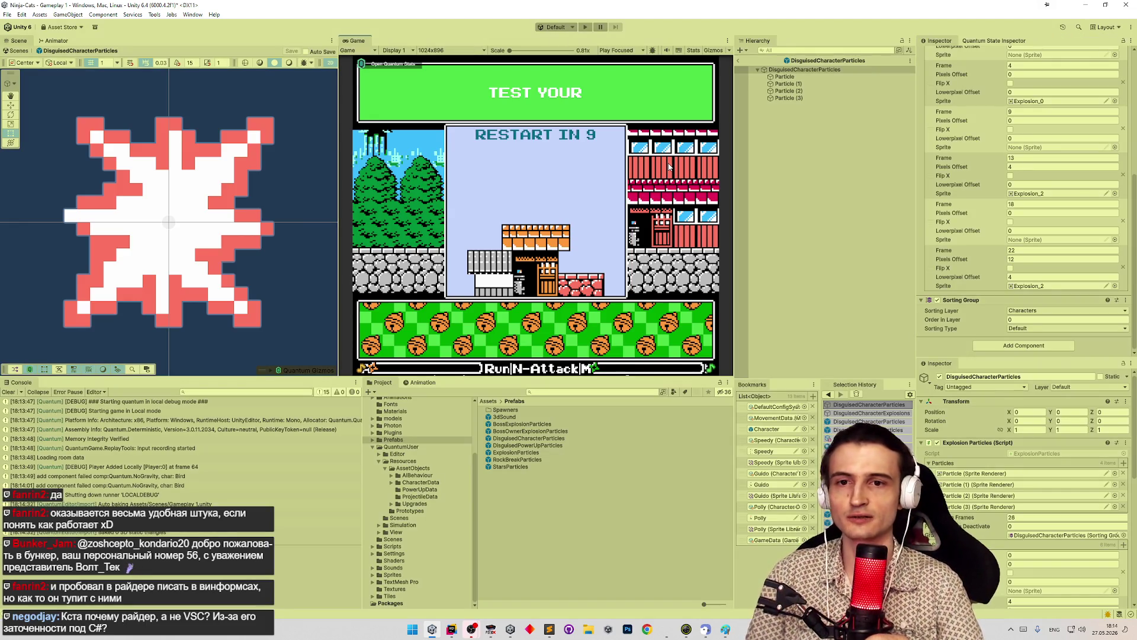
pyautogui.hotkey('ctrl', 'p')
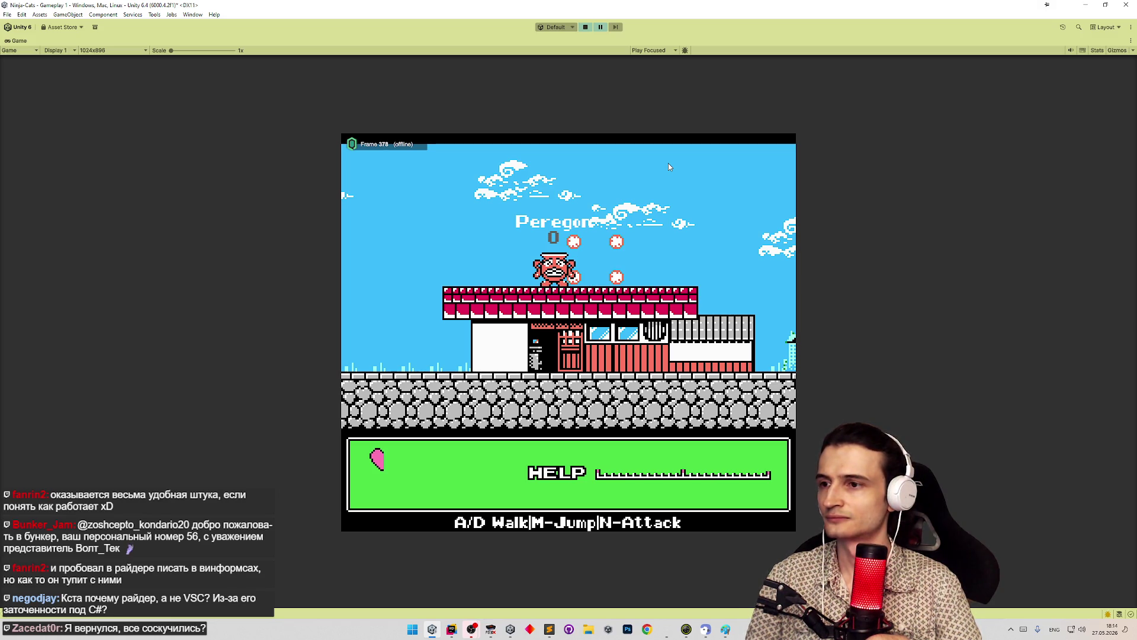
# Unpause the game and watch the disguised cat's explosion play out beside Peregon
pyautogui.hotkey('ctrl', 'shift', 'p')
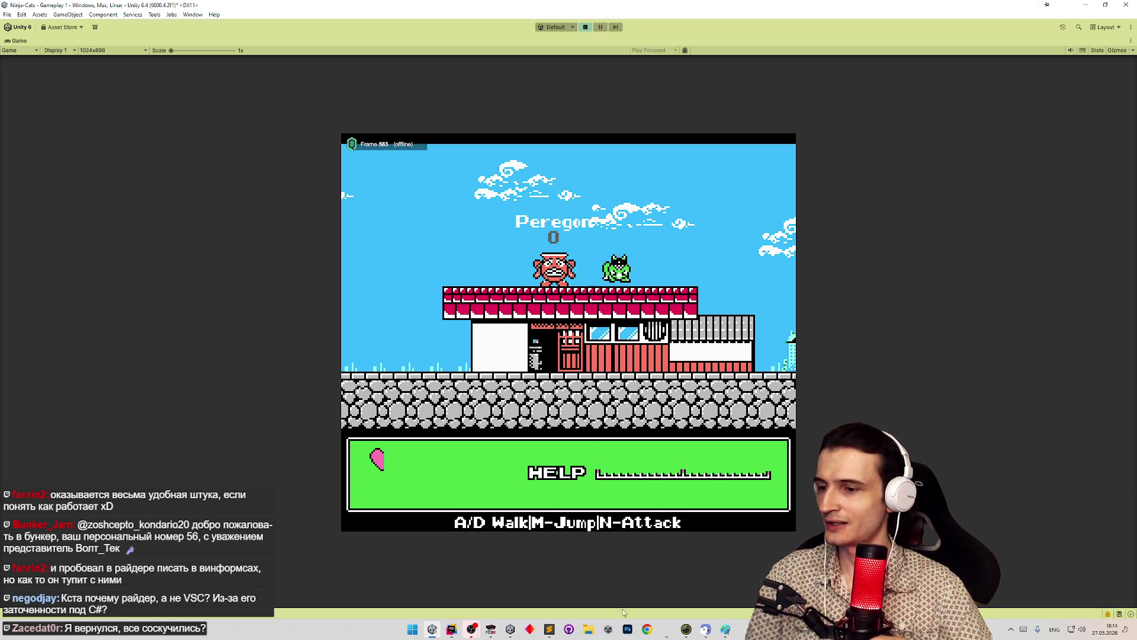
pyautogui.moveTo(490, 629)
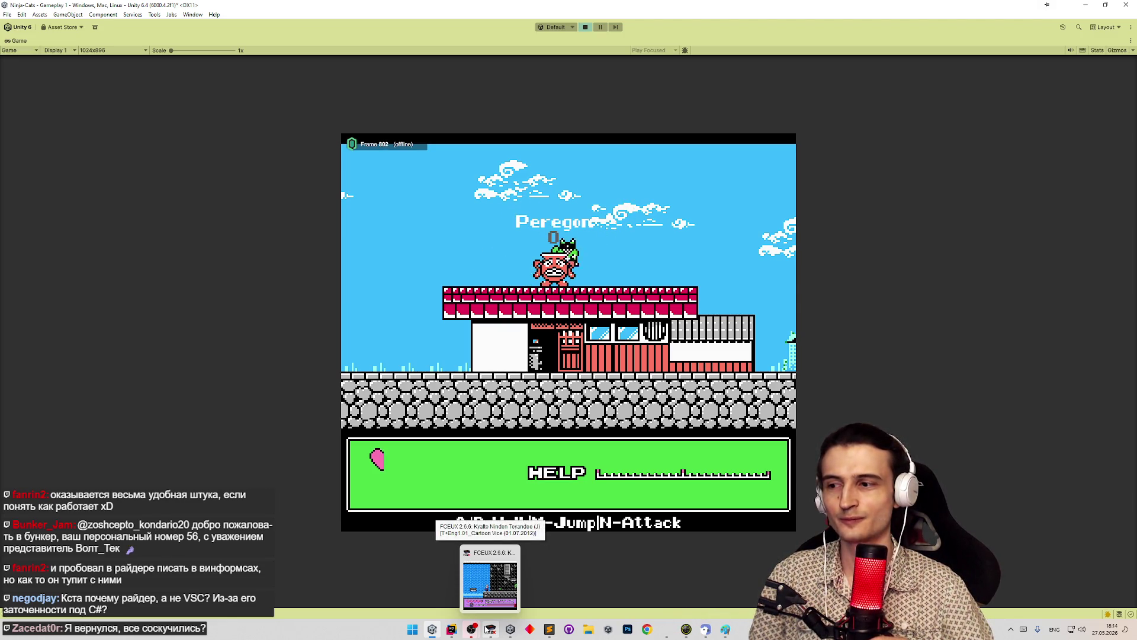
# Load FCEUX saved state 4 twice to replay the original explosion, then return to Unity
pyautogui.click(489, 629)
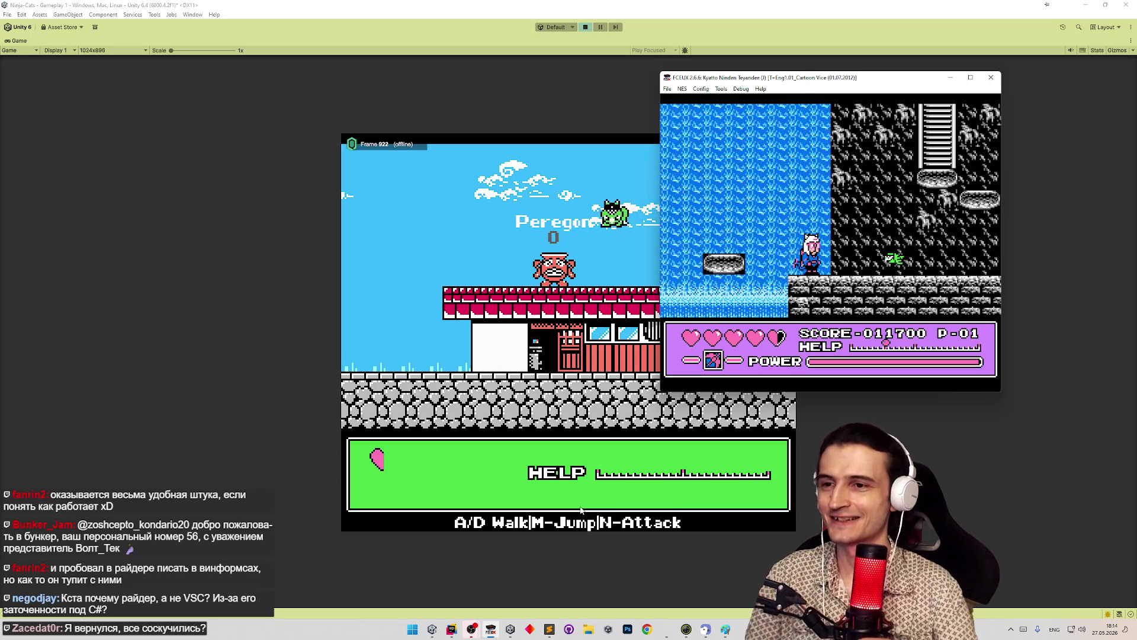
pyautogui.press('F7')
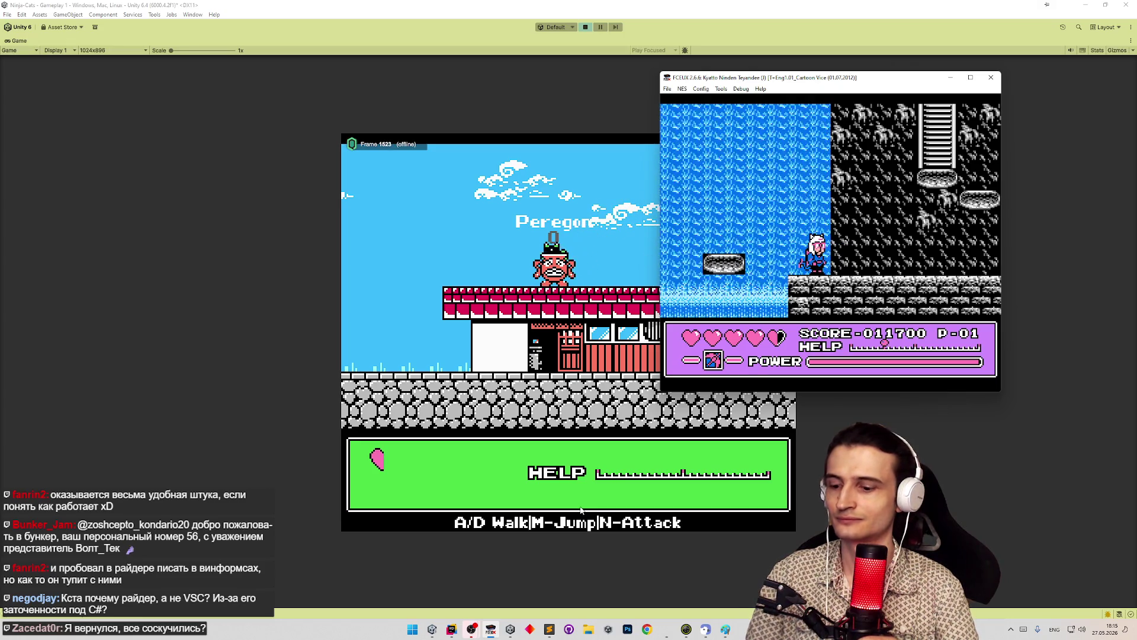
pyautogui.press('F7')
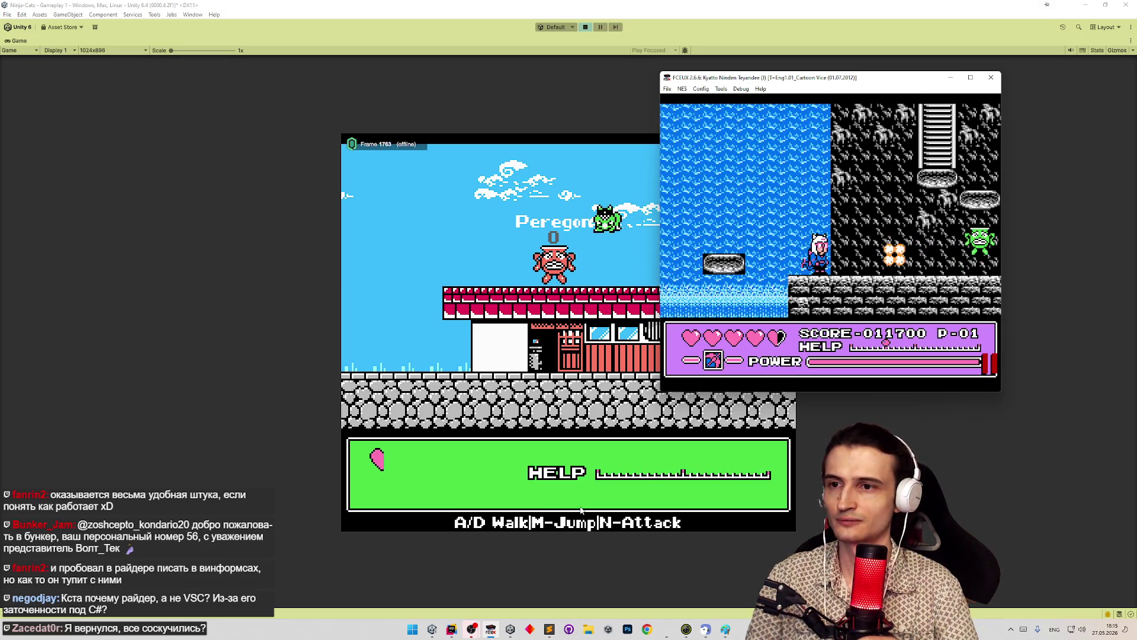
pyautogui.click(285, 420)
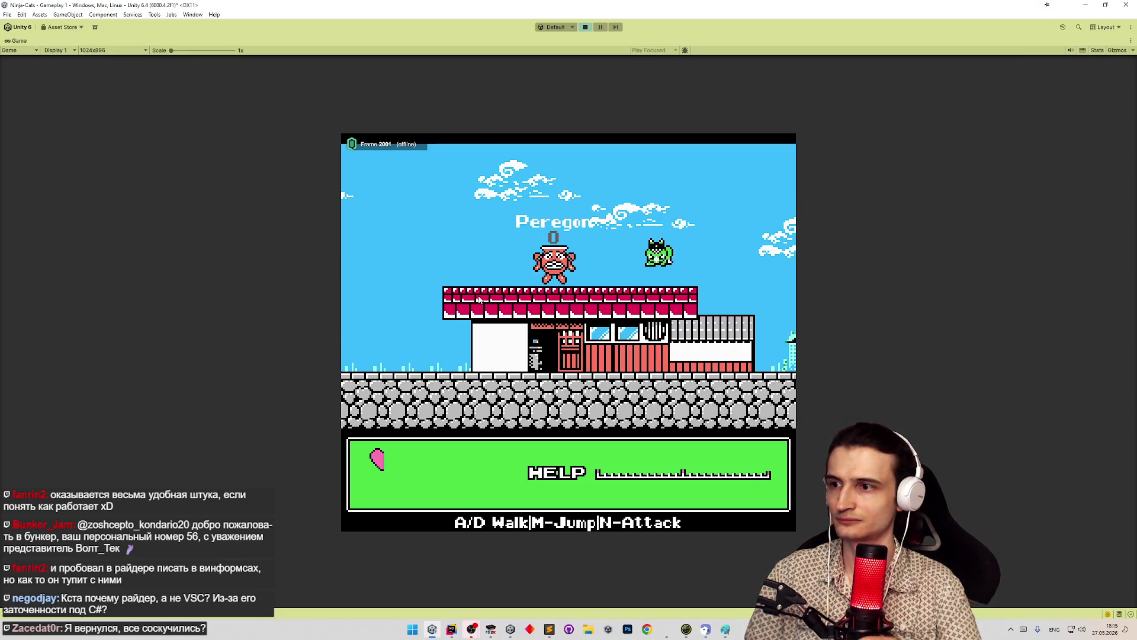
# Restart Play mode, pause on frame 333 with four sparks around Peregon, then switch to FCEUX
pyautogui.press('a')
pyautogui.press('m')
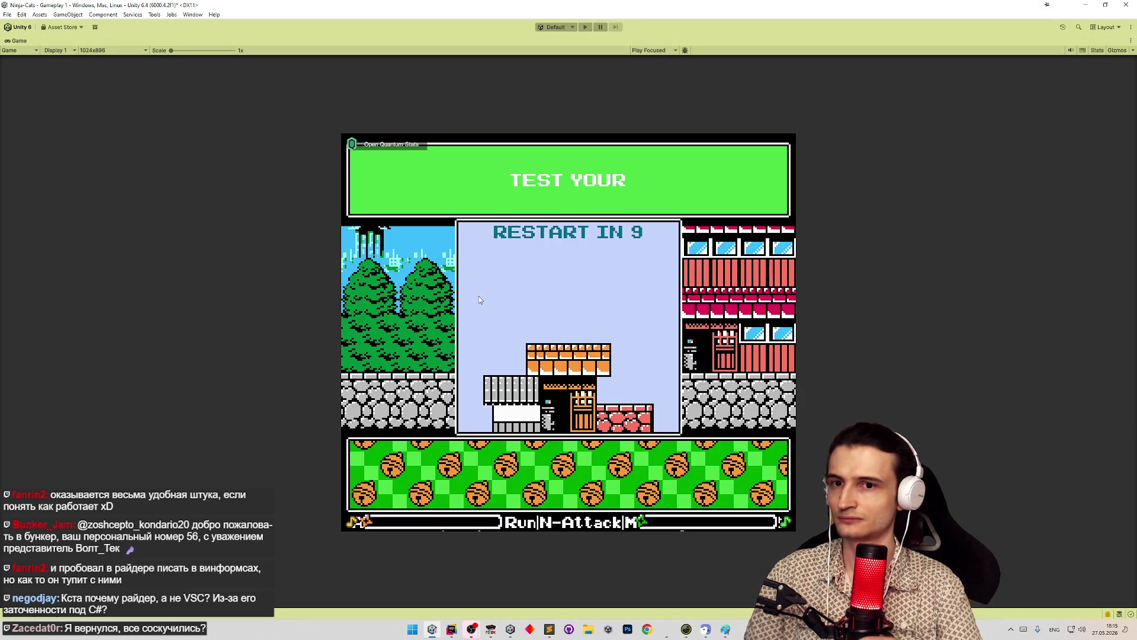
pyautogui.hotkey('ctrl', 'p')
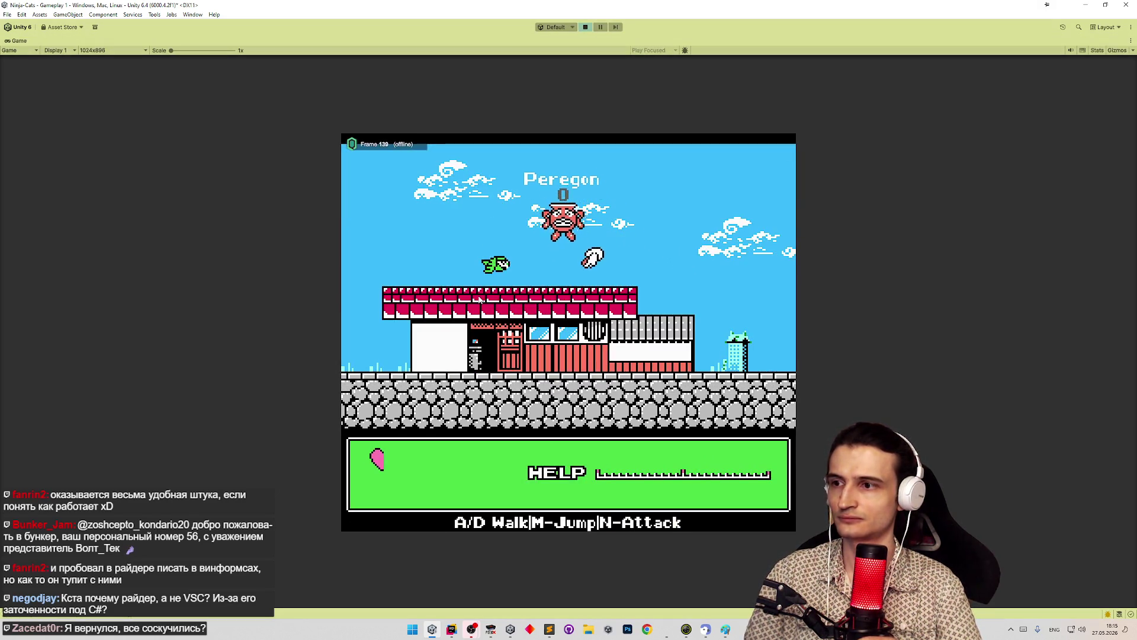
pyautogui.press('a')
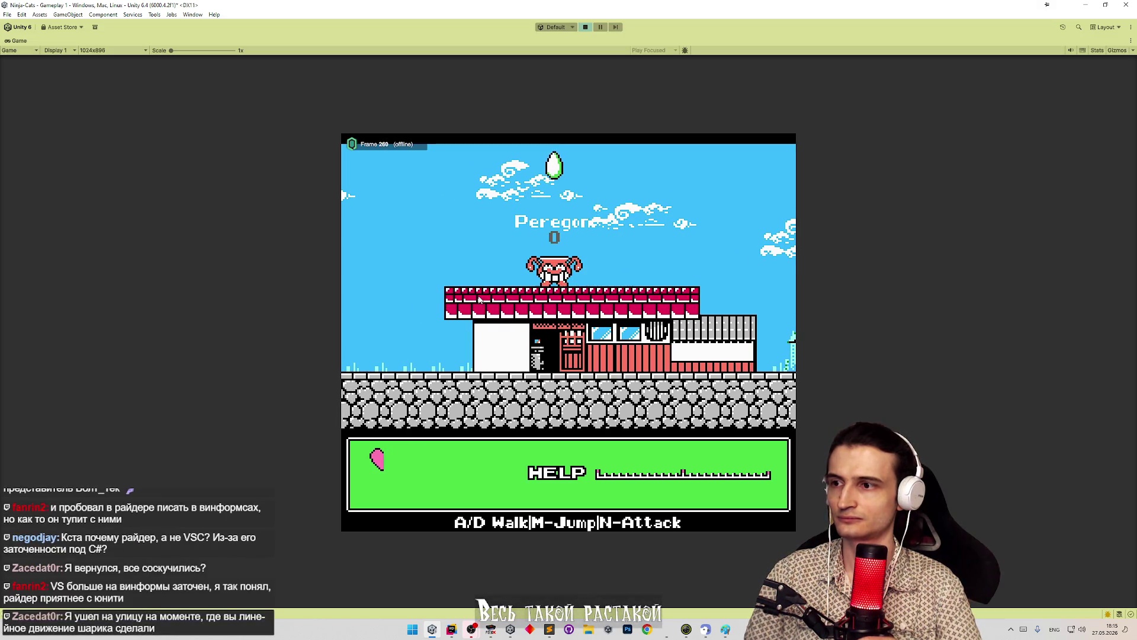
pyautogui.press('m')
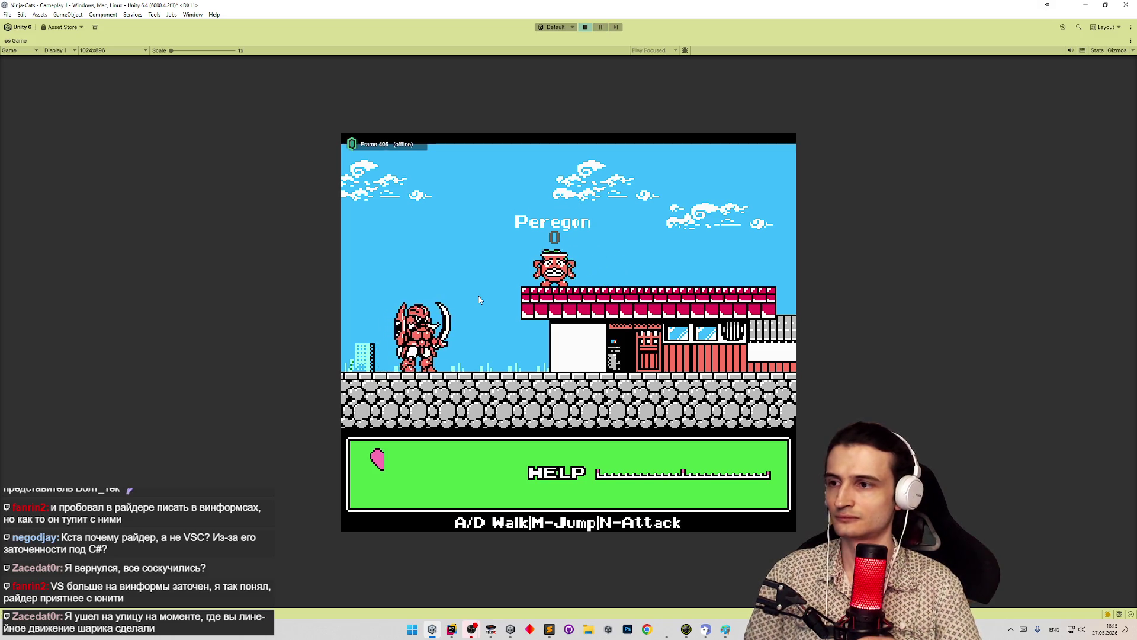
pyautogui.hotkey('ctrl', 'p')
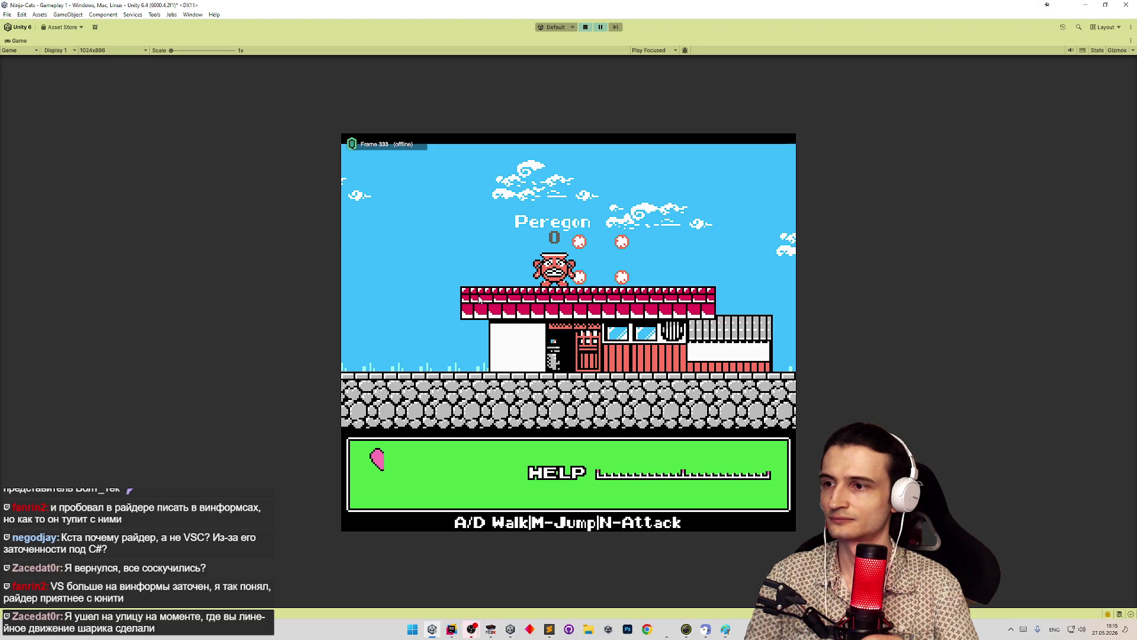
pyautogui.hotkey('alt', 'Tab')
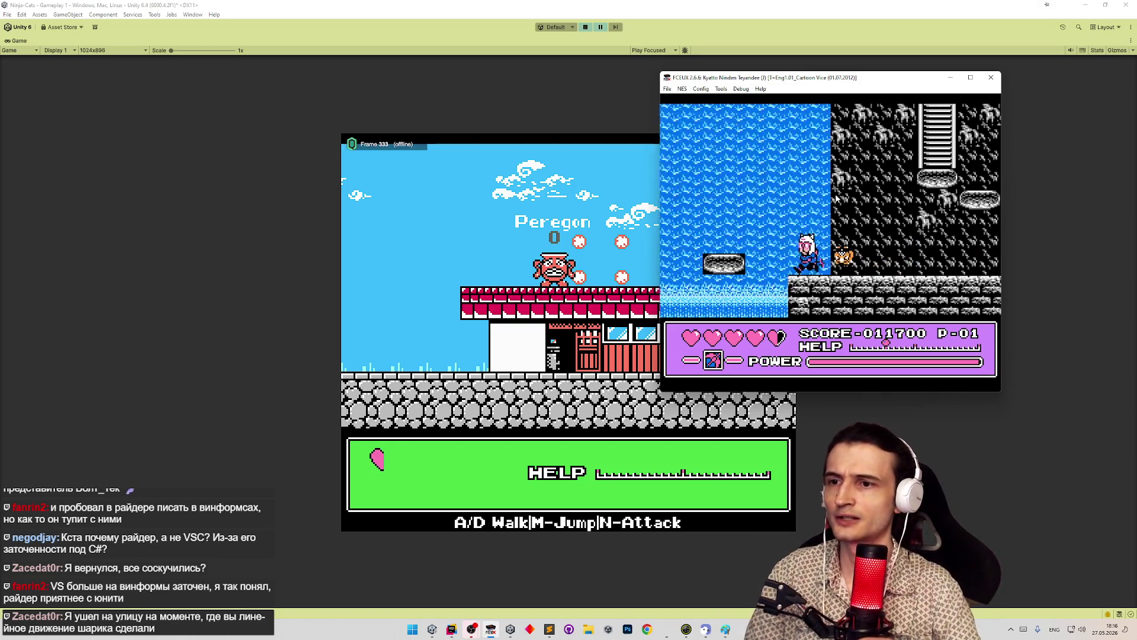
# In the original game, defeat the green and orange cats, bringing the score to 011900
pyautogui.press('Left')
pyautogui.press('Right')
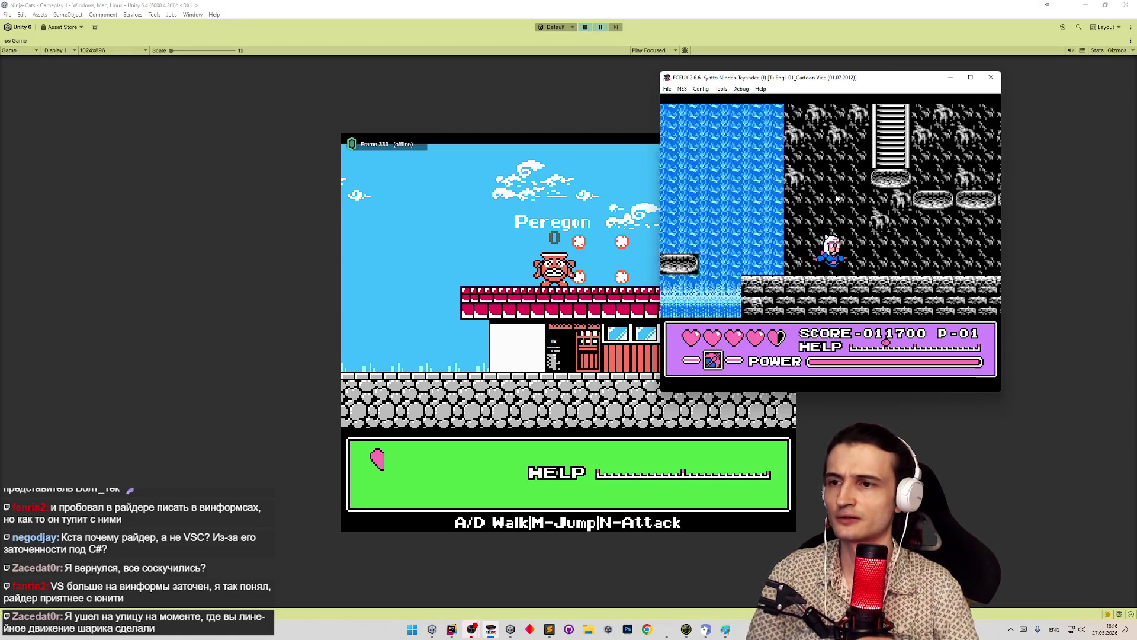
pyautogui.press('Left')
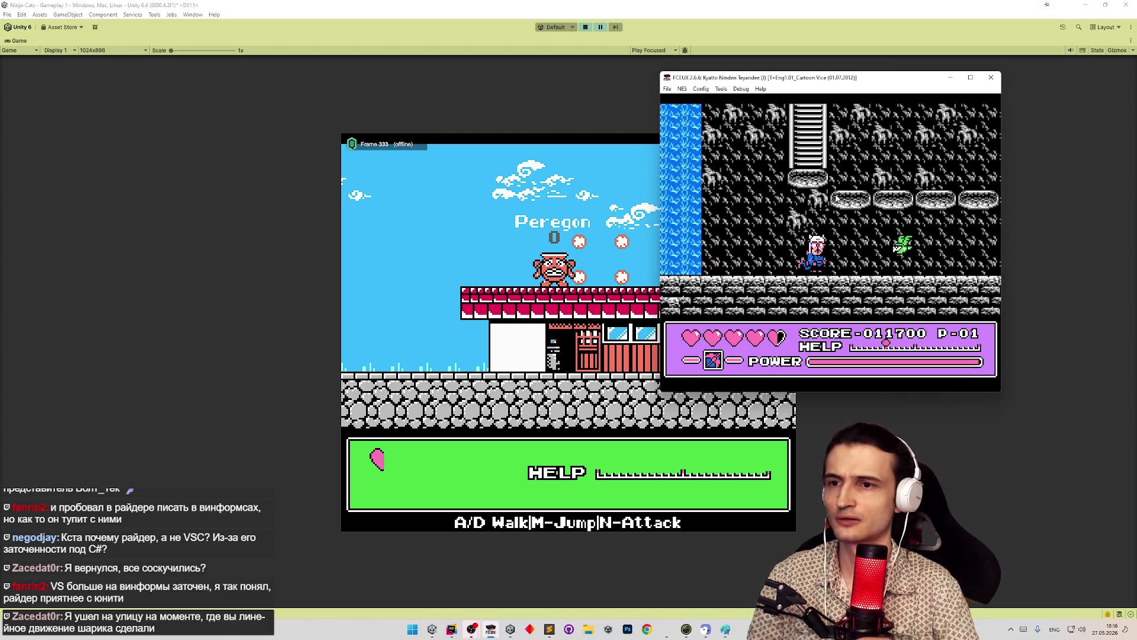
pyautogui.press('f')
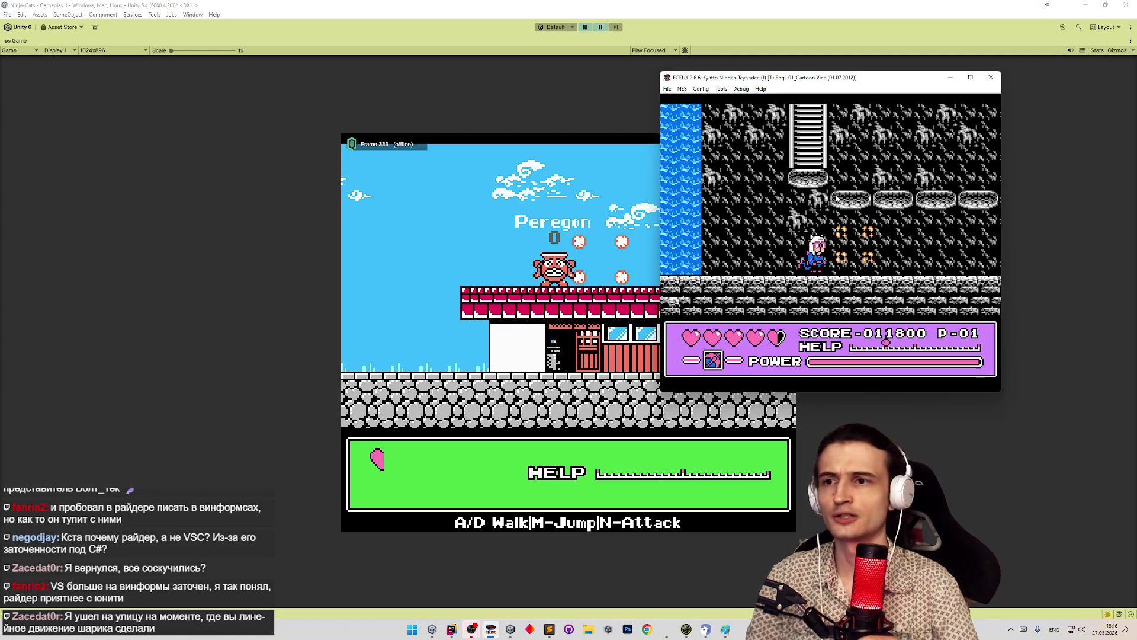
pyautogui.press('Right')
pyautogui.press('Left')
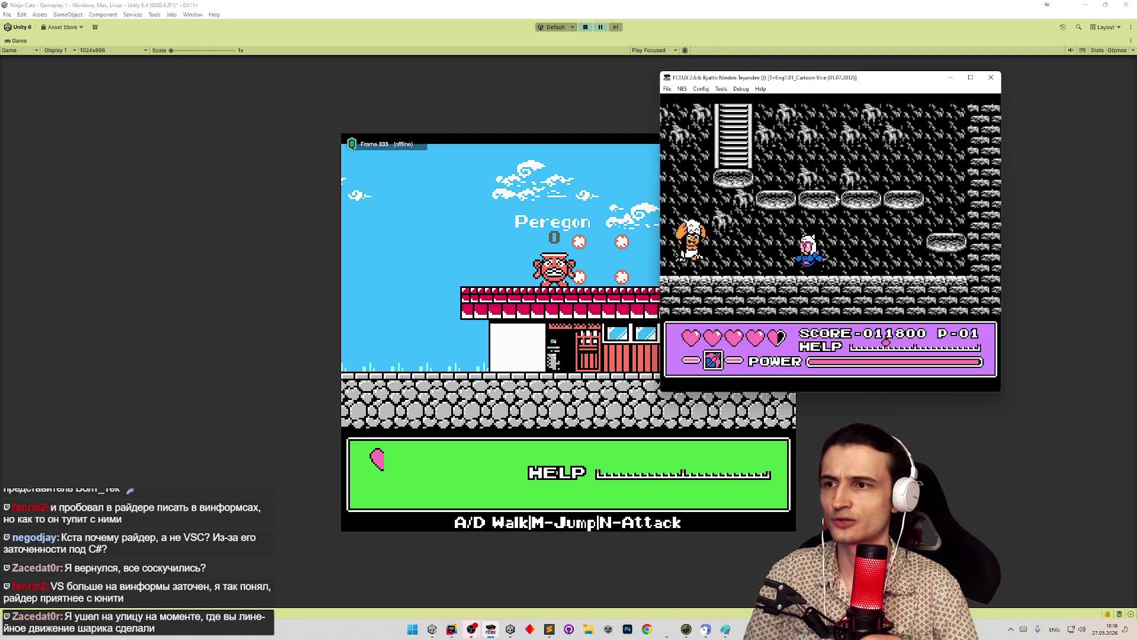
pyautogui.press('Left')
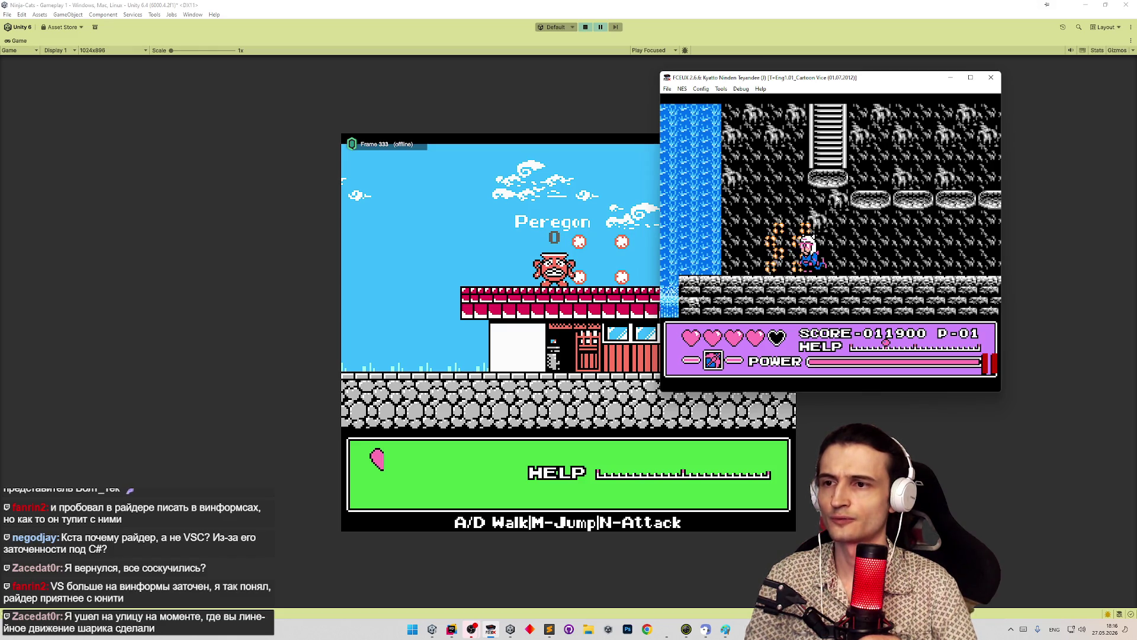
pyautogui.press('Left')
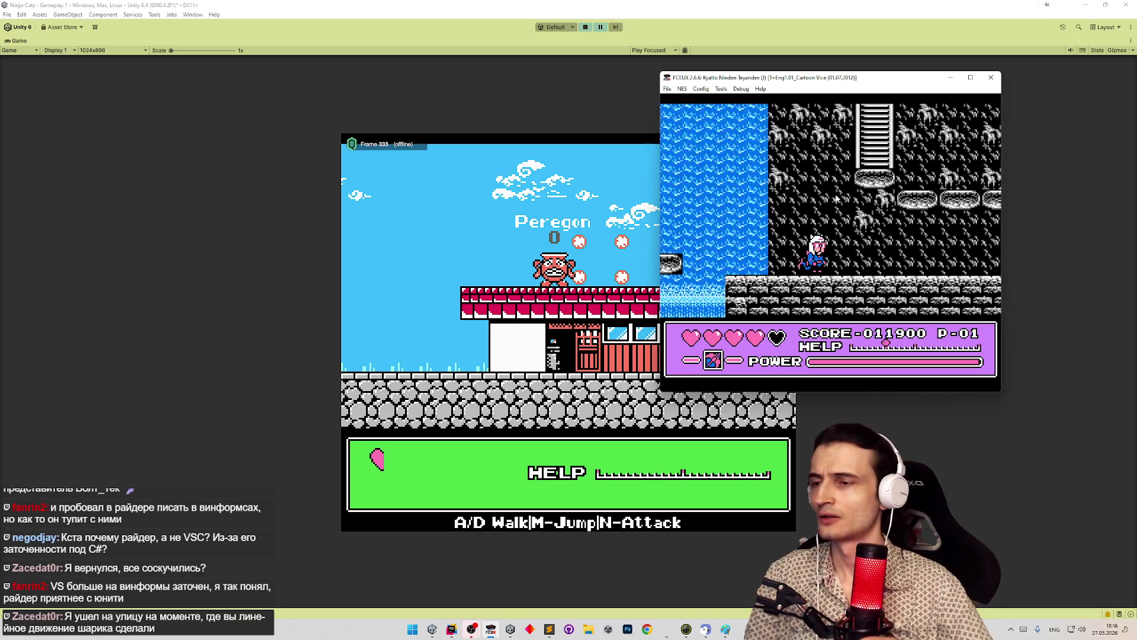
# Back in Unity, exit Play mode and restore the full editor layout
pyautogui.click(584, 194)
pyautogui.hotkey('ctrl', 'p')
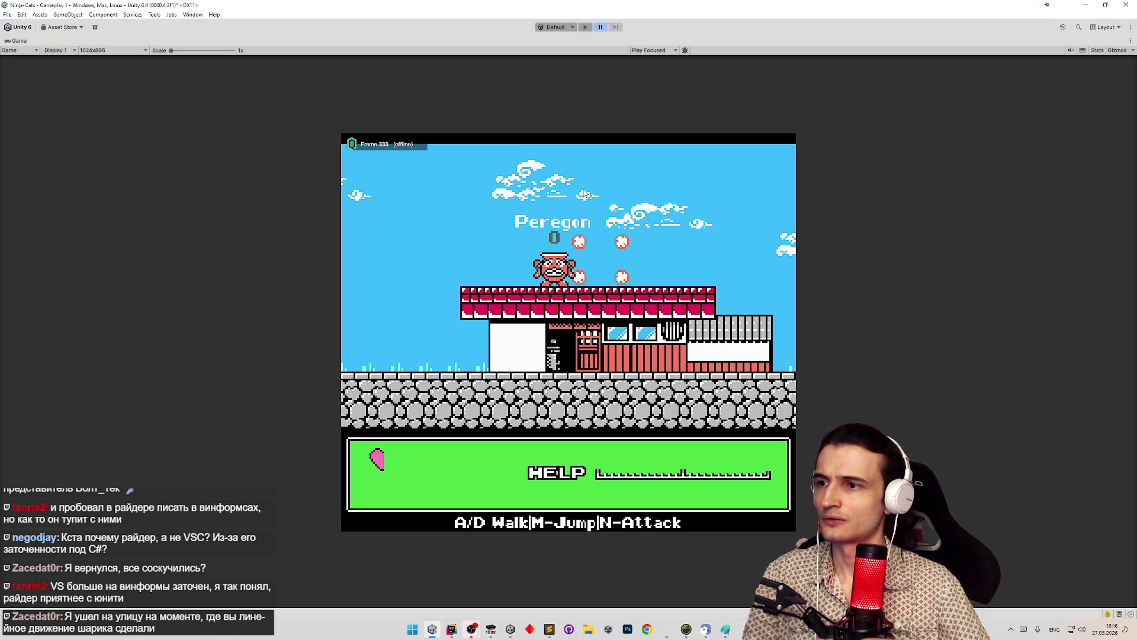
pyautogui.hotkey('shift', 'space')
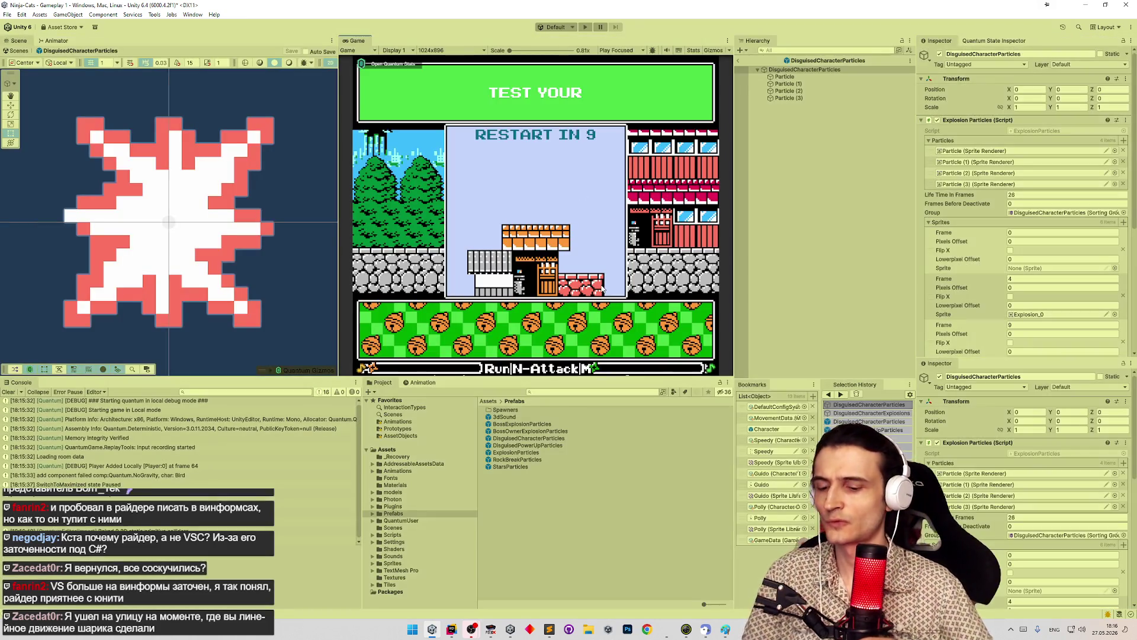
# Run the game again, moving right and jumping to check the explosion particles near Peregon
pyautogui.hotkey('ctrl', 'p')
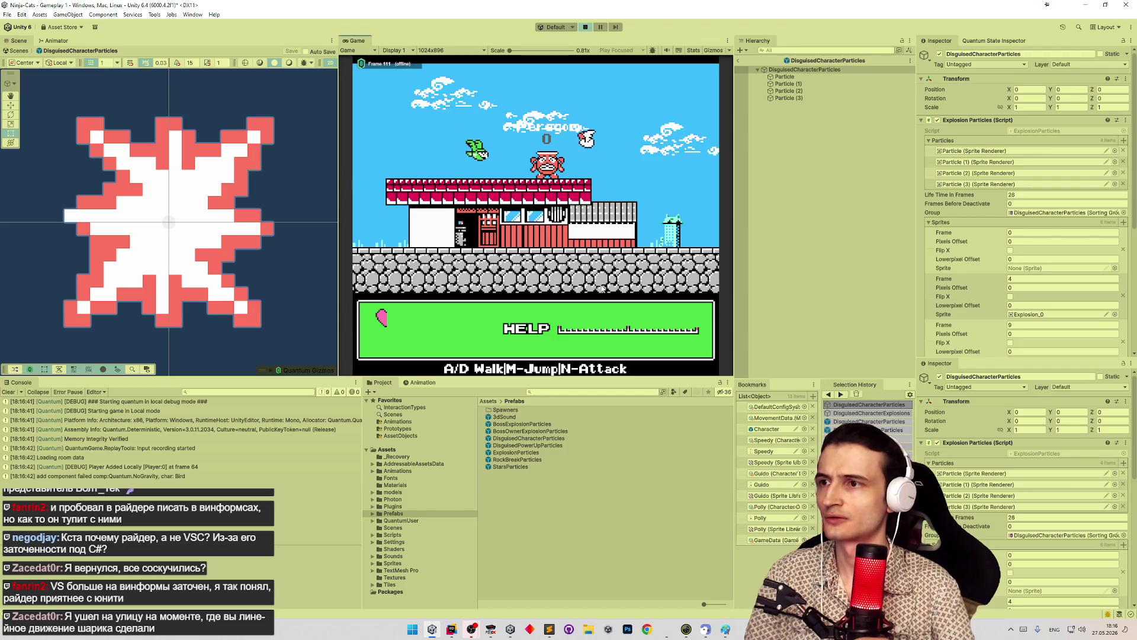
pyautogui.press('d')
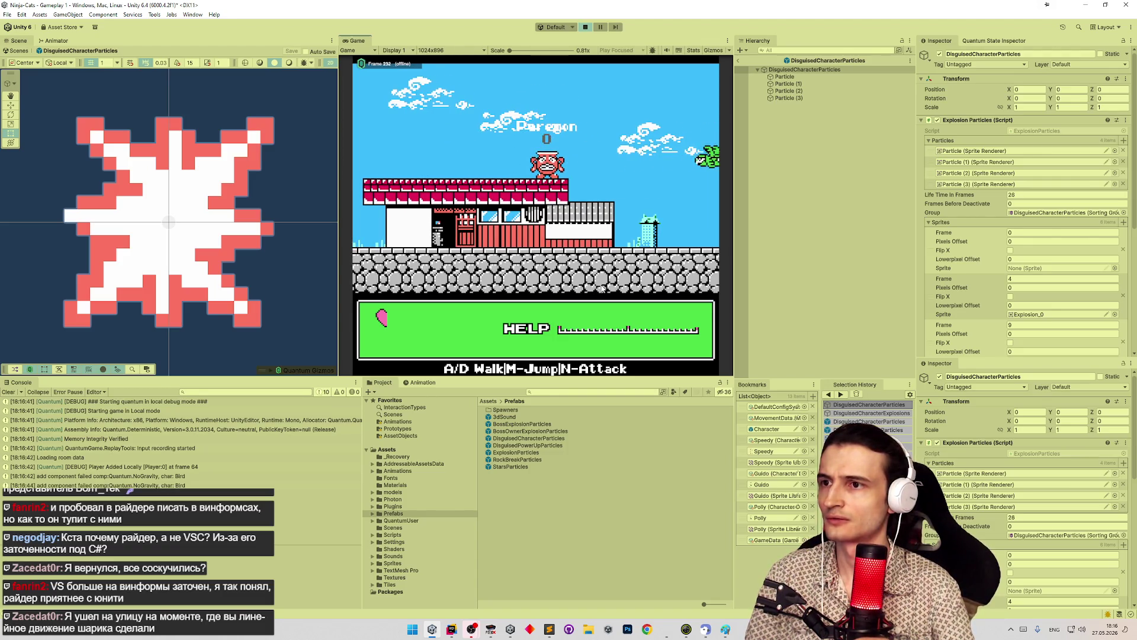
pyautogui.press('m')
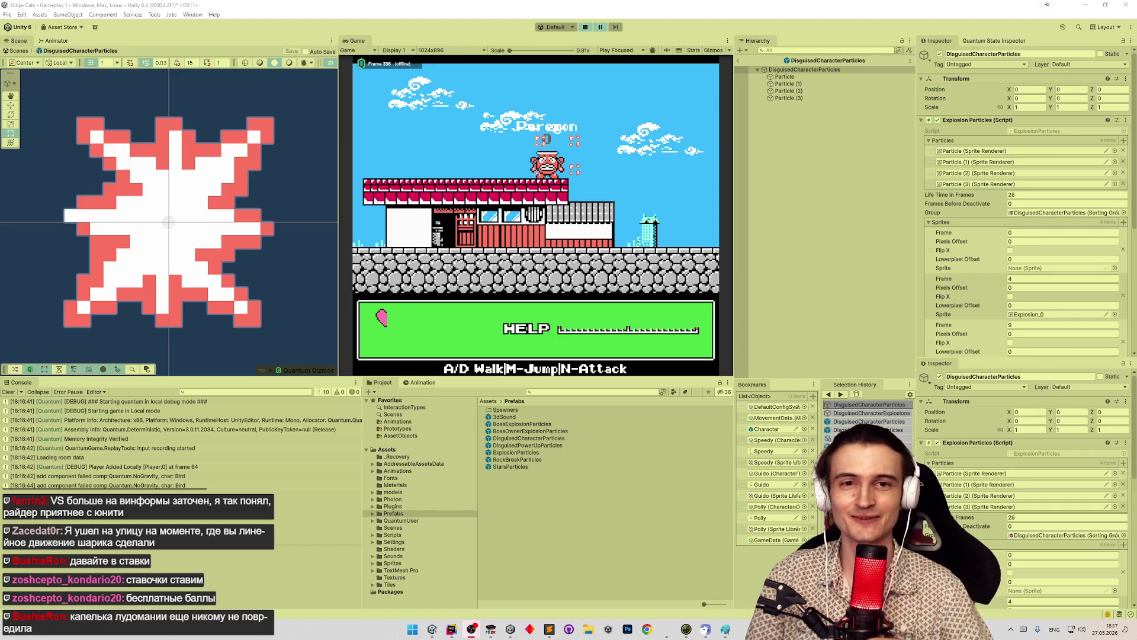
pyautogui.click(613, 164)
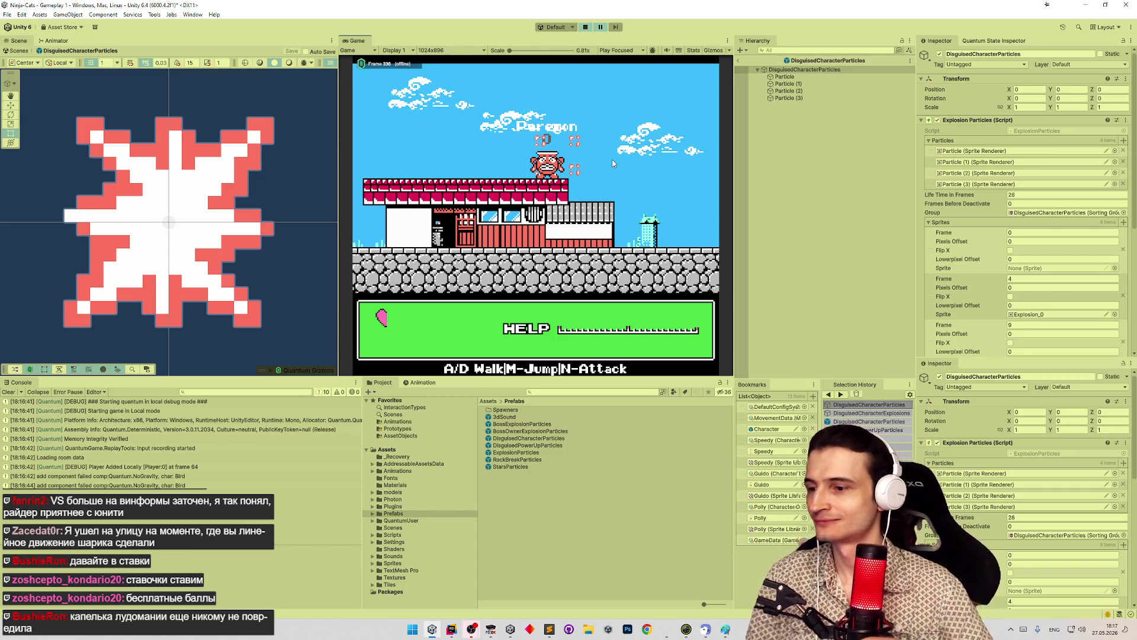
# Load the FCEUX reference state, walk the character right, then return to Unity
pyautogui.click(490, 629)
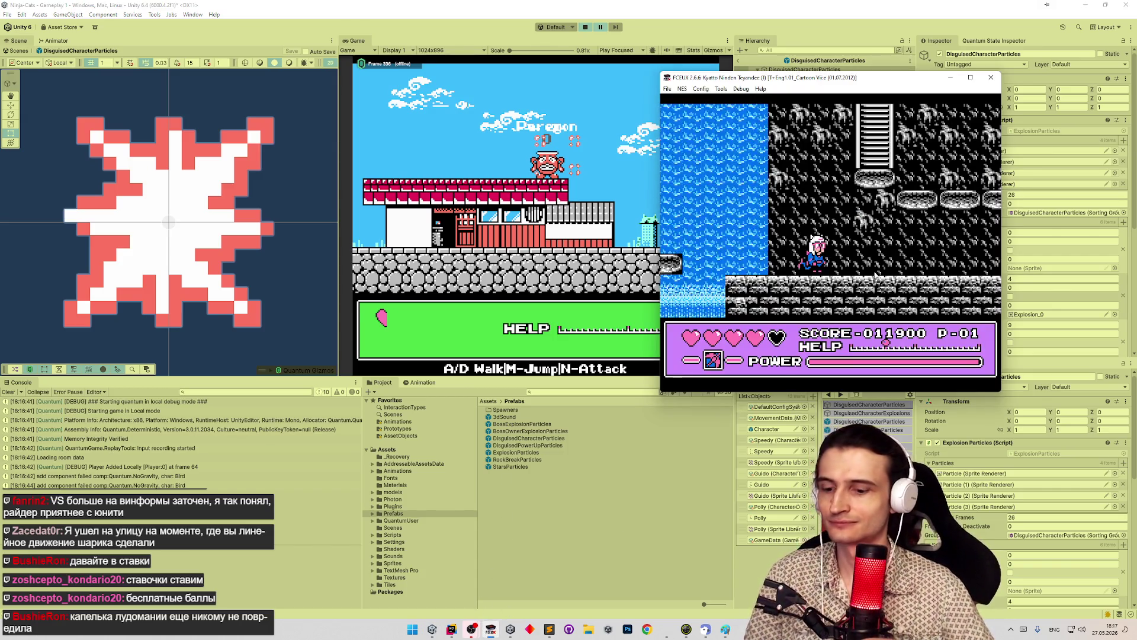
pyautogui.press('F7')
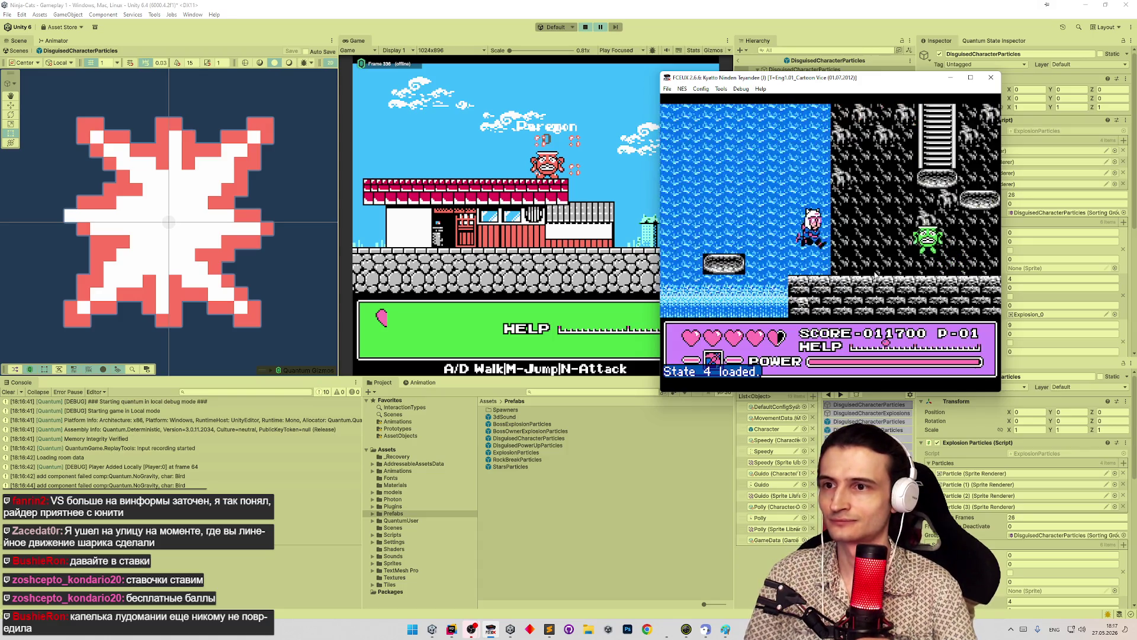
pyautogui.press('Right')
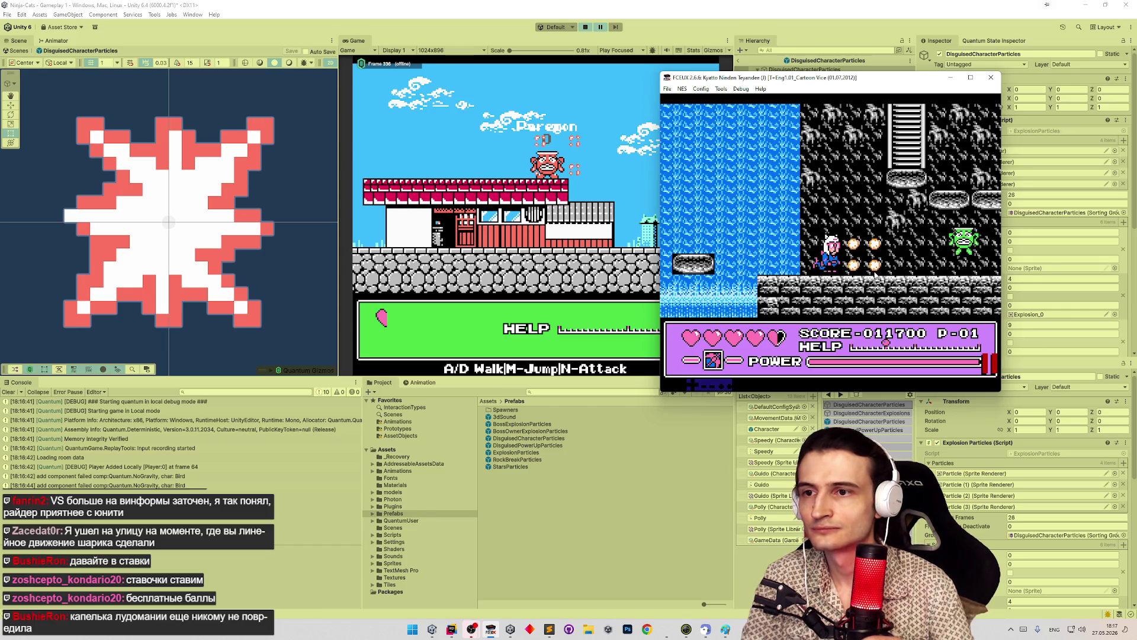
pyautogui.click(574, 198)
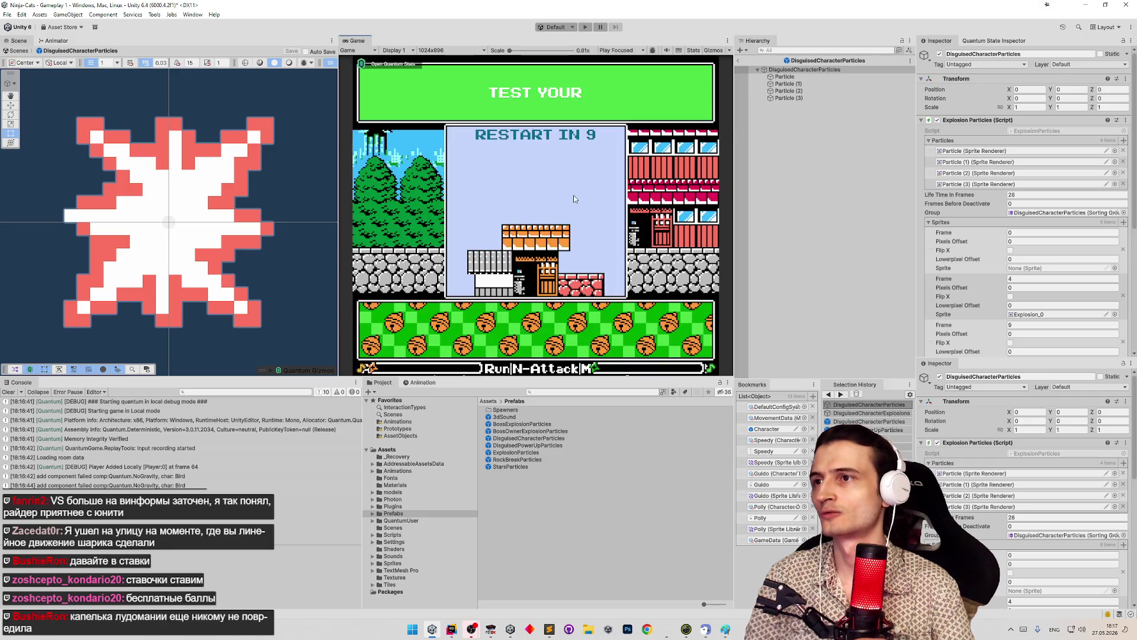
# Restart Play mode, glance at FCEUX and minimize it, then focus the Scratch project in Chrome
pyautogui.hotkey('ctrl', 'p')
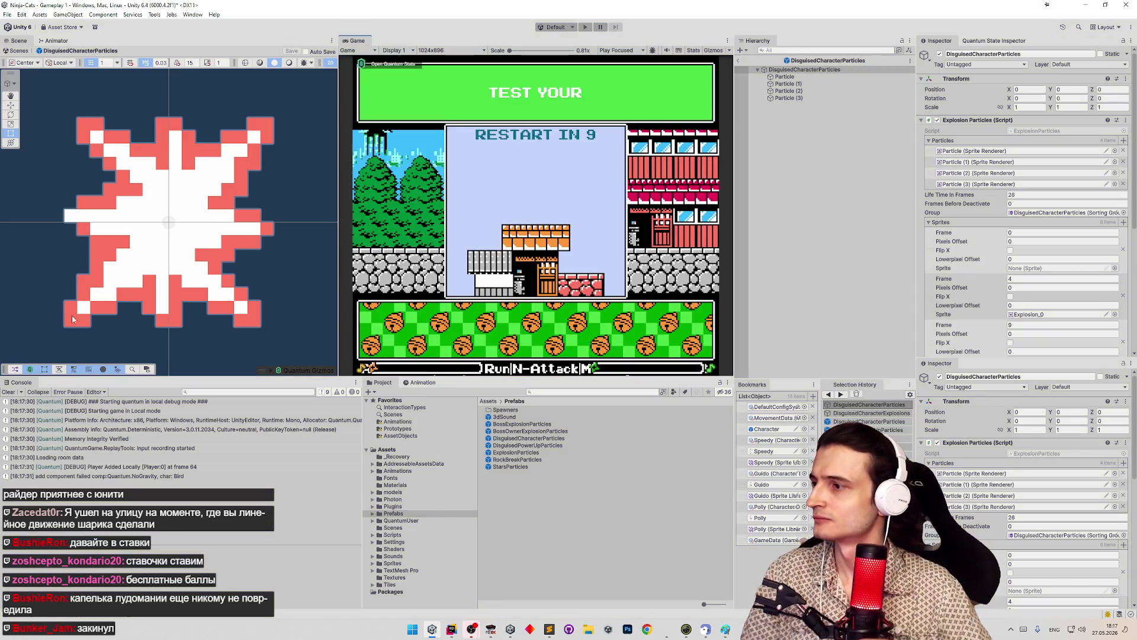
pyautogui.click(451, 628)
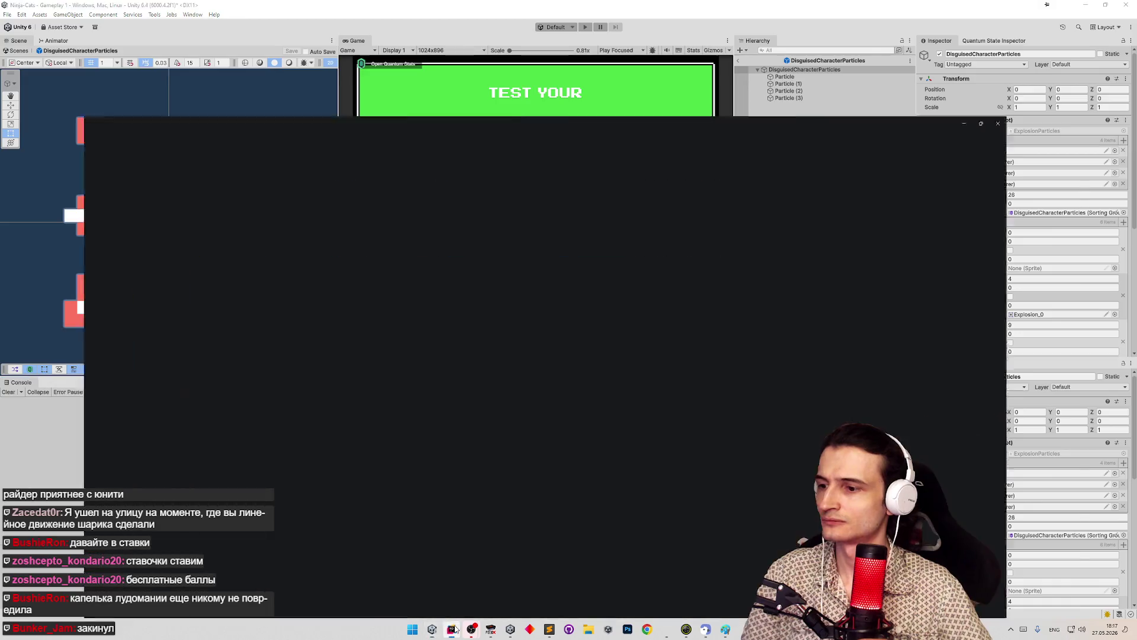
pyautogui.click(451, 628)
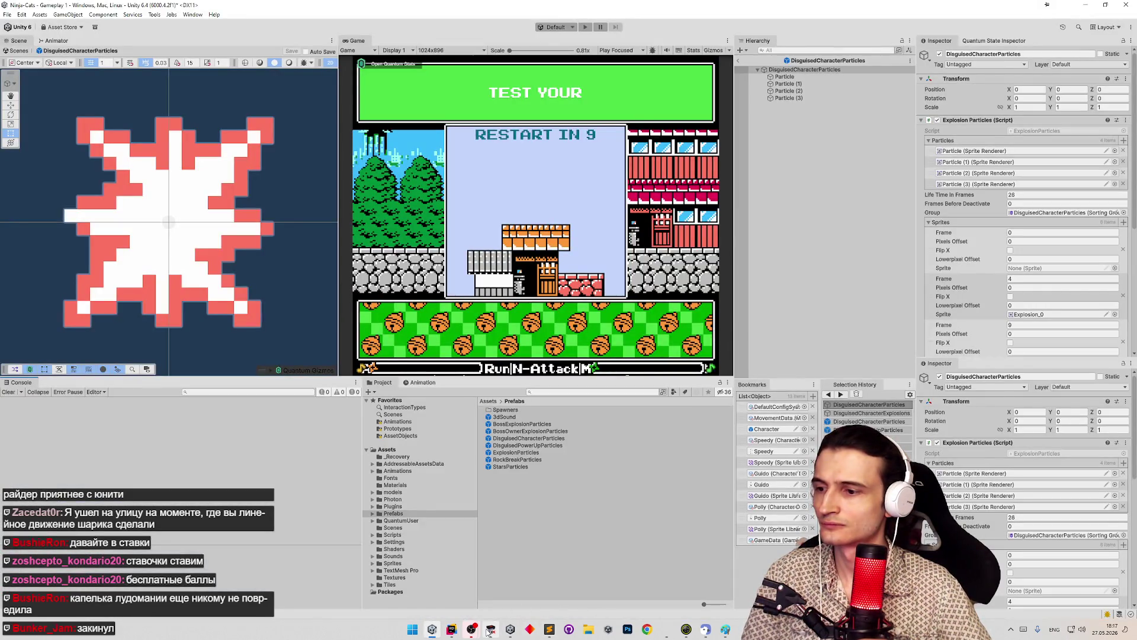
pyautogui.click(489, 630)
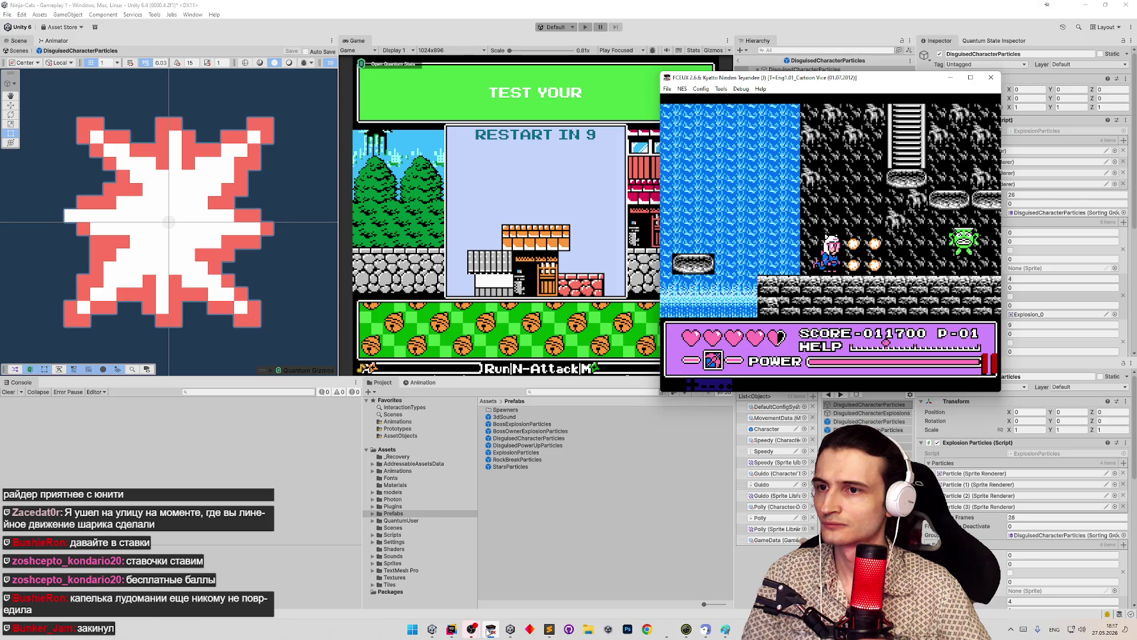
pyautogui.click(489, 630)
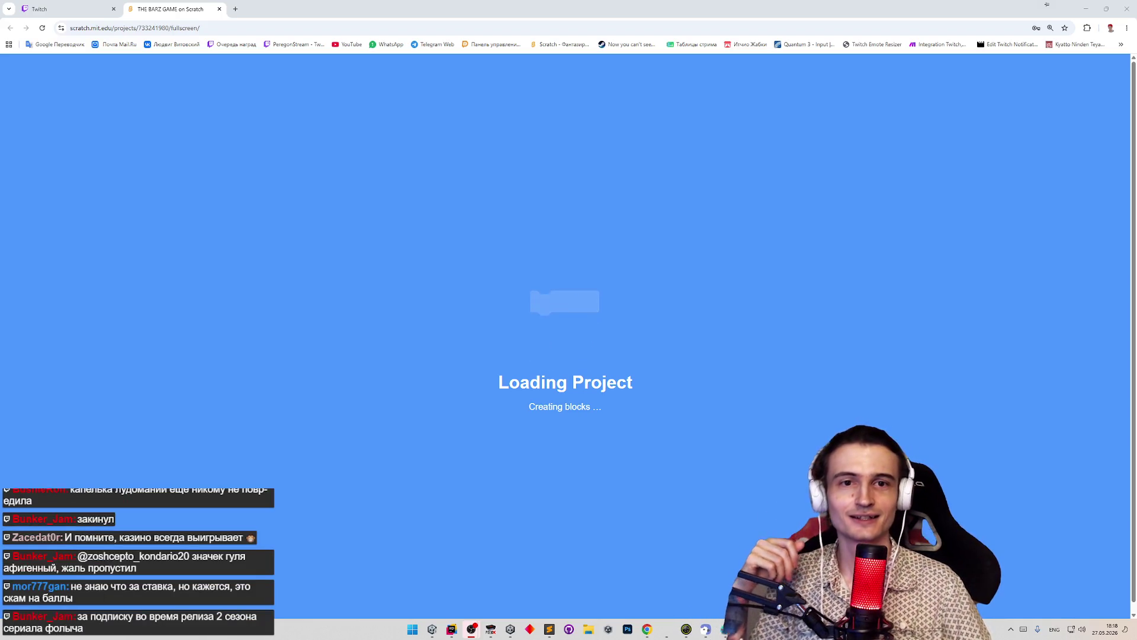
pyautogui.click(858, 324)
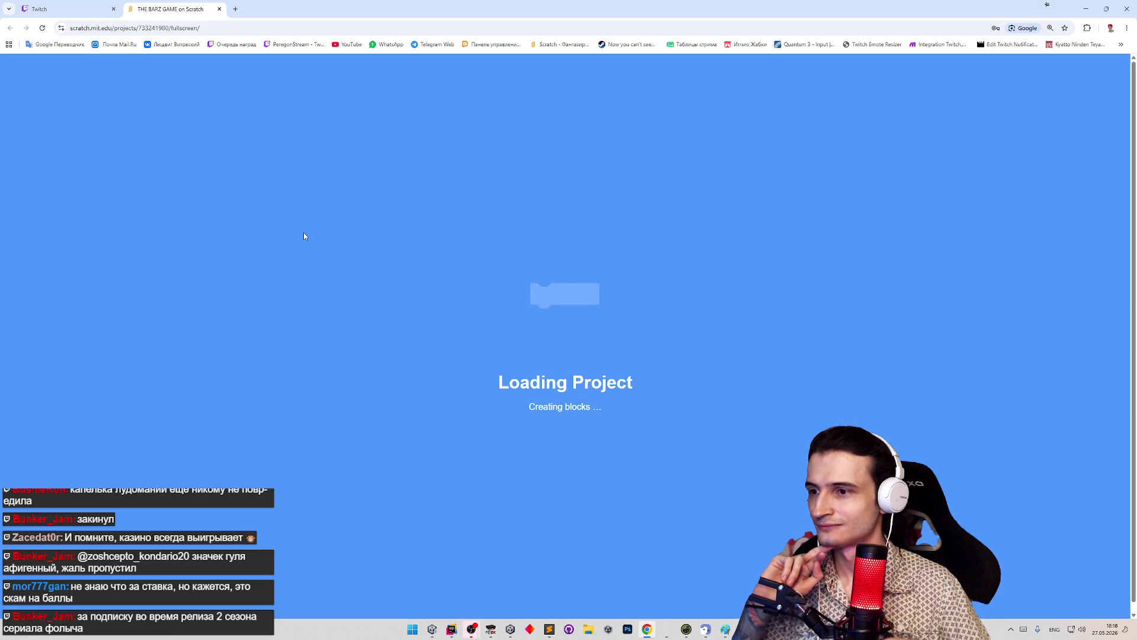
pyautogui.click(42, 28)
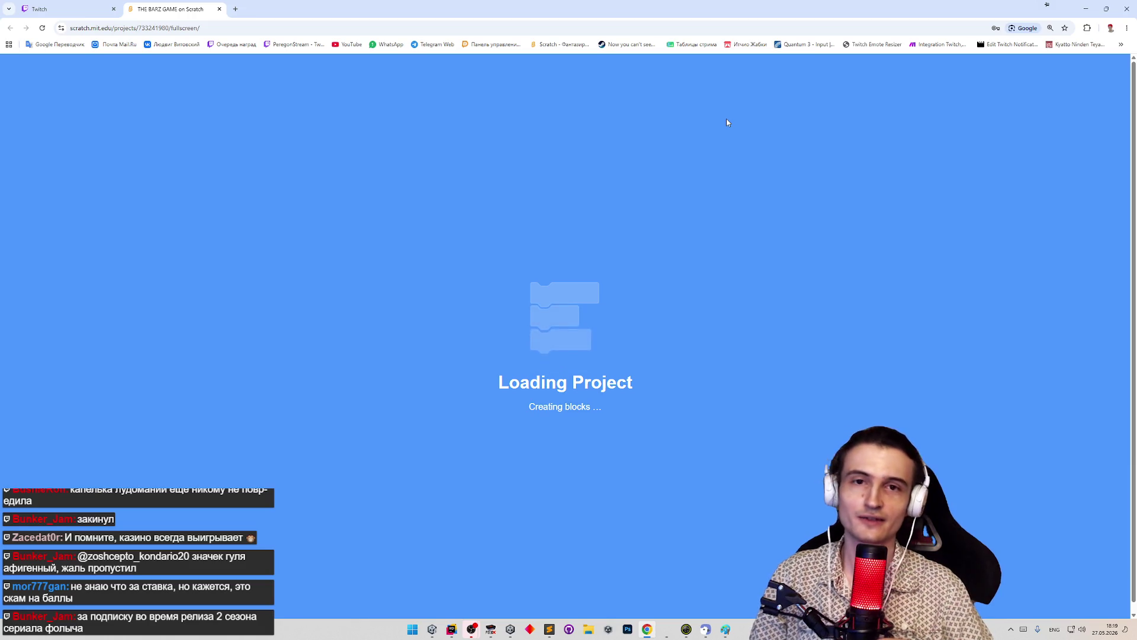
pyautogui.press('F12')
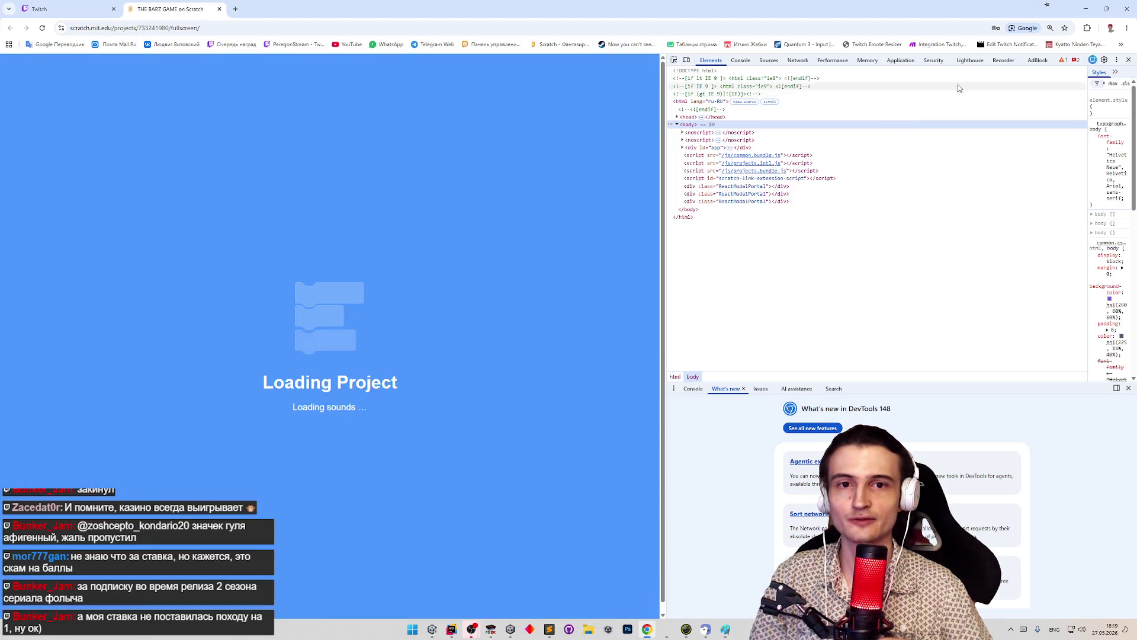
pyautogui.click(1130, 61)
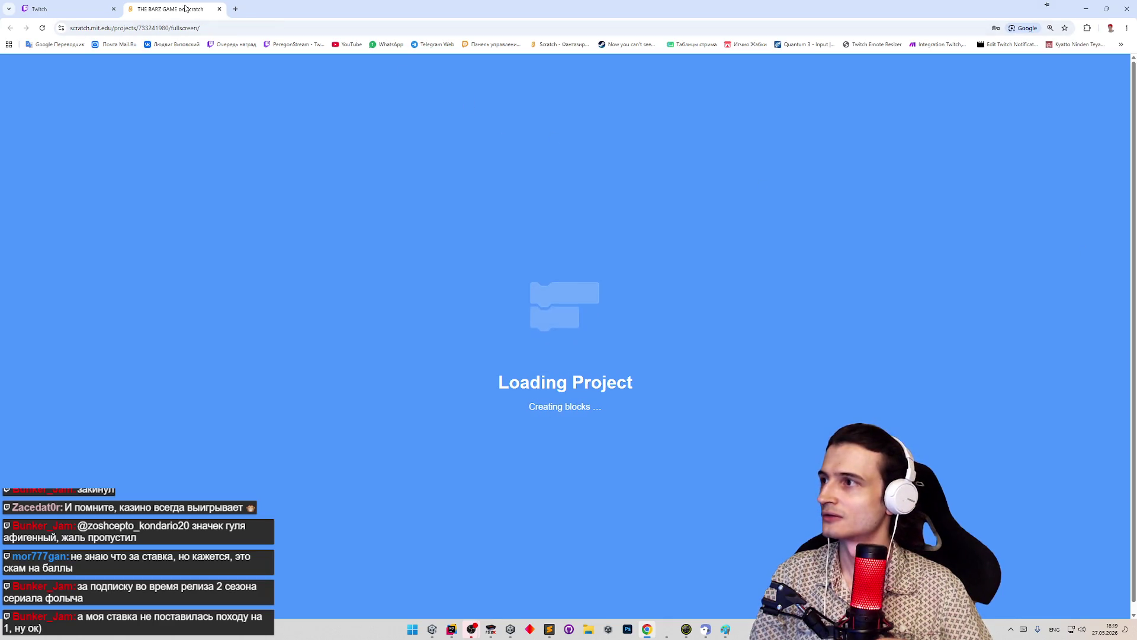
pyautogui.click(85, 7)
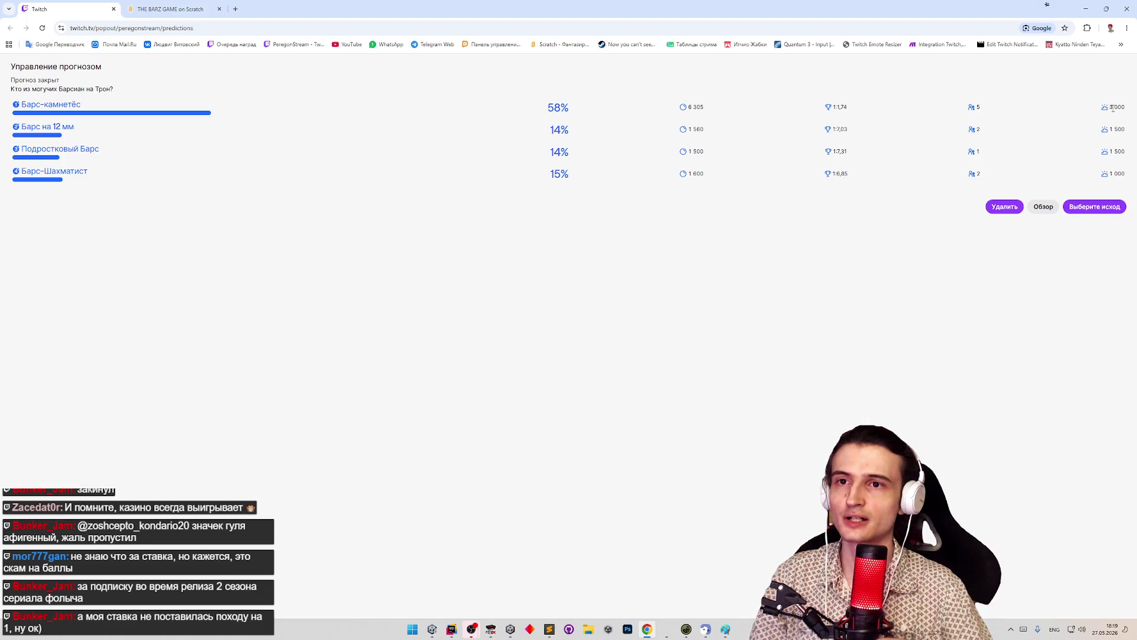
pyautogui.moveTo(1112, 108)
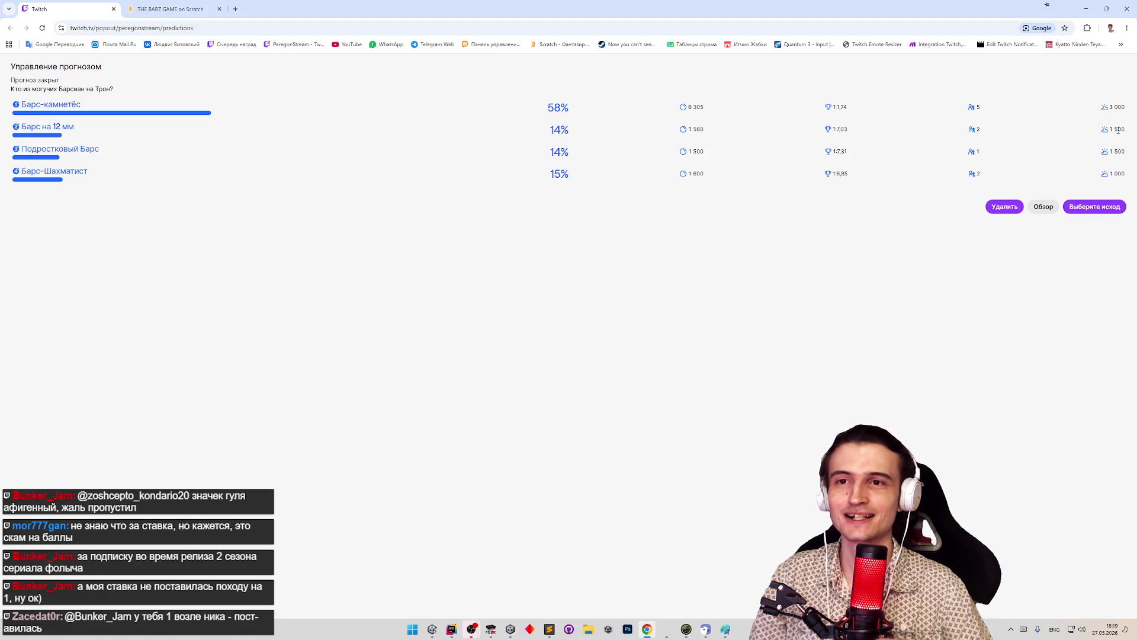
pyautogui.moveTo(1118, 130)
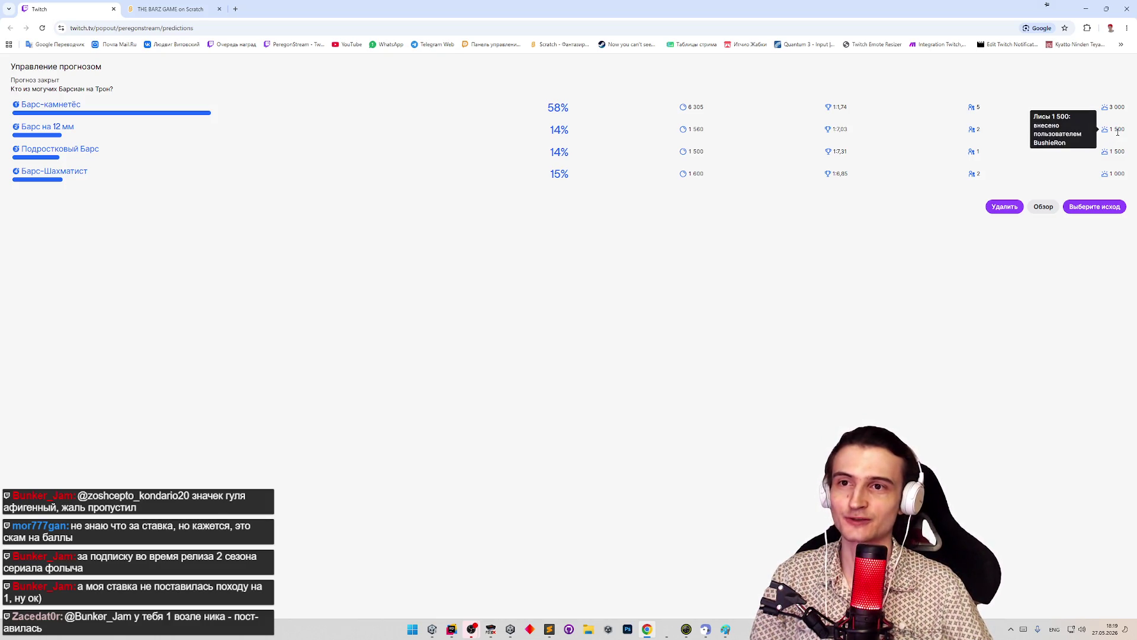
pyautogui.moveTo(1114, 154)
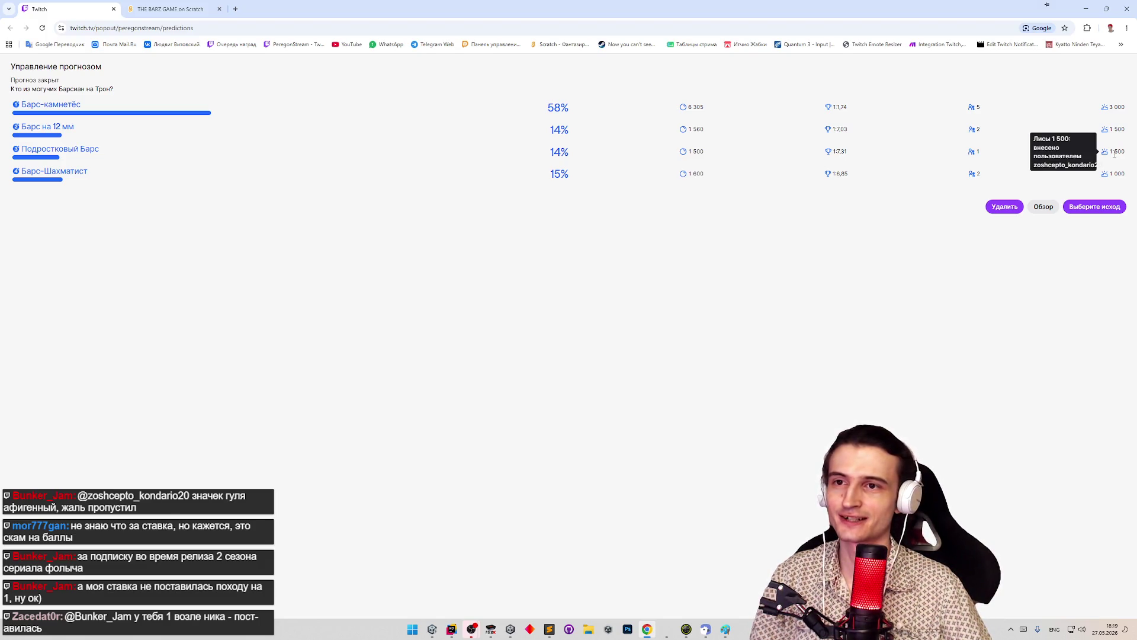
pyautogui.moveTo(1116, 173)
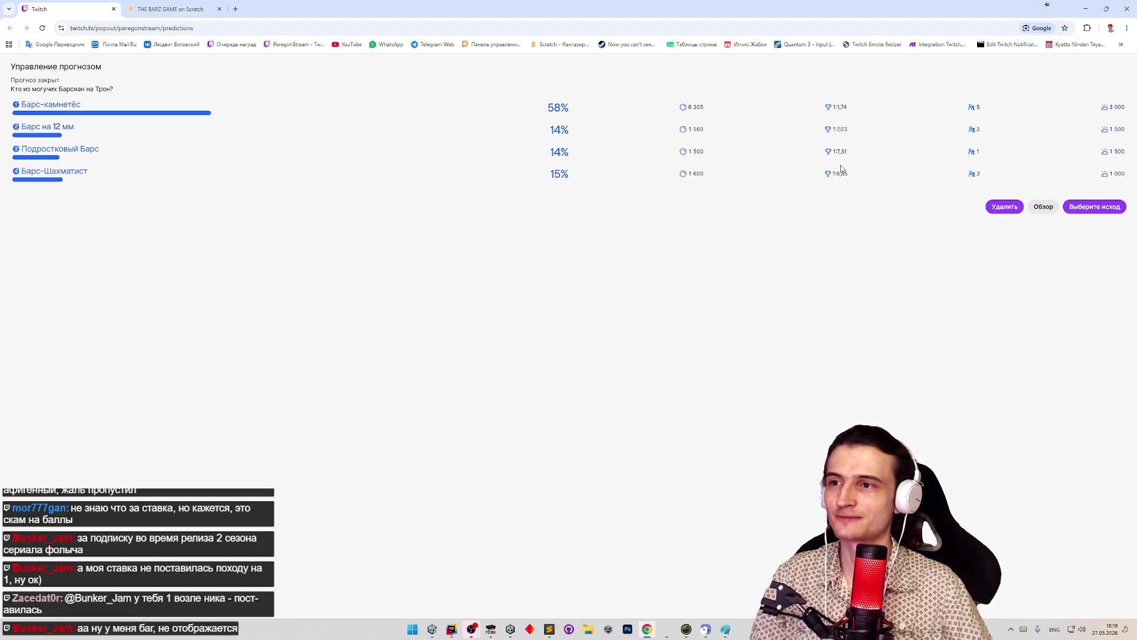
pyautogui.click(170, 8)
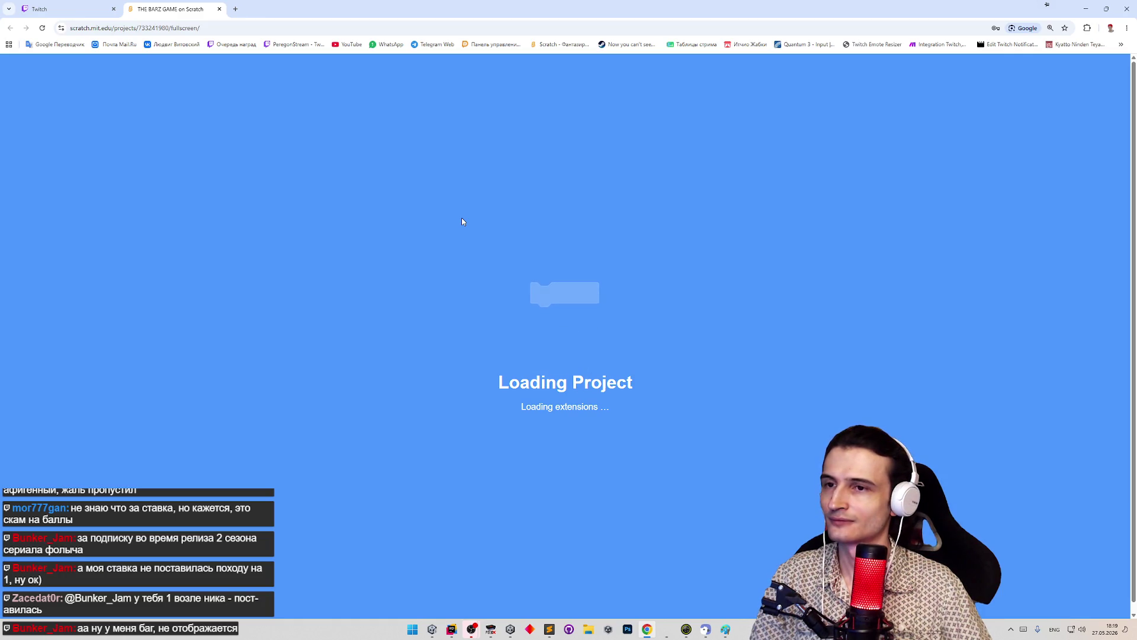
# Search Google for 'мзт' (vpn) in a new tab, open VeePN, then close that tab back to Scratch
pyautogui.click(275, 24)
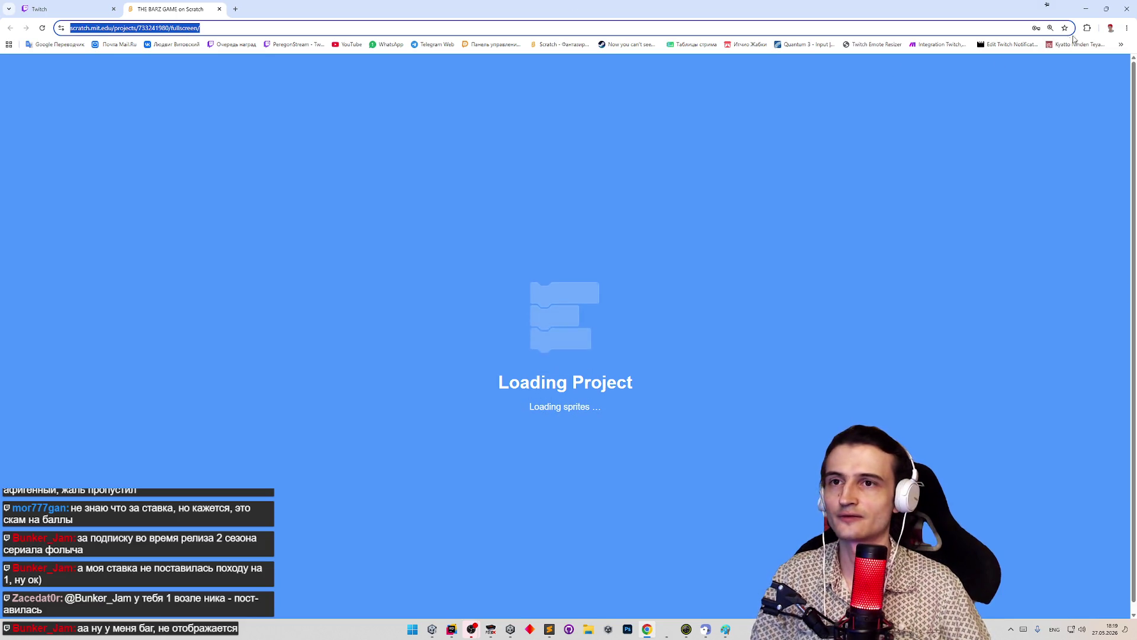
pyautogui.click(1088, 28)
pyautogui.click(1088, 28)
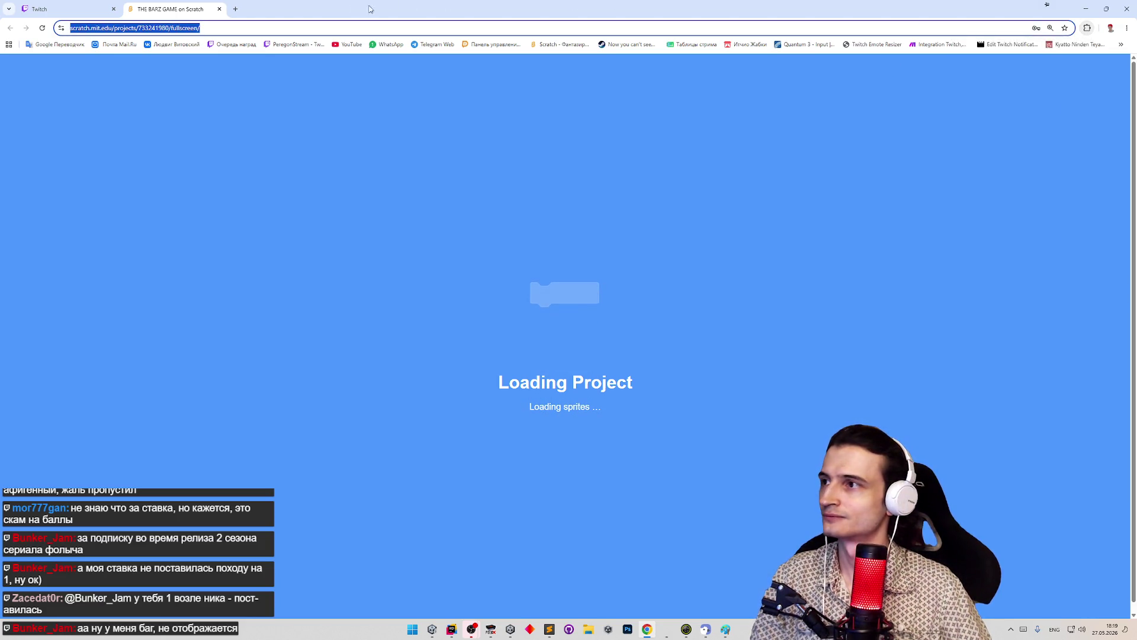
pyautogui.click(235, 8)
pyautogui.press('super+space')
pyautogui.write('мзт')
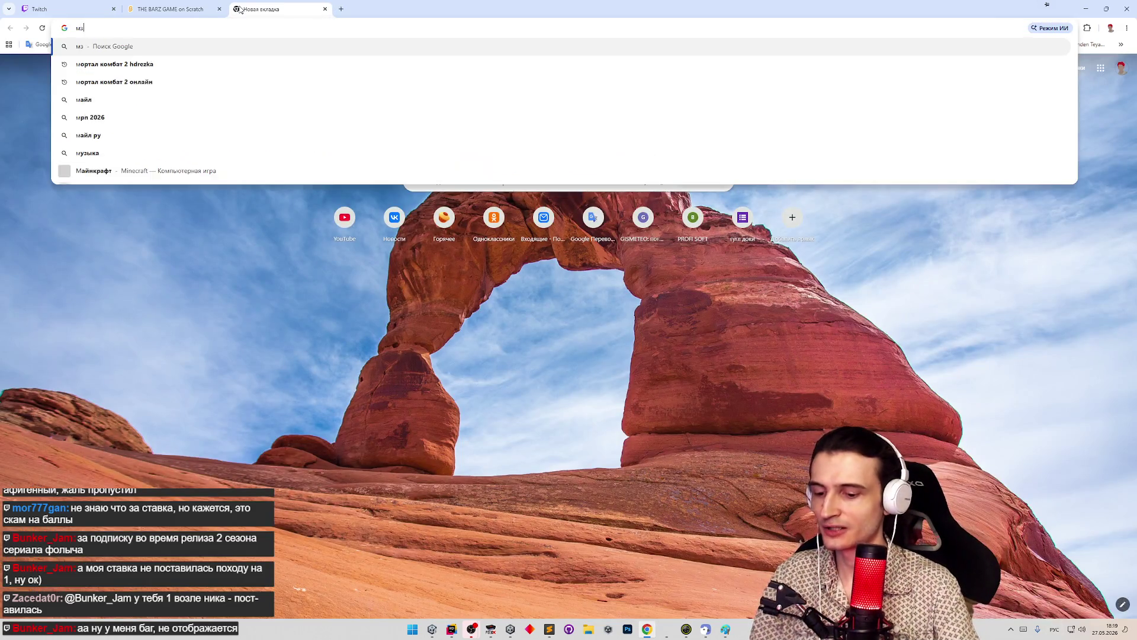
pyautogui.press('Return')
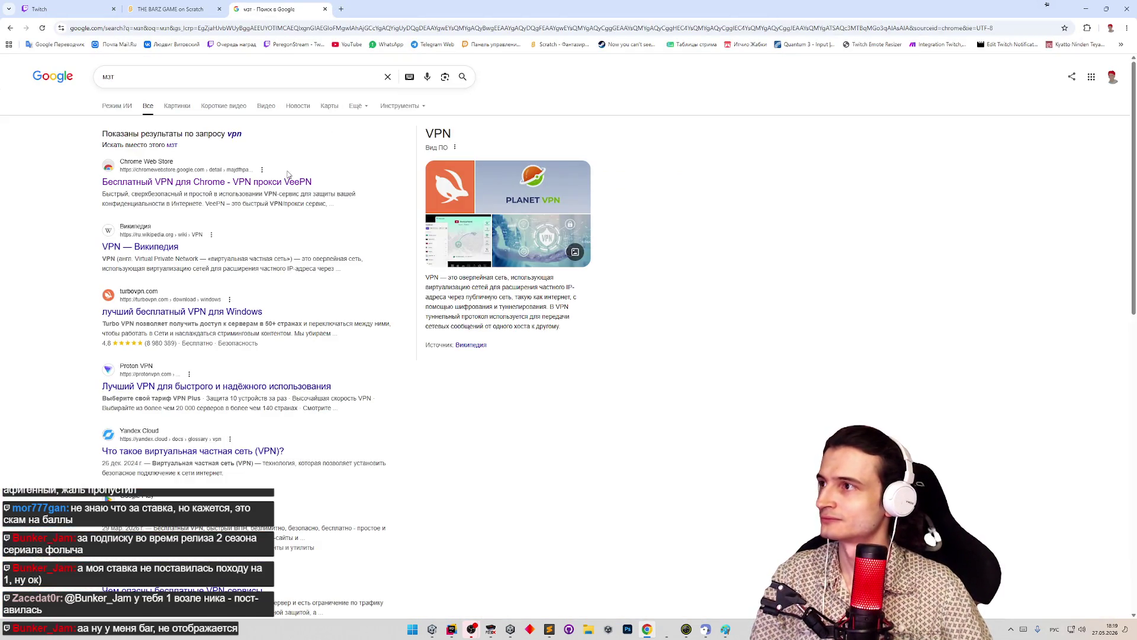
pyautogui.click(288, 181)
pyautogui.click(171, 9)
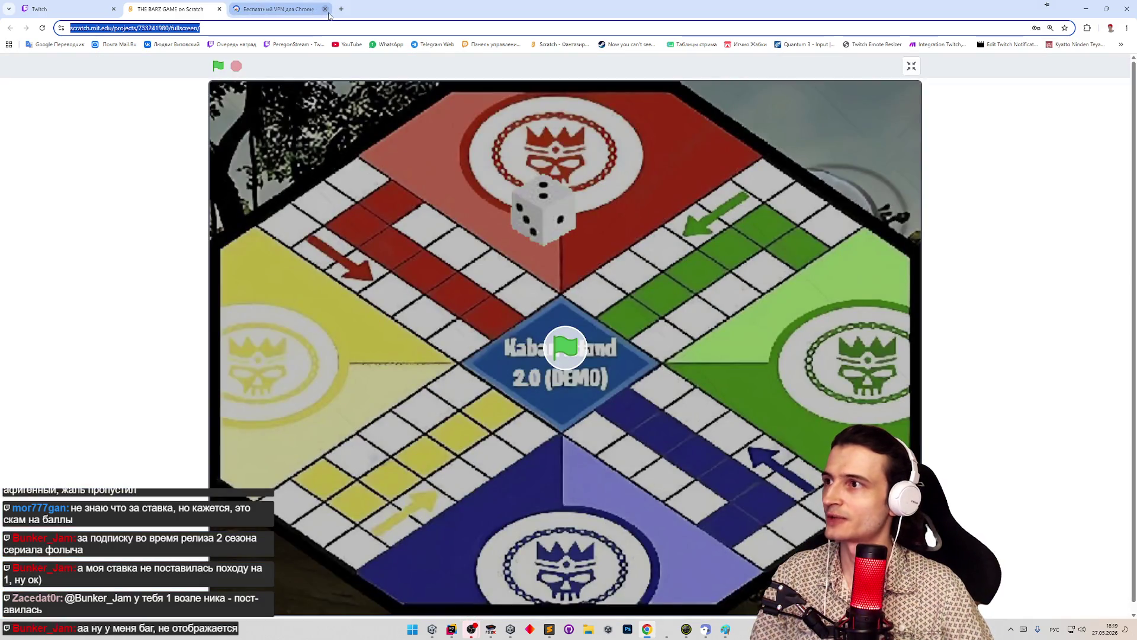
pyautogui.click(325, 9)
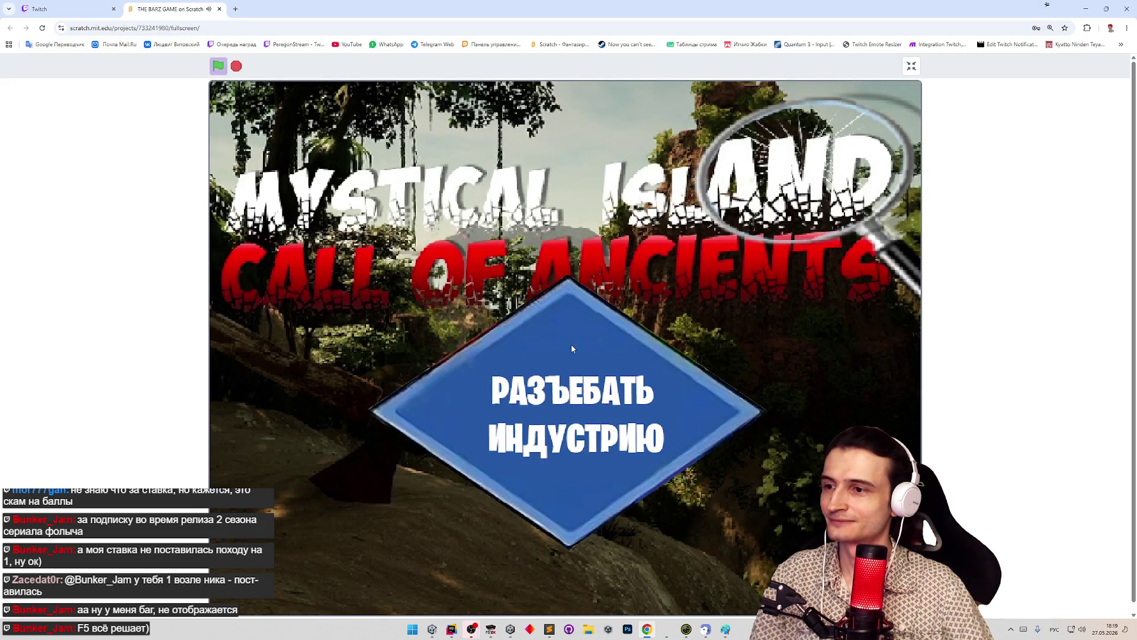
# Start THE BARZ GAME from its title screen and roll the die for the red player
pyautogui.click(577, 348)
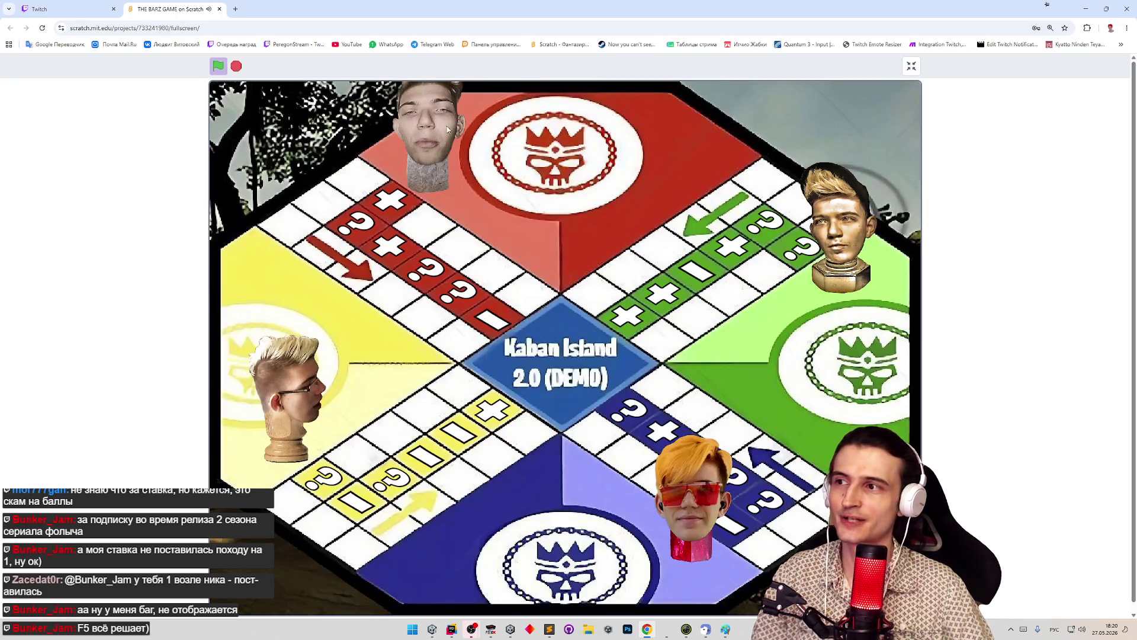
pyautogui.click(436, 142)
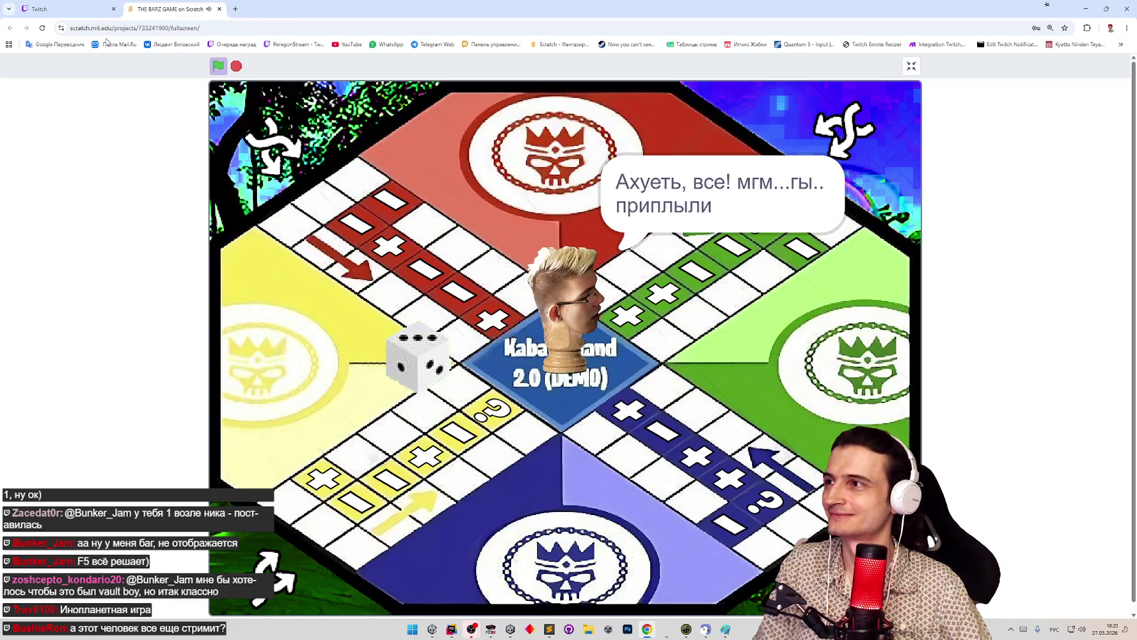
# End the Twitch prediction with Барс-Шахматист chosen as the winning outcome
pyautogui.click(53, 6)
pyautogui.click(1094, 206)
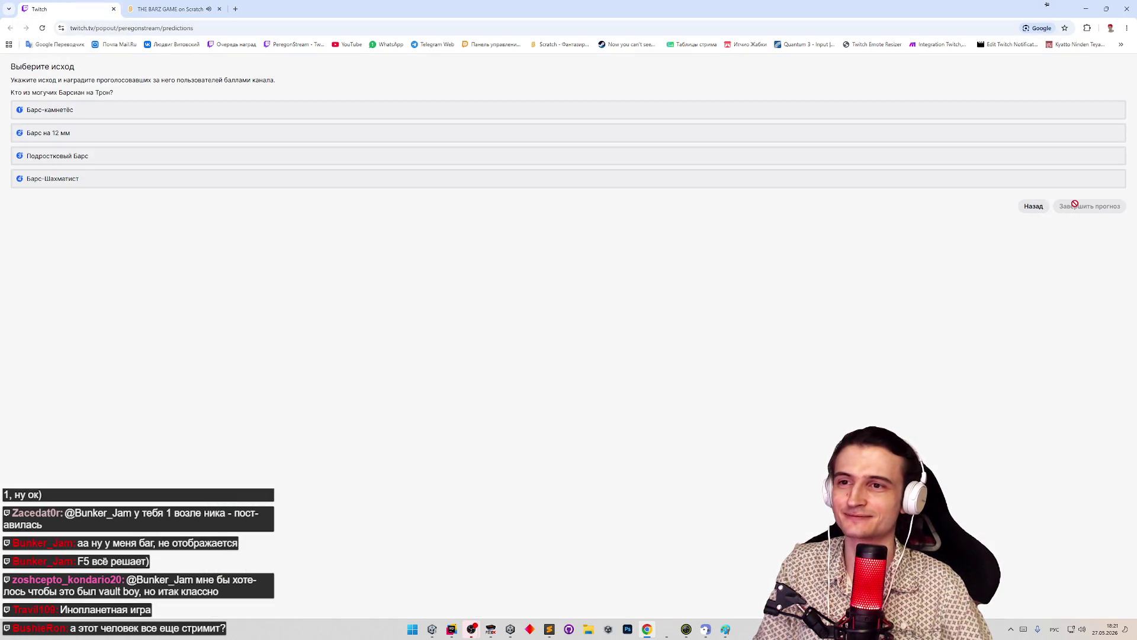
pyautogui.click(915, 184)
pyautogui.click(1073, 208)
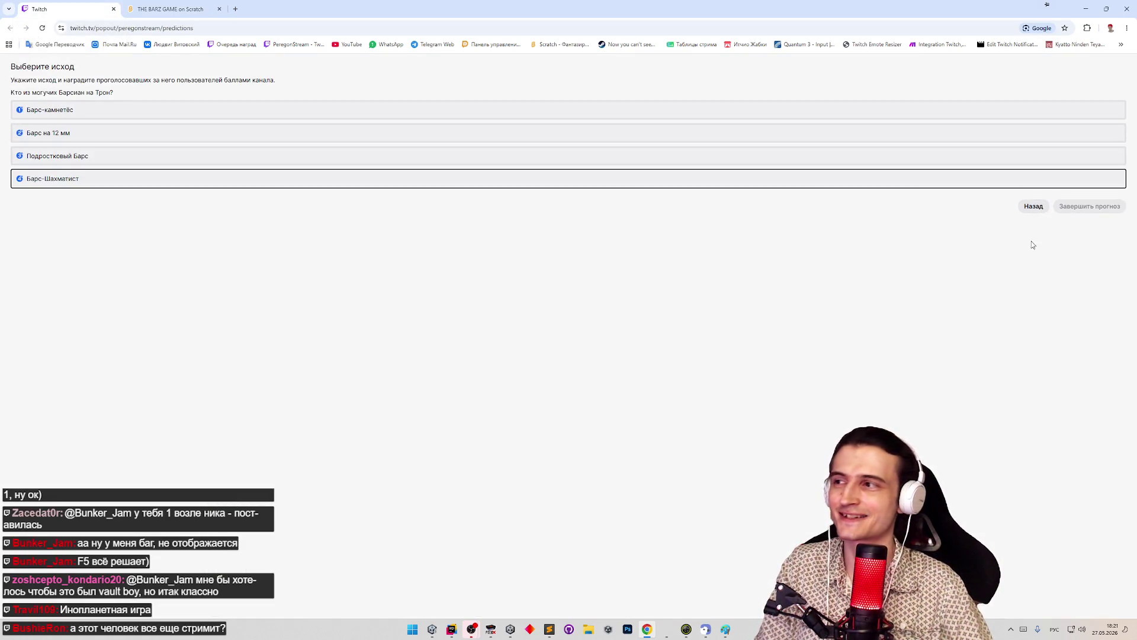
# Close the Scratch game tab and the Chrome window to return to Unity
pyautogui.click(170, 9)
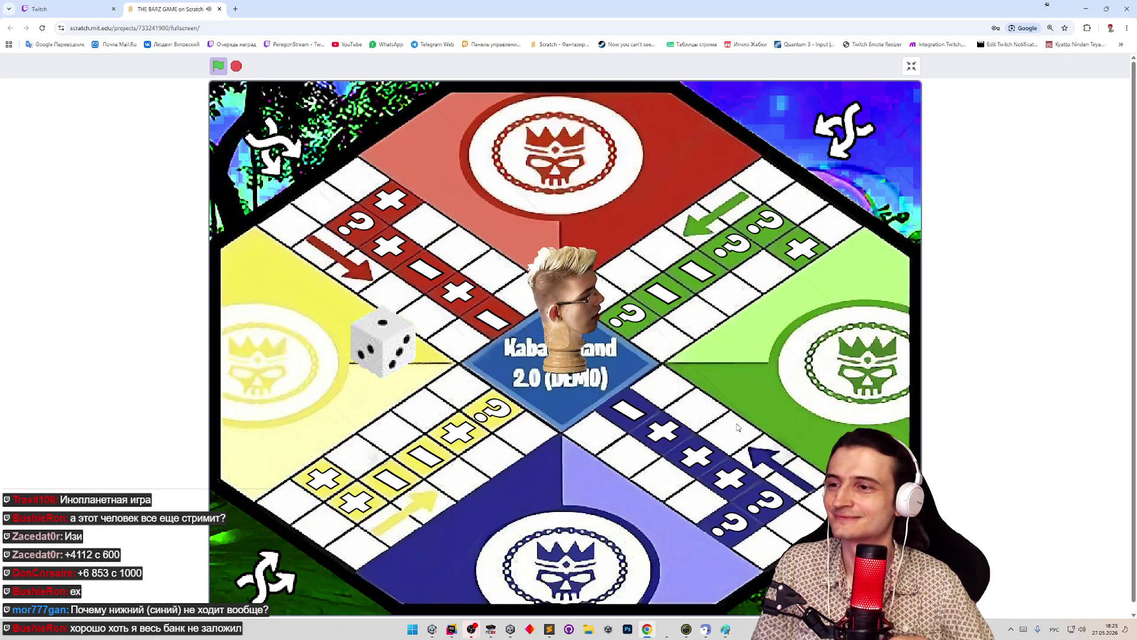
pyautogui.click(219, 8)
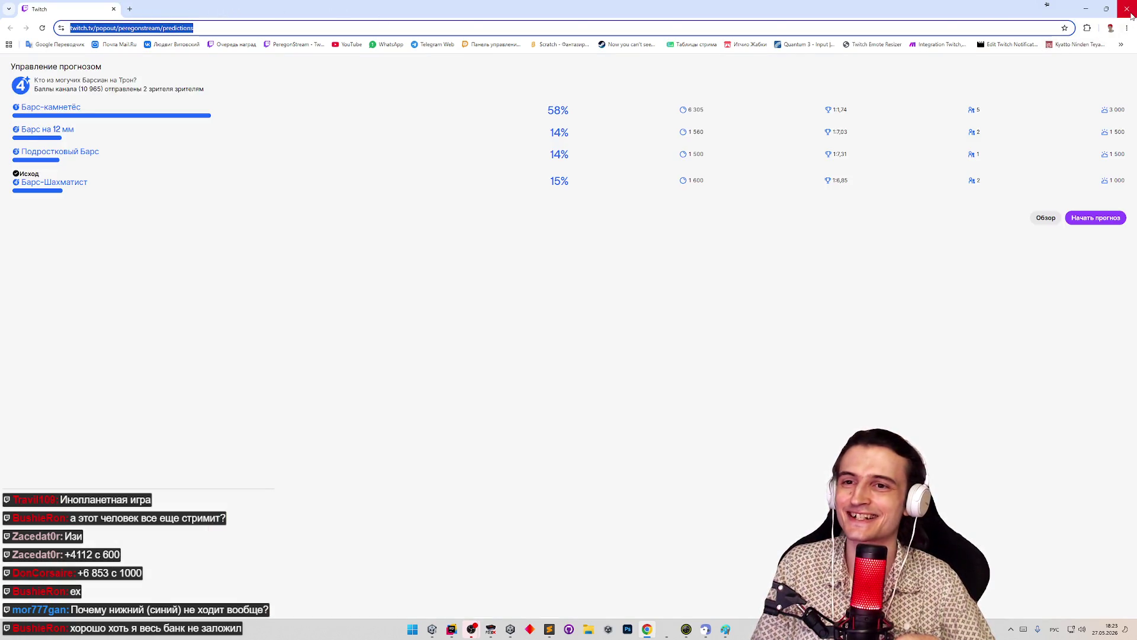
pyautogui.click(1127, 9)
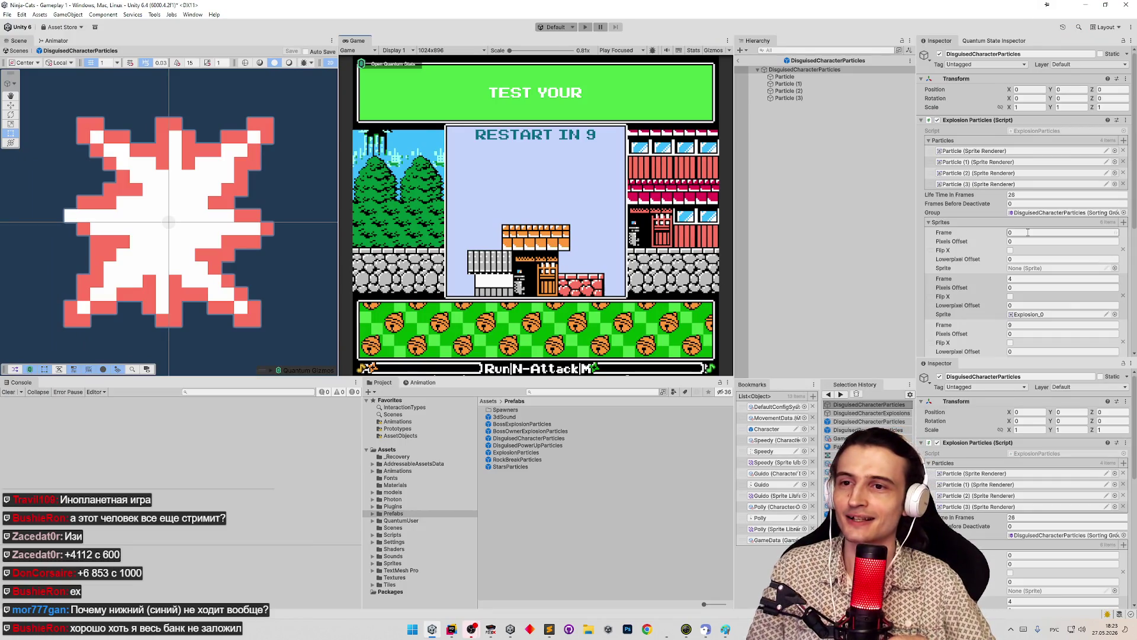
# Set the last explosion frame's Pixels Offset to 8 and run a quick playtest
pyautogui.scroll(-5, 1007, 236)
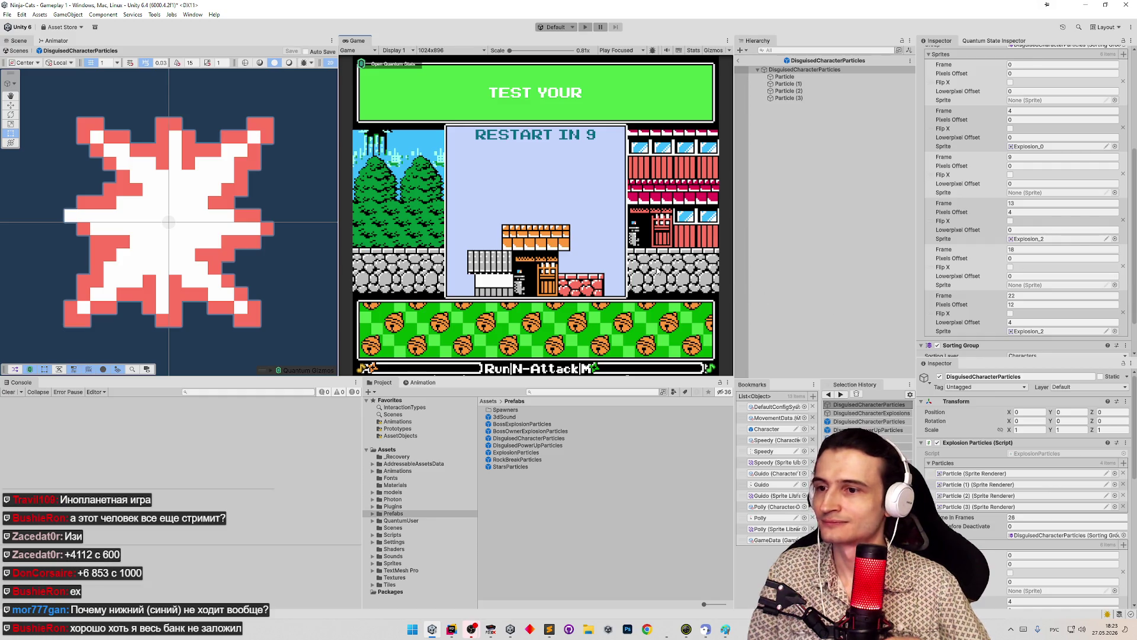
pyautogui.scroll(-2, 1052, 276)
pyautogui.click(1027, 260)
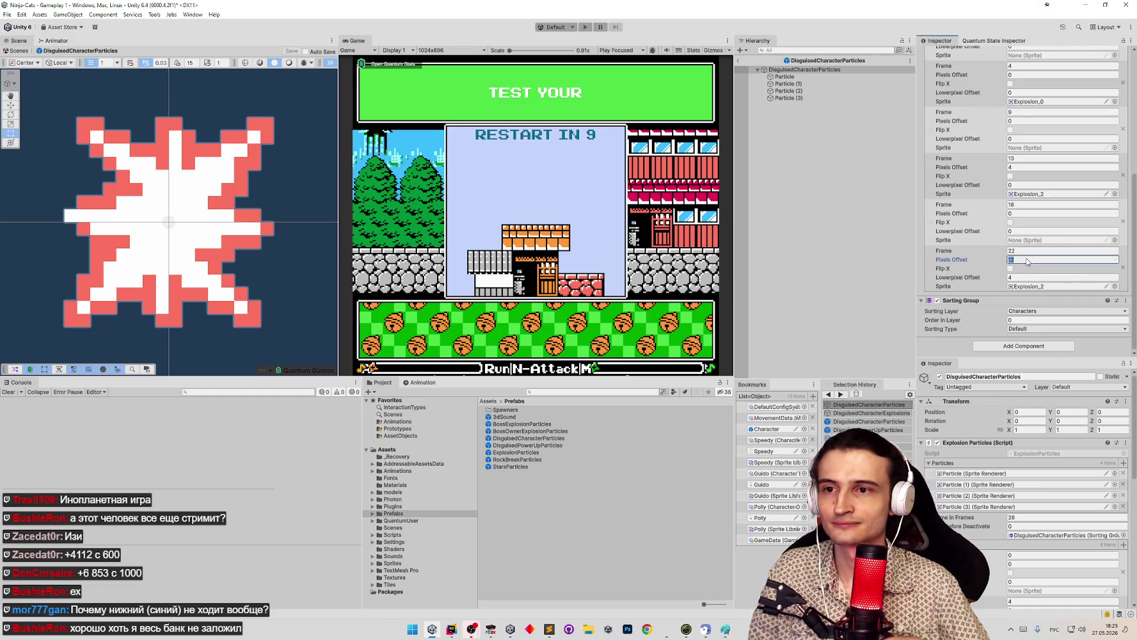
pyautogui.write('8')
pyautogui.hotkey('ctrl', 'p')
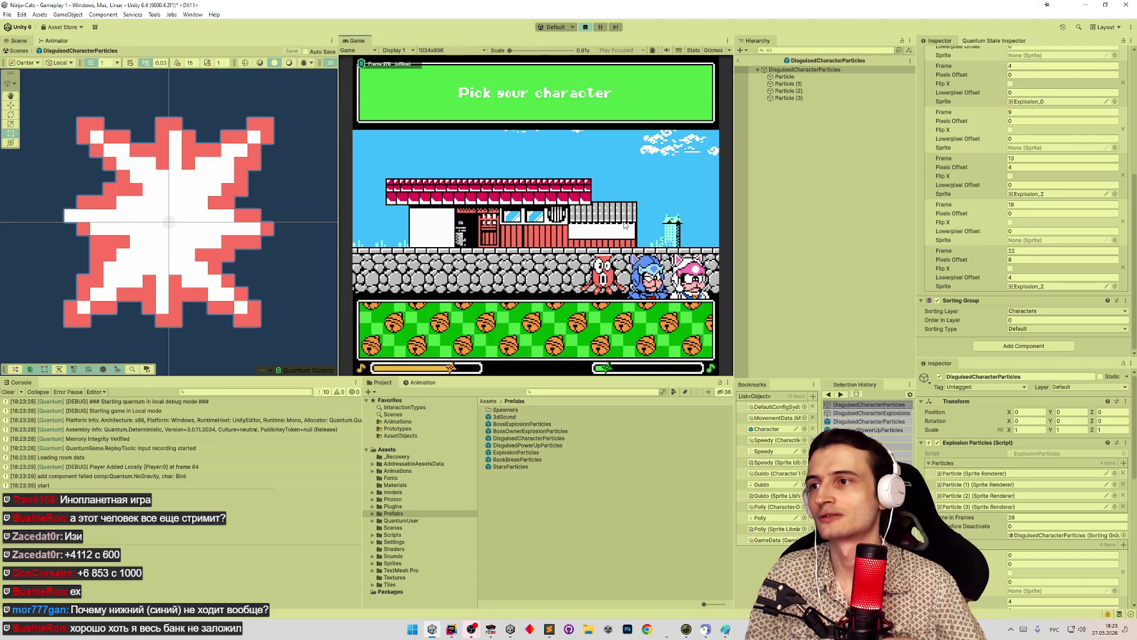
pyautogui.hotkey('ctrl', 'p')
pyautogui.hotkey('ctrl', 'p')
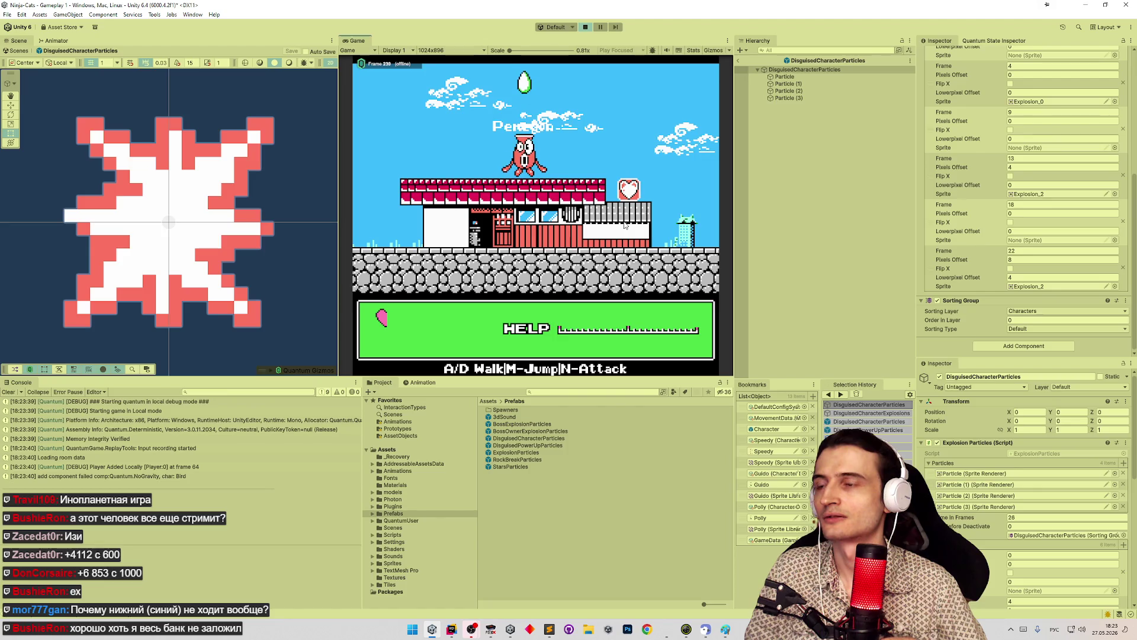
pyautogui.press('a')
pyautogui.press('a')
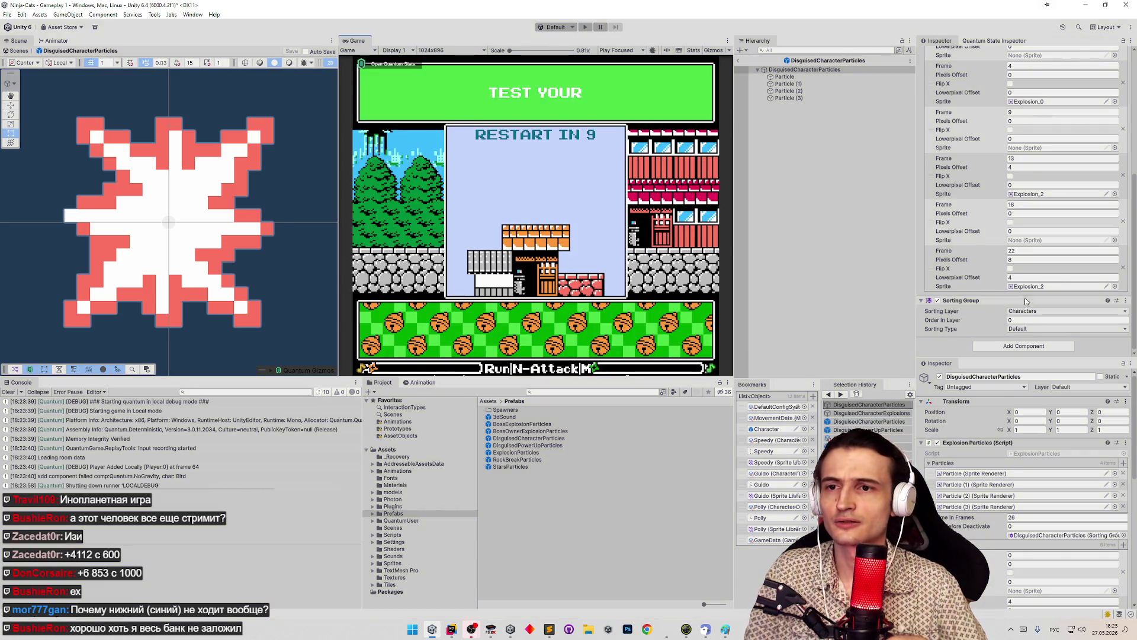
# Try Lowerpixel Offset 8 and playtest the explosion by jumping left along the roof
pyautogui.click(1026, 277)
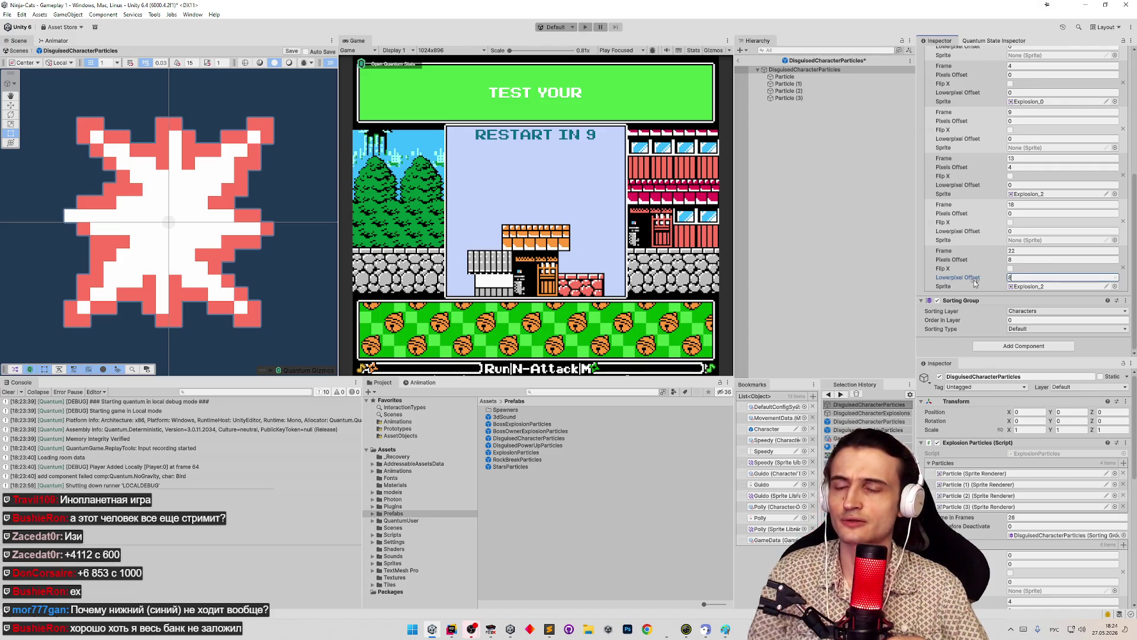
pyautogui.write('8')
pyautogui.press('Return')
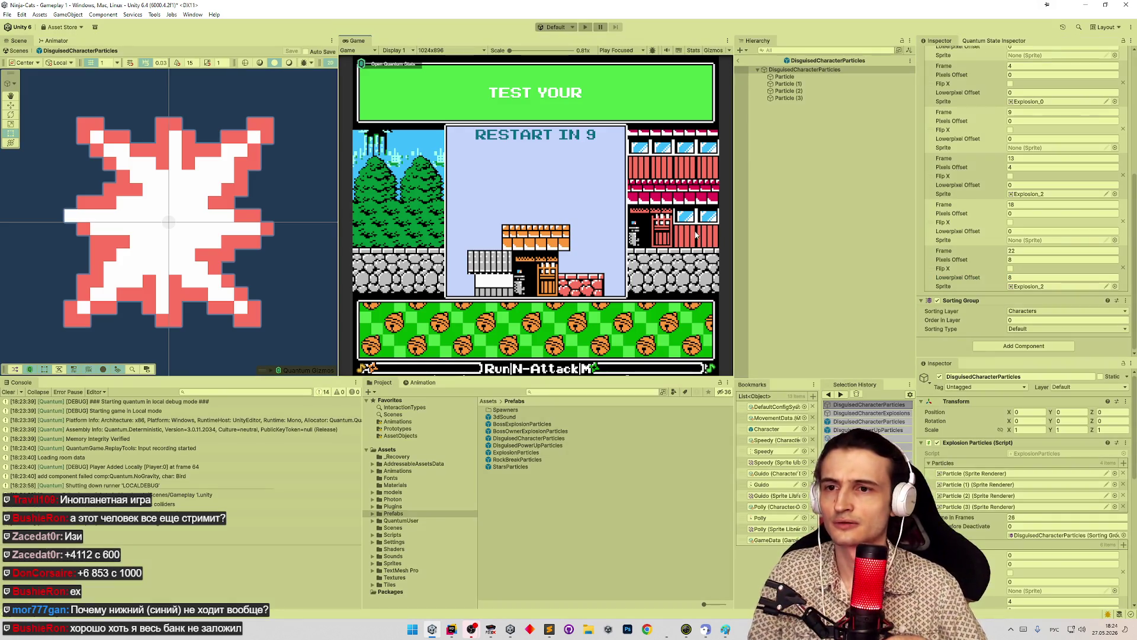
pyautogui.hotkey('ctrl', 'p')
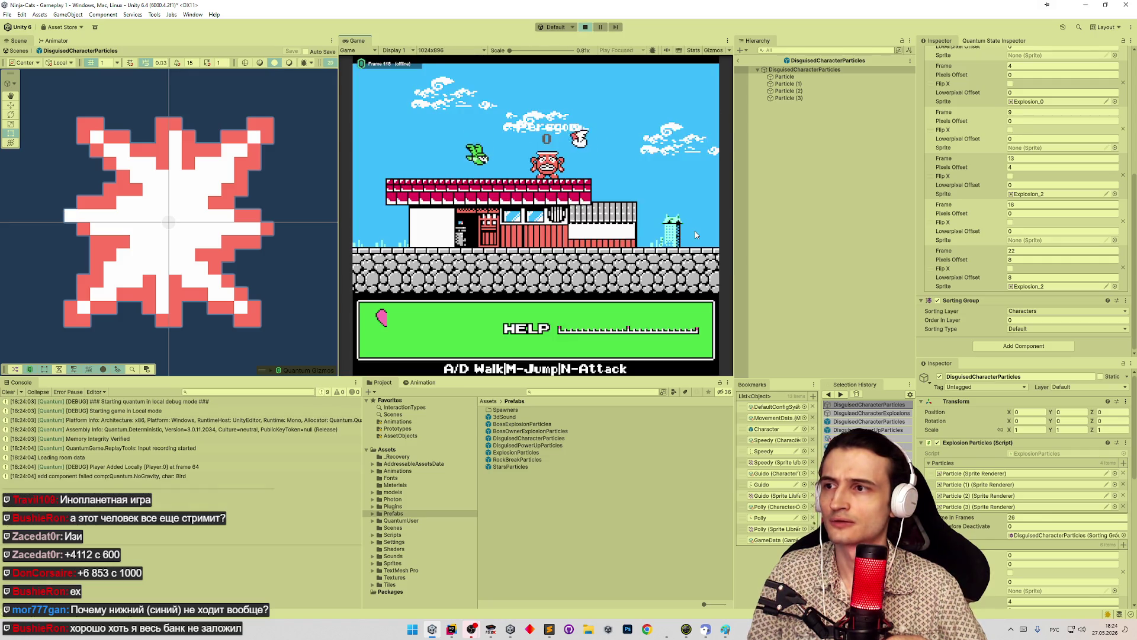
pyautogui.press('m')
pyautogui.press('a')
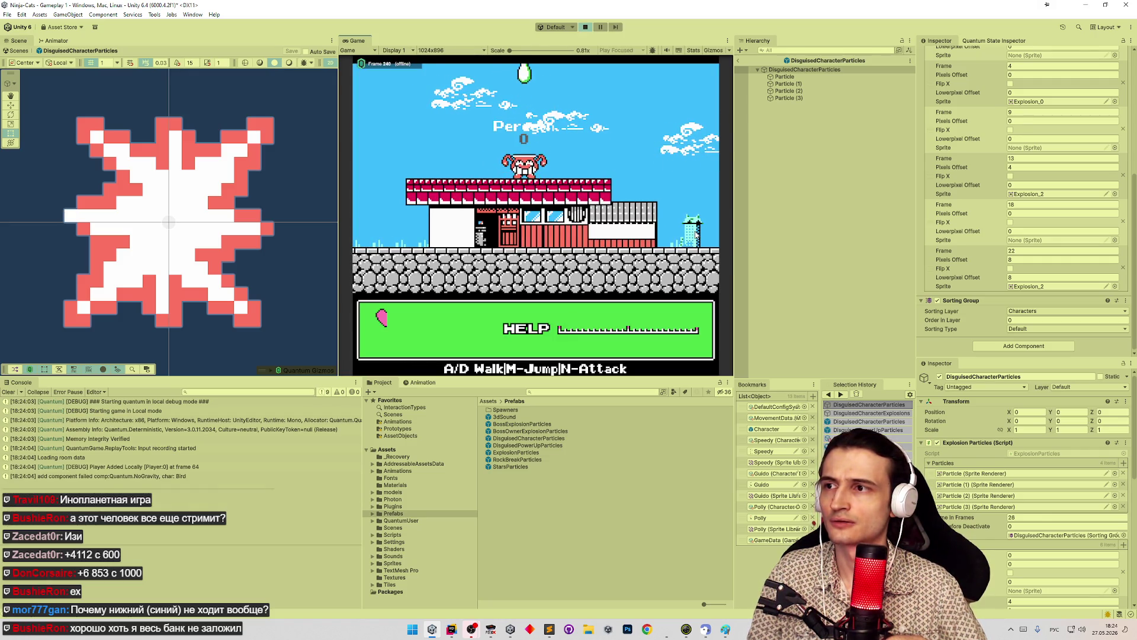
pyautogui.press('a')
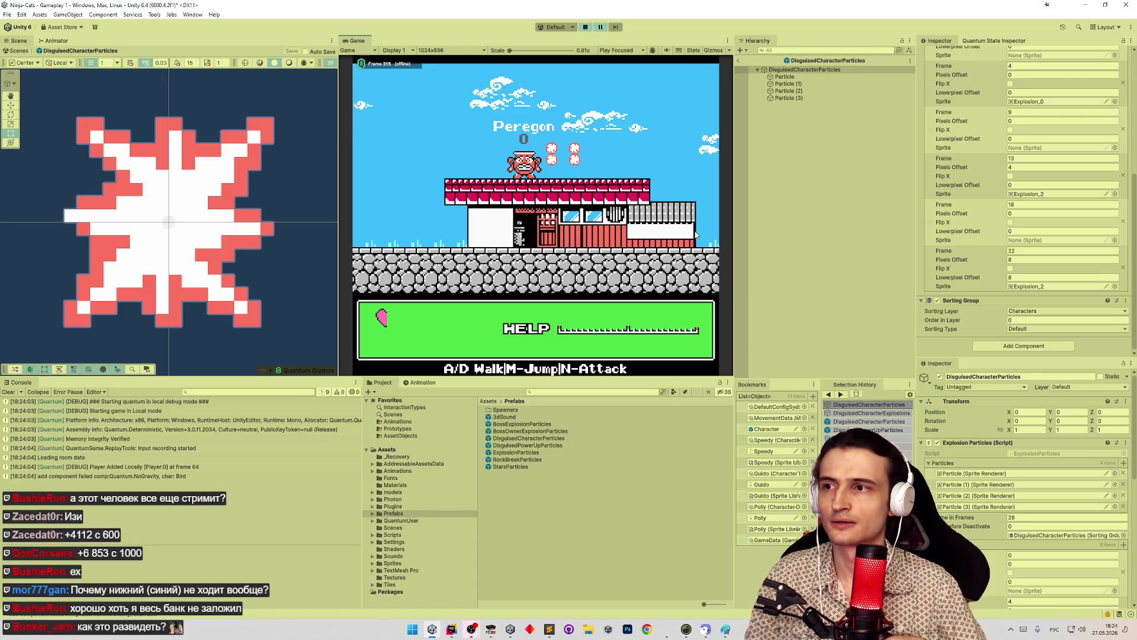
pyautogui.hotkey('ctrl', 'p')
# Reset the last frame's Lowerpixel Offset to 0 and run the game again
pyautogui.click(1016, 277)
pyautogui.write('0')
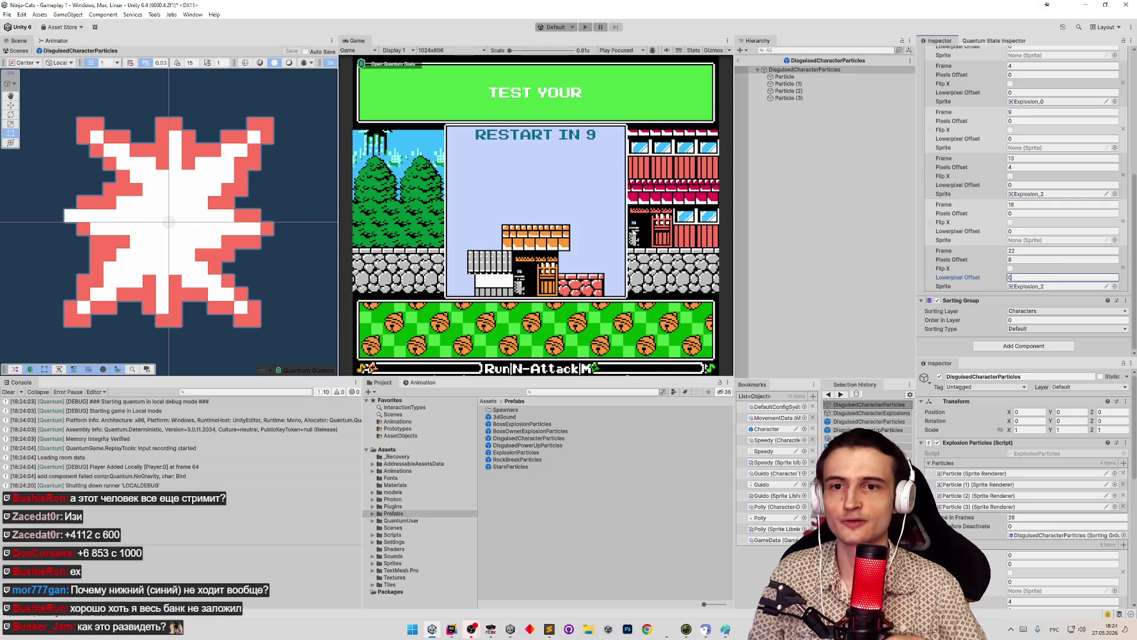
pyautogui.hotkey('ctrl', 'p')
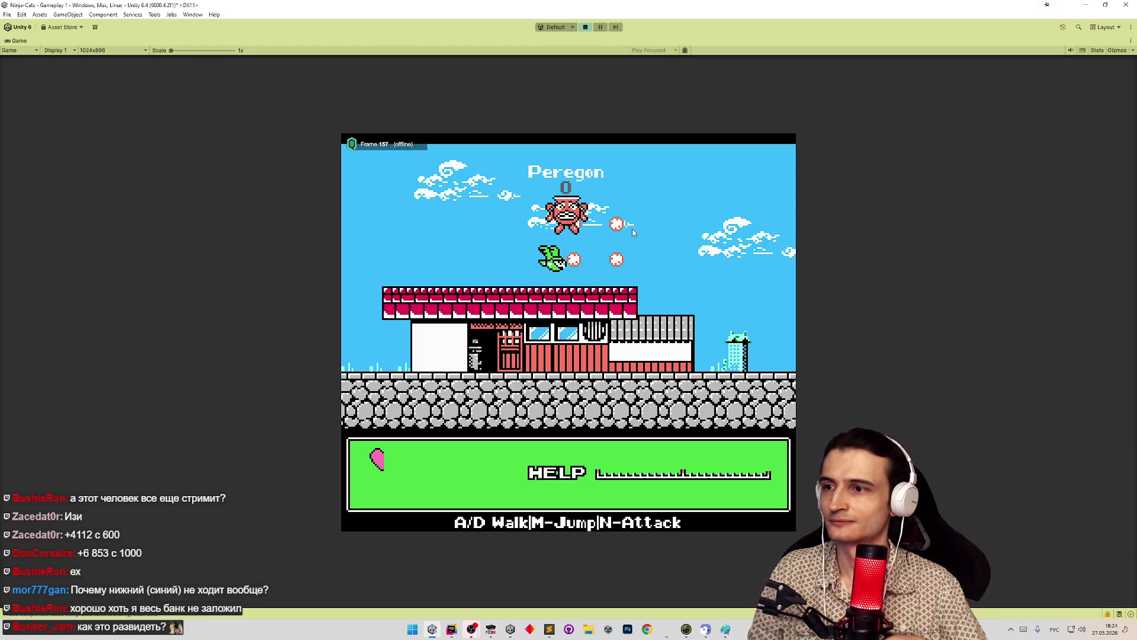
# Trigger the explosion, then paste a crop of its four sparks into Paint
pyautogui.press('a')
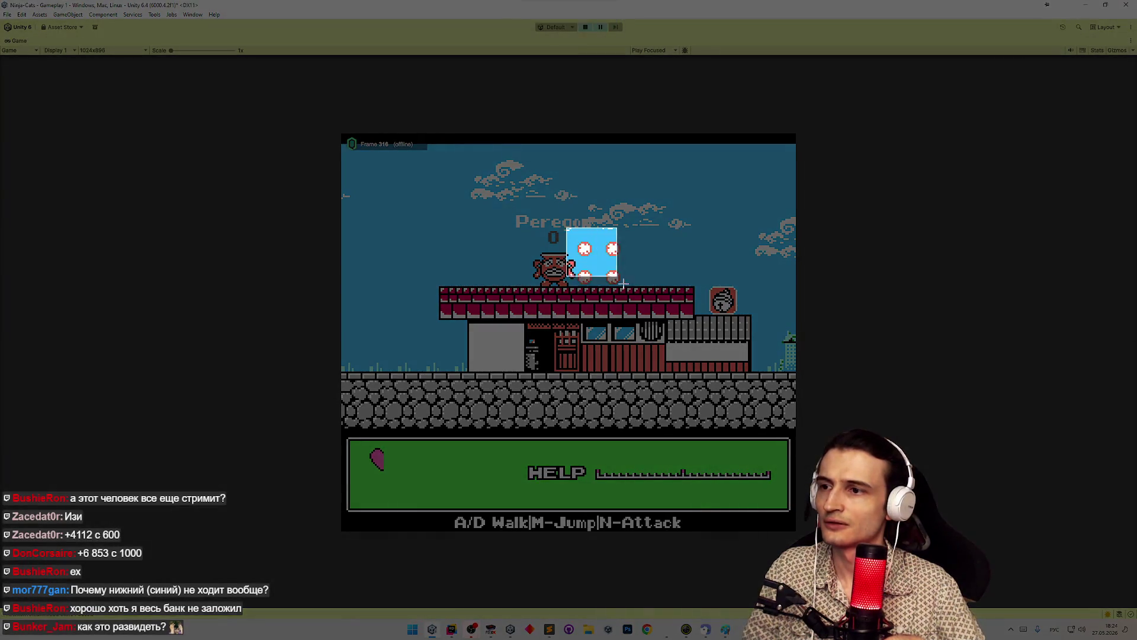
pyautogui.hotkey('alt', 'Tab')
pyautogui.hotkey('ctrl', 'v')
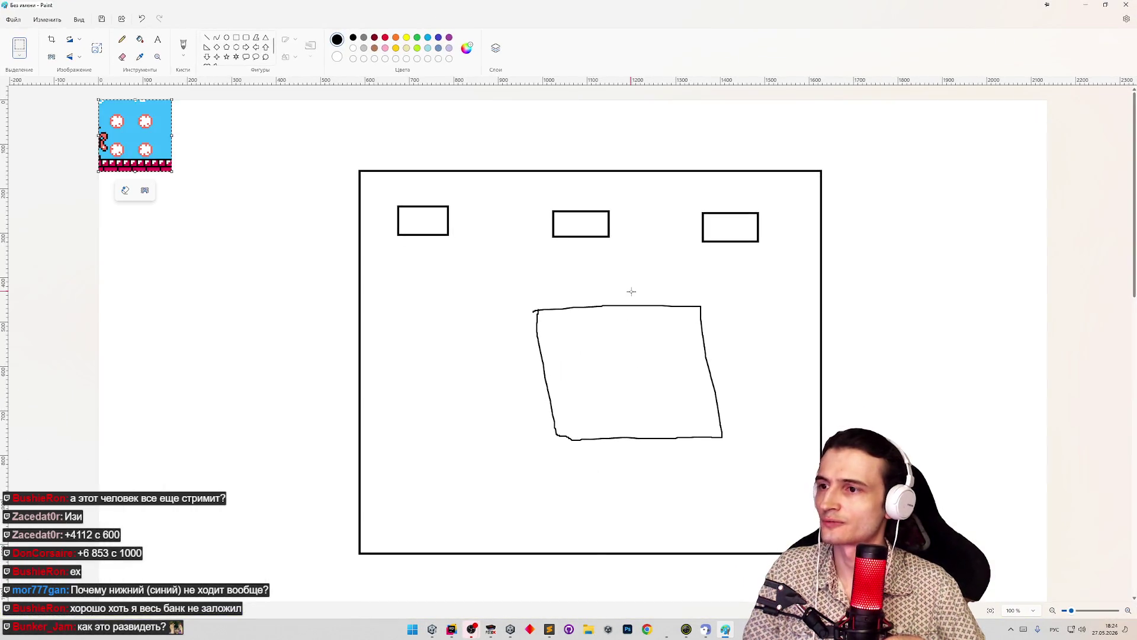
# Snip the original NES explosion in FCEUX and paste it beside the remake's crop in Paint
pyautogui.click(498, 630)
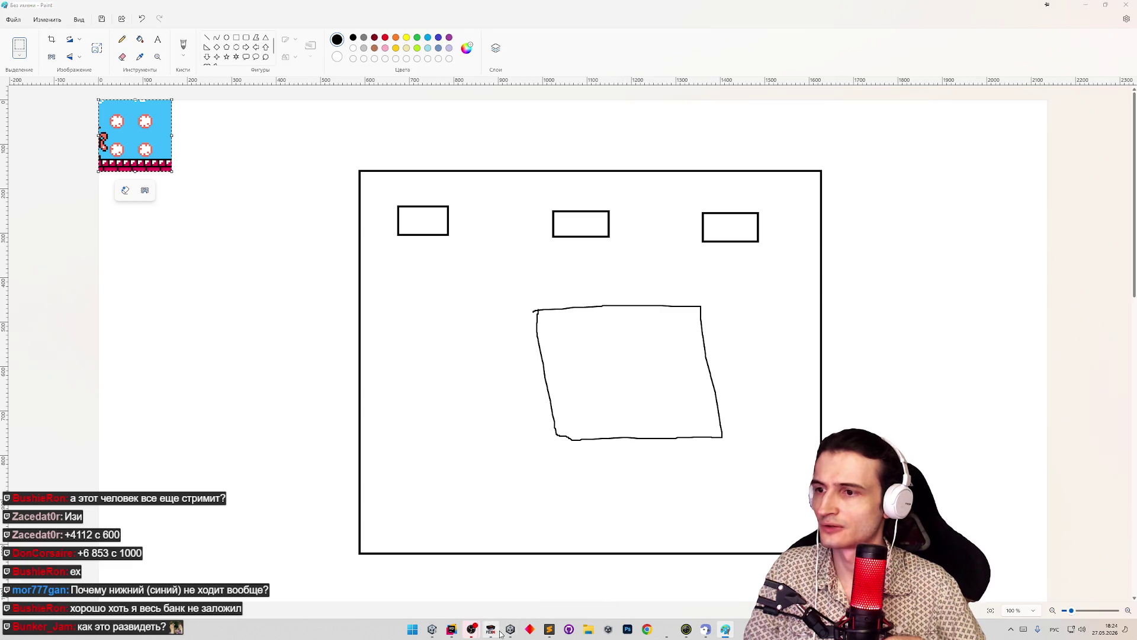
pyautogui.press('shift+super+s')
pyautogui.moveTo(821, 220); pyautogui.dragTo(924, 290)
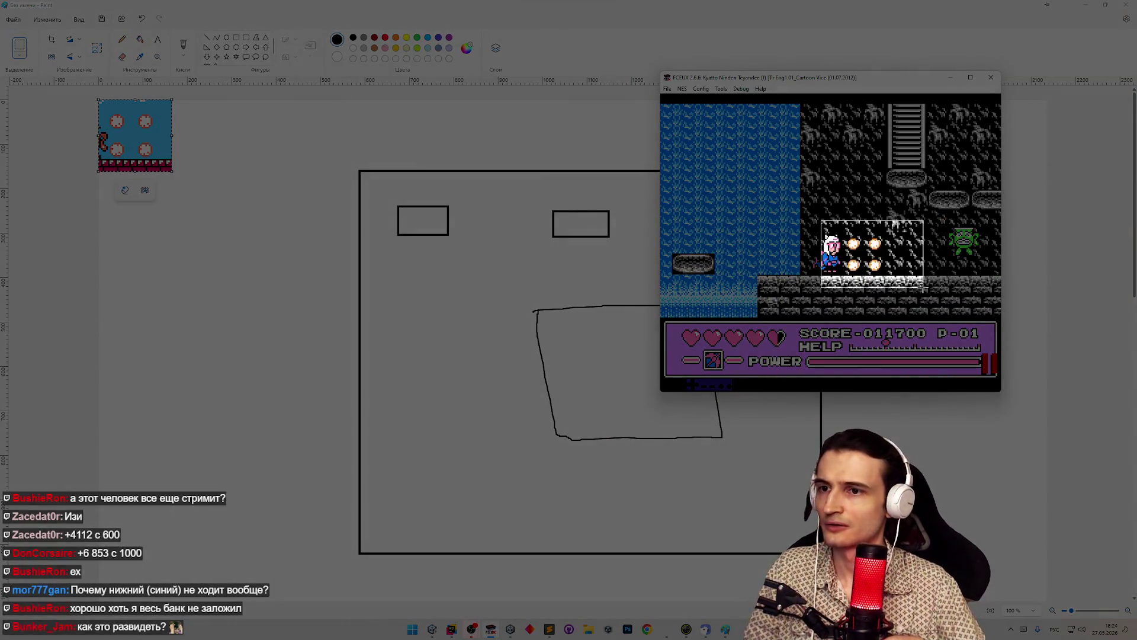
pyautogui.hotkey('alt', 'Tab')
pyautogui.hotkey('ctrl', 'v')
pyautogui.moveTo(190, 160); pyautogui.dragTo(279, 161)
# Zoom in on the two explosion crops and clear the selection
pyautogui.hotkey('ctrl', '+')
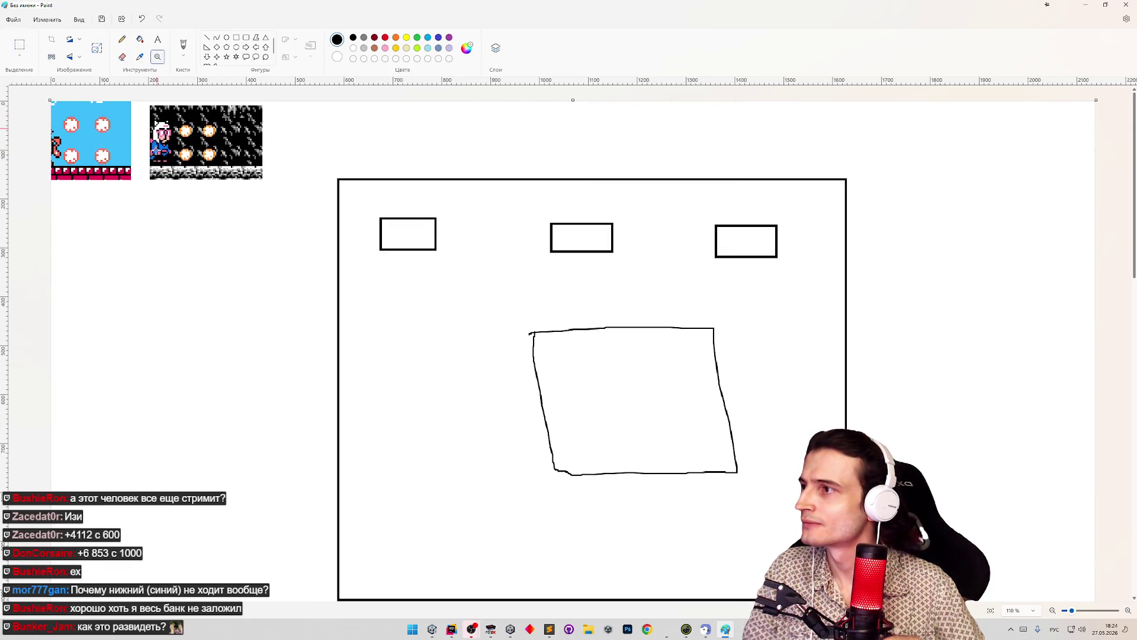
pyautogui.click(128, 157)
pyautogui.click(128, 157)
pyautogui.click(179, 169)
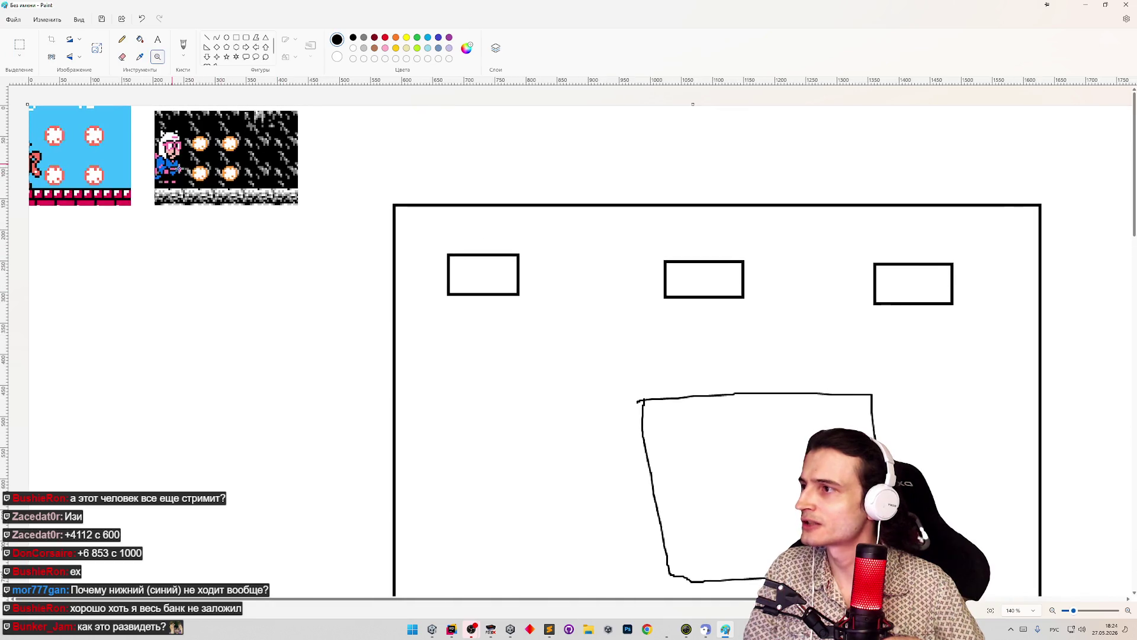
pyautogui.click(121, 139)
pyautogui.click(195, 296)
pyautogui.click(292, 322)
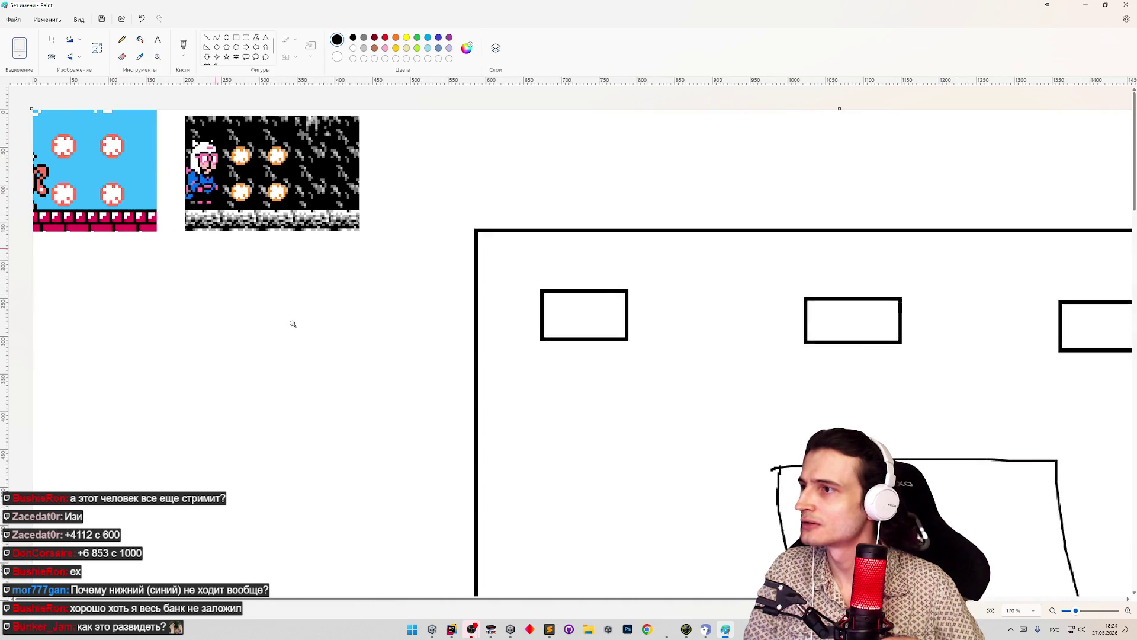
pyautogui.click(310, 300)
pyautogui.click(310, 300)
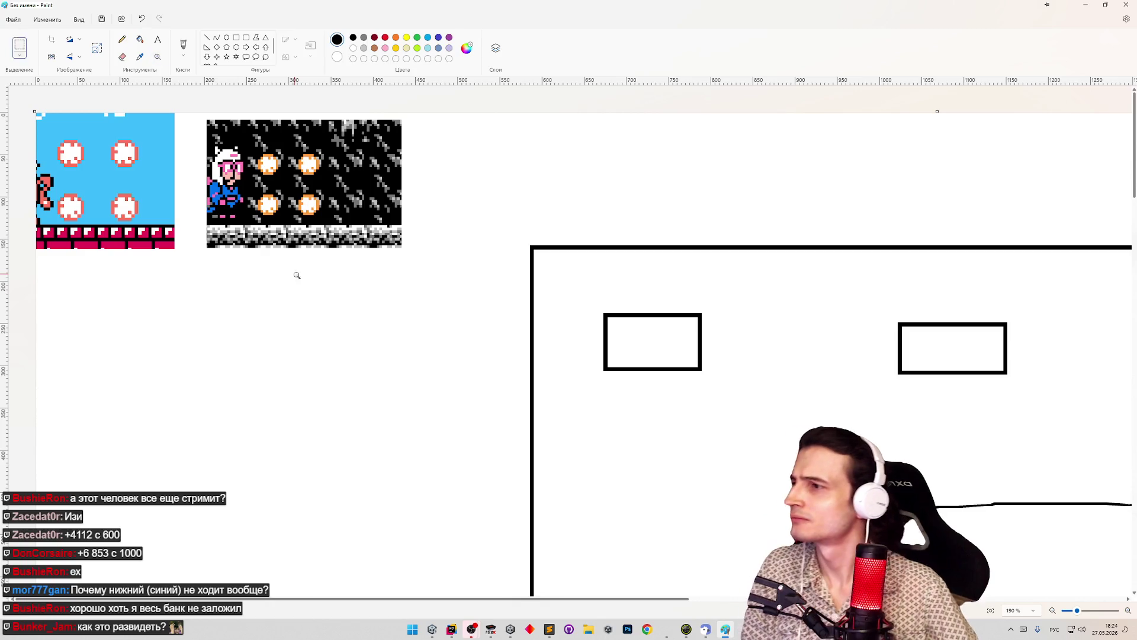
pyautogui.click(20, 46)
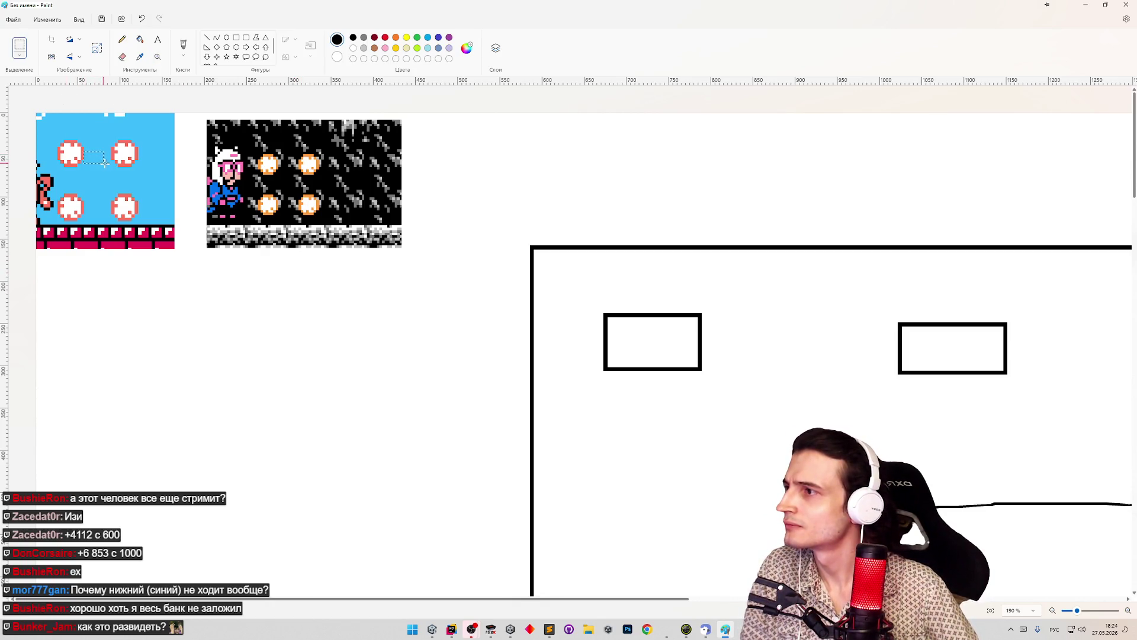
pyautogui.click(155, 201)
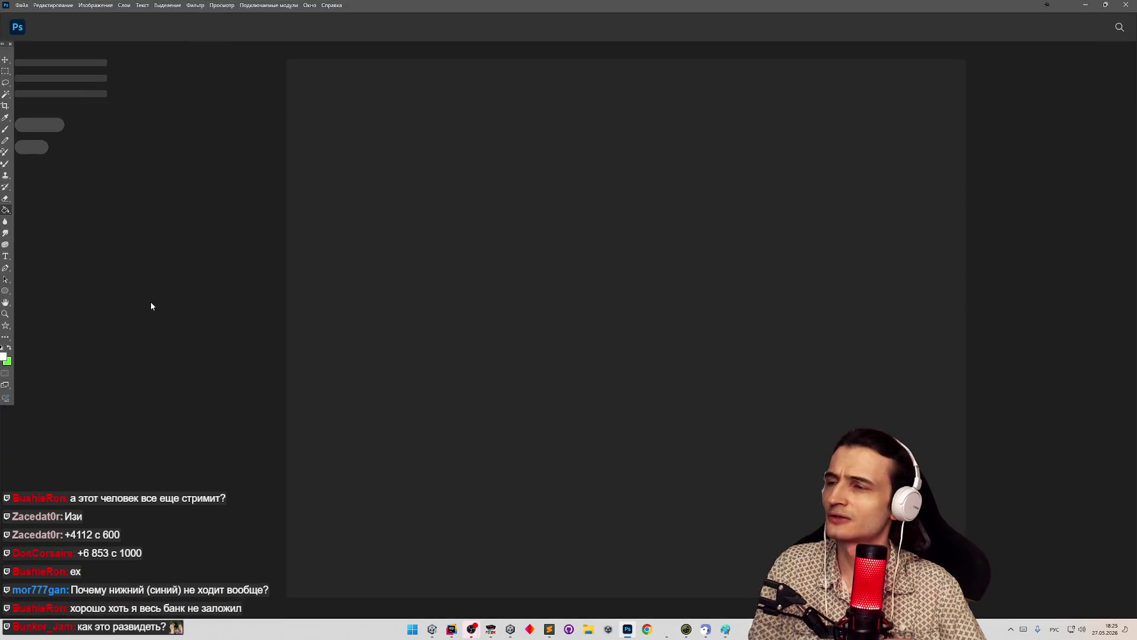
# Create a clipboard-sized Photoshop document and paste the copied sprite crop into it
pyautogui.click(21, 5)
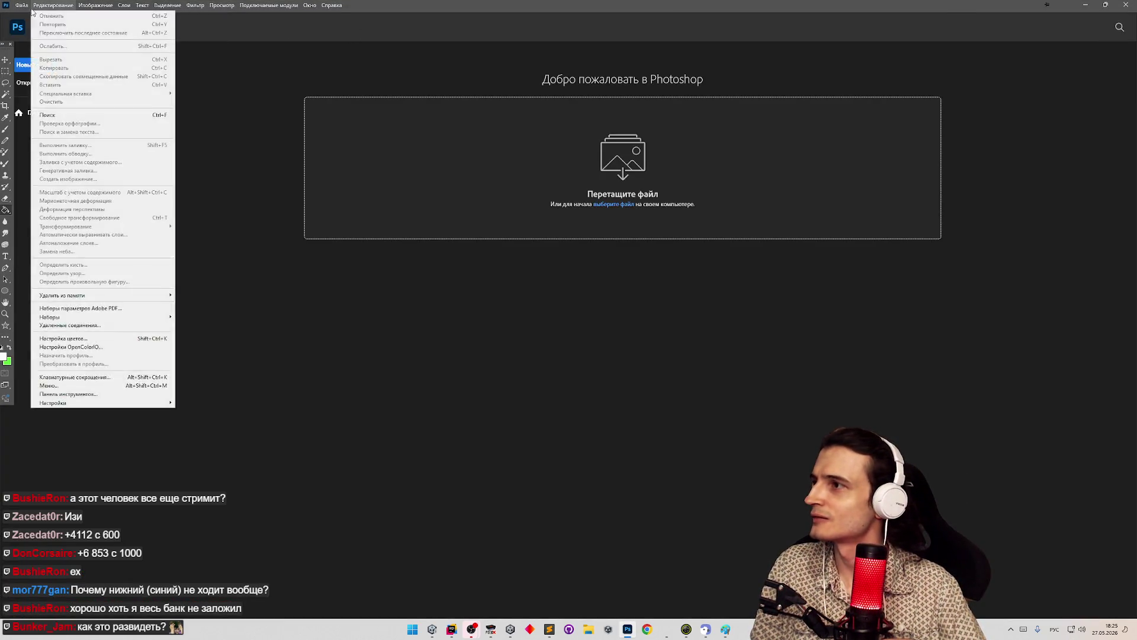
pyautogui.click(494, 244)
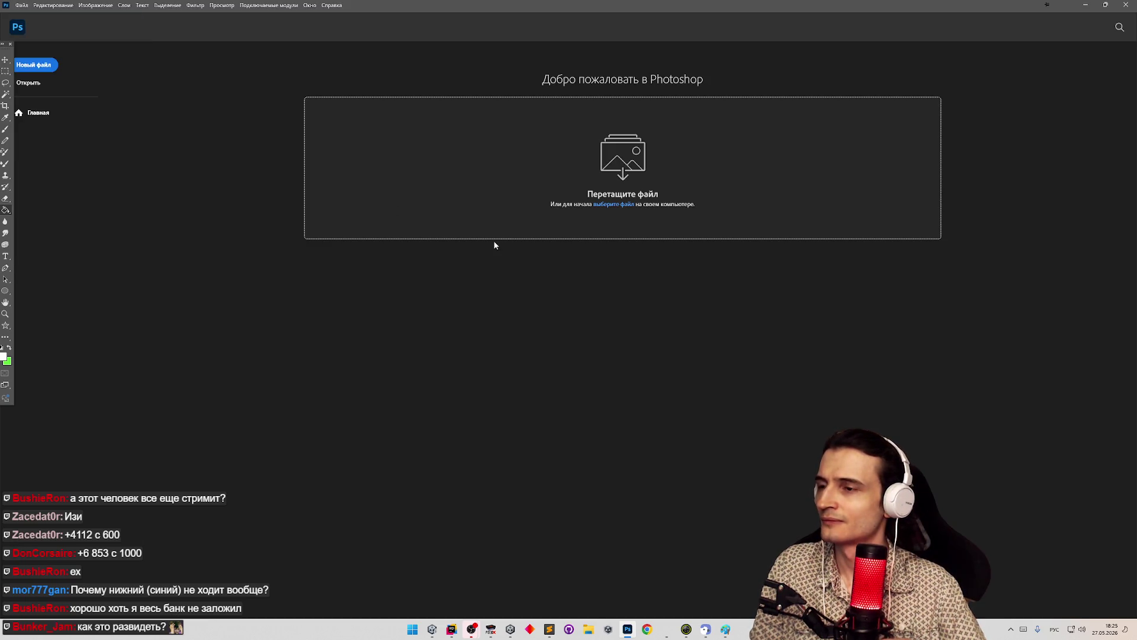
pyautogui.click(34, 66)
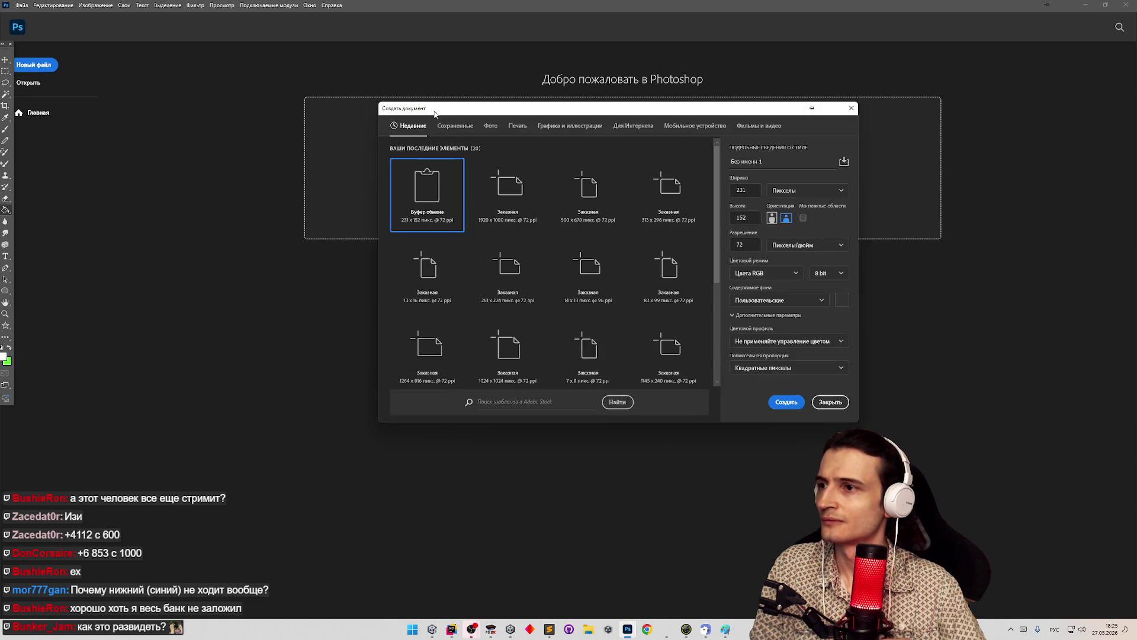
pyautogui.click(791, 402)
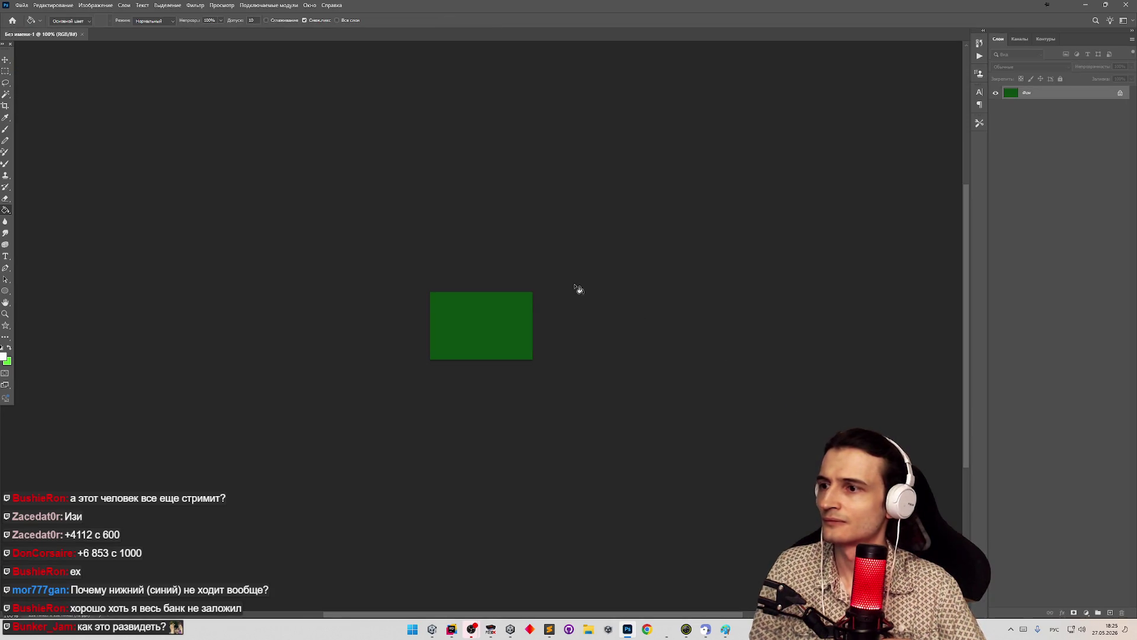
pyautogui.hotkey('ctrl', 'v')
# Copy both explosion crops from Paint and paste them into a new 476×183 Photoshop document
pyautogui.click(725, 629)
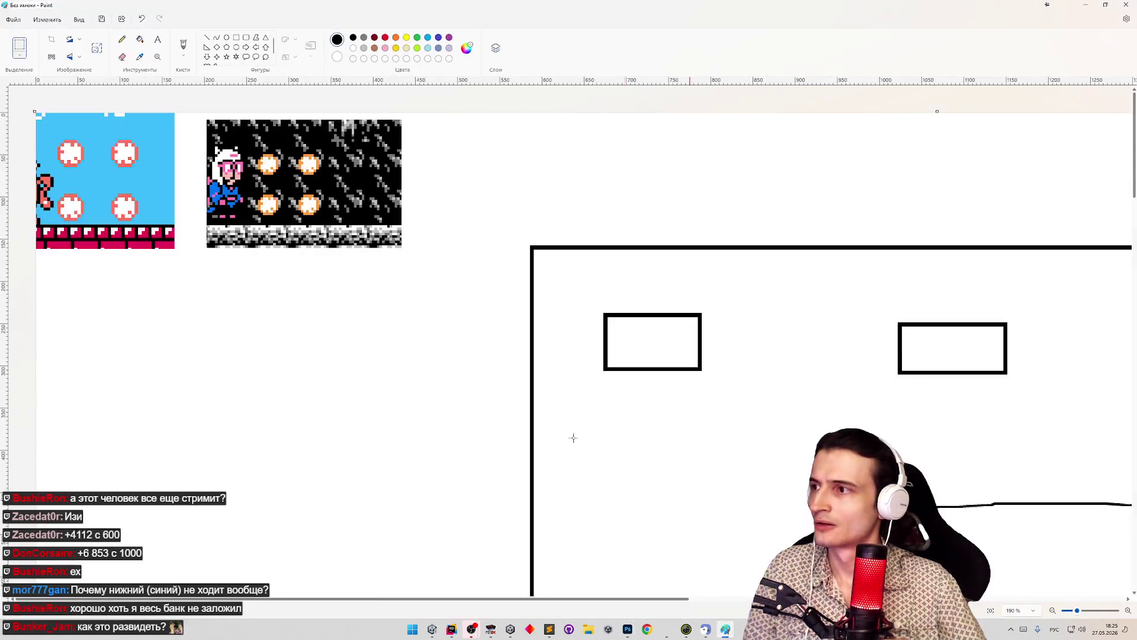
pyautogui.moveTo(35, 112); pyautogui.dragTo(439, 266)
pyautogui.click(627, 629)
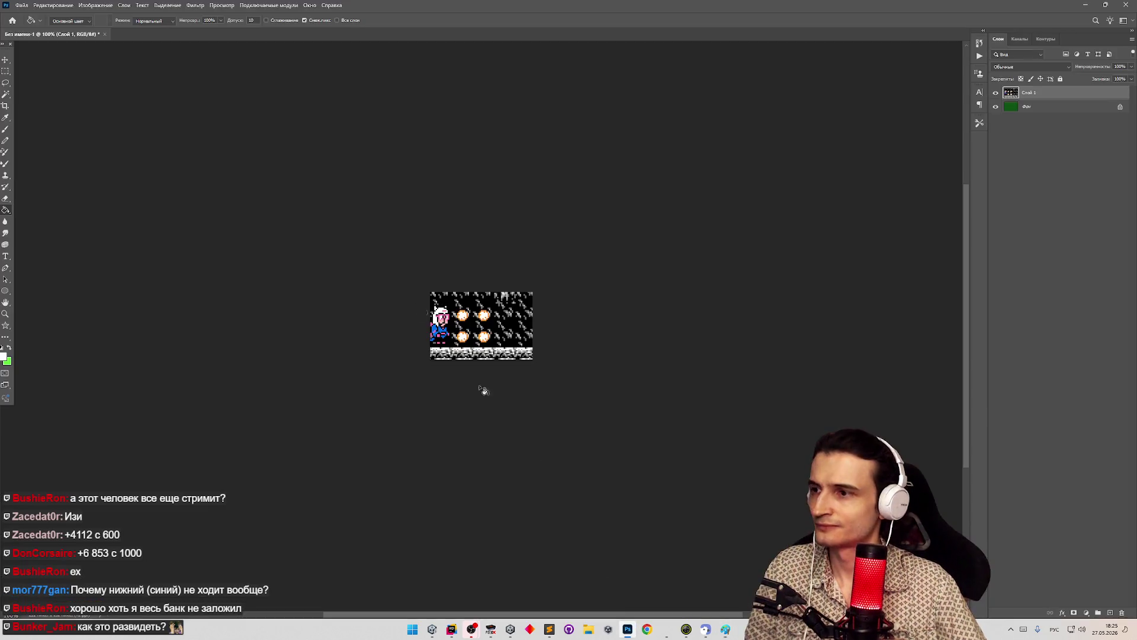
pyautogui.hotkey('ctrl', 'n')
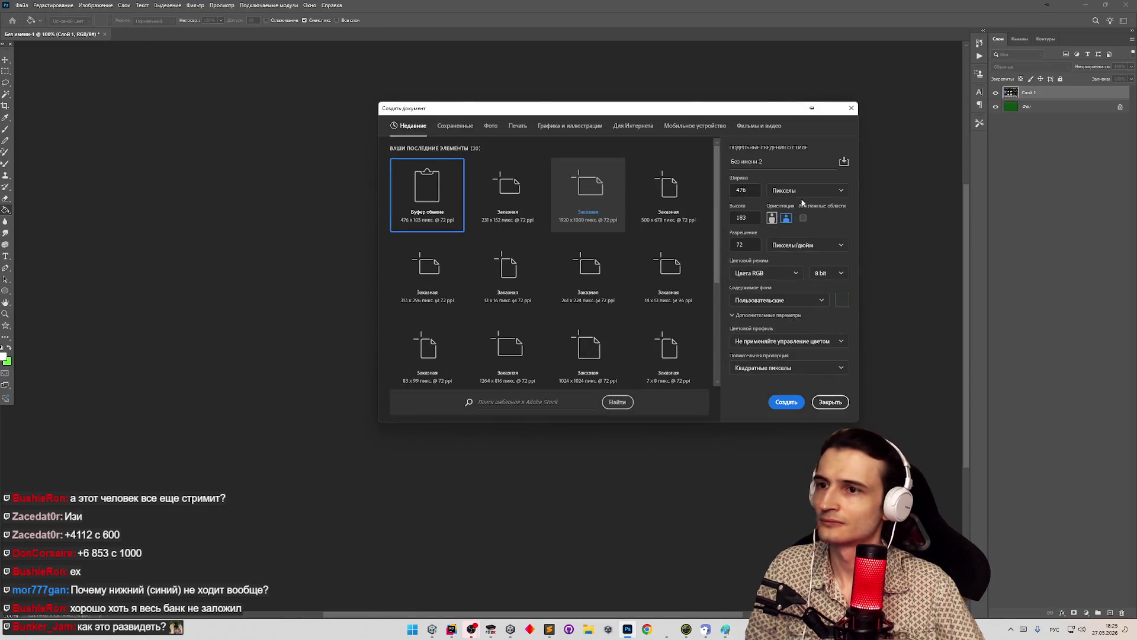
pyautogui.press('Return')
pyautogui.hotkey('ctrl', 'v')
pyautogui.scroll(5, 420, 308)
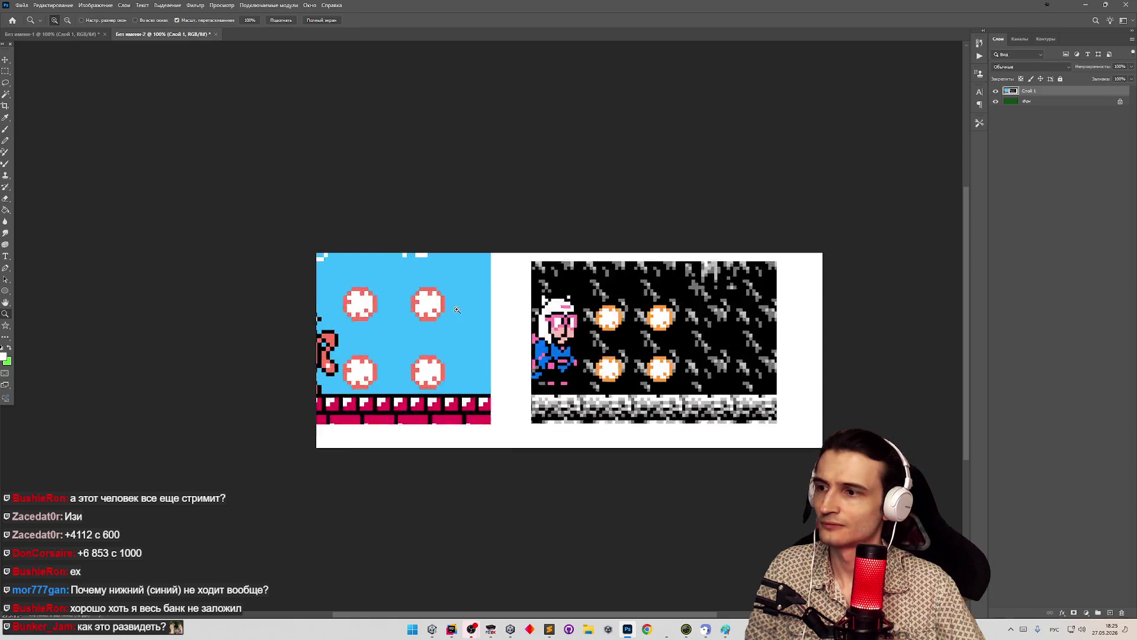
# Measure the gaps between the right image's orange puffs with Rectangular Marquee selections
pyautogui.scroll(-2, 420, 309)
pyautogui.click(5, 70)
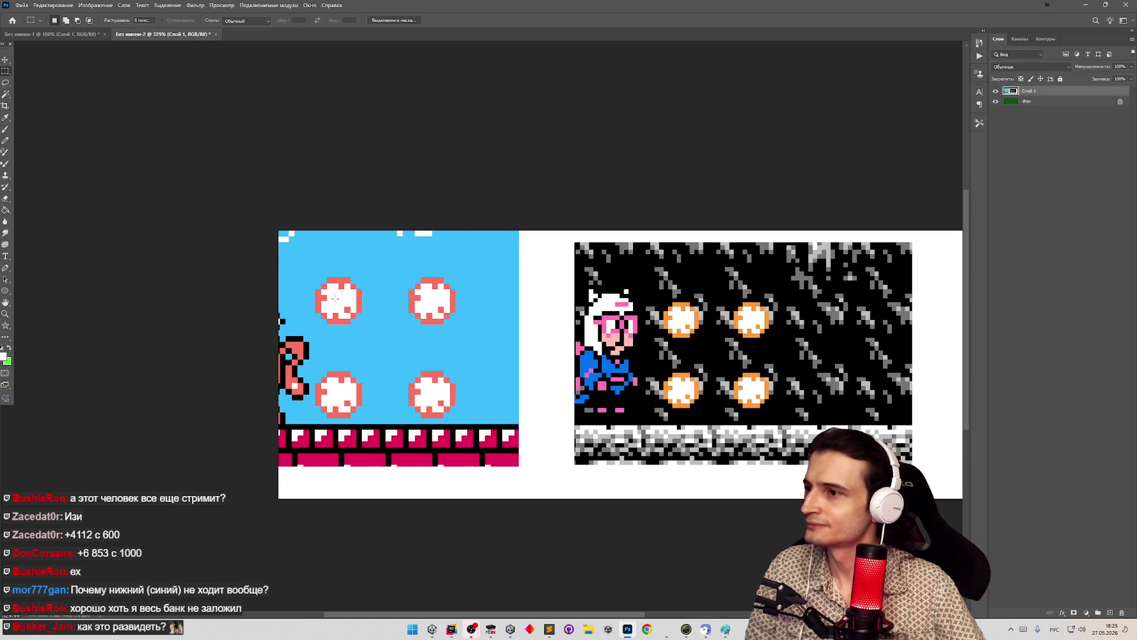
pyautogui.moveTo(350, 288)
pyautogui.mouseDown()
pyautogui.moveTo(361, 302)
pyautogui.moveTo(408, 306)
pyautogui.mouseUp()
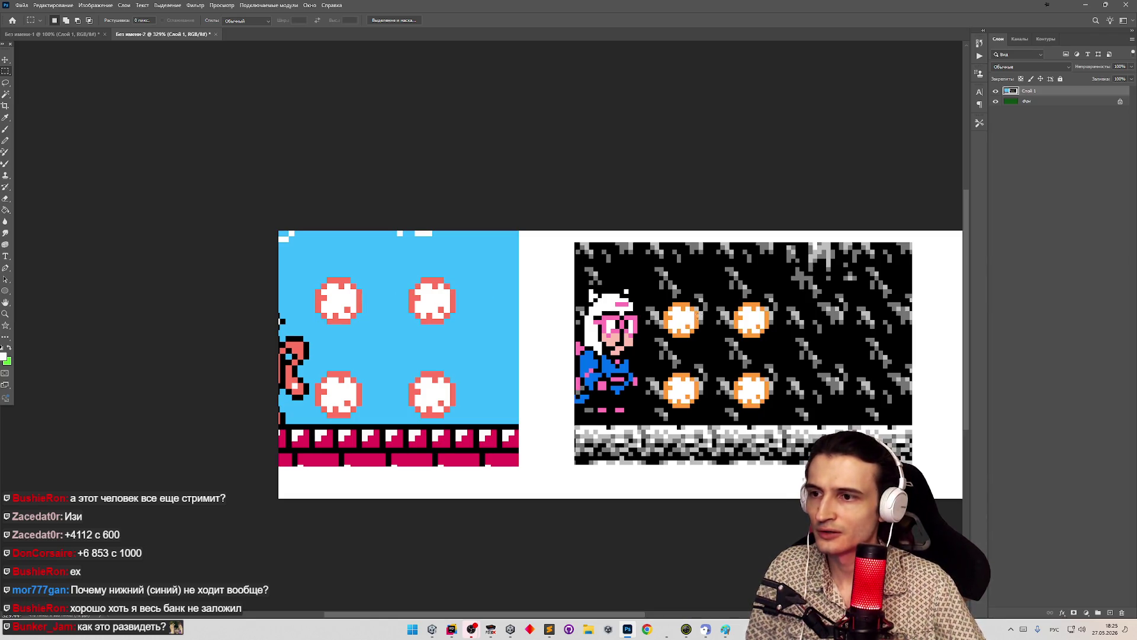
pyautogui.moveTo(697, 317); pyautogui.dragTo(697, 317)
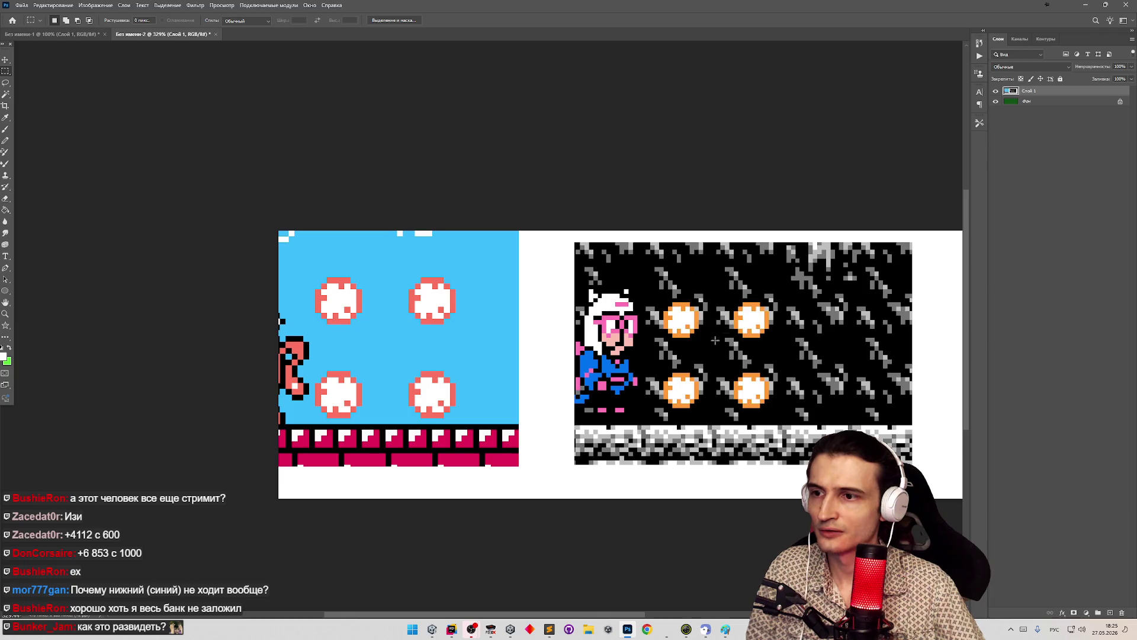
pyautogui.moveTo(701, 320)
pyautogui.mouseDown()
pyautogui.moveTo(720, 301)
pyautogui.moveTo(733, 327)
pyautogui.mouseUp()
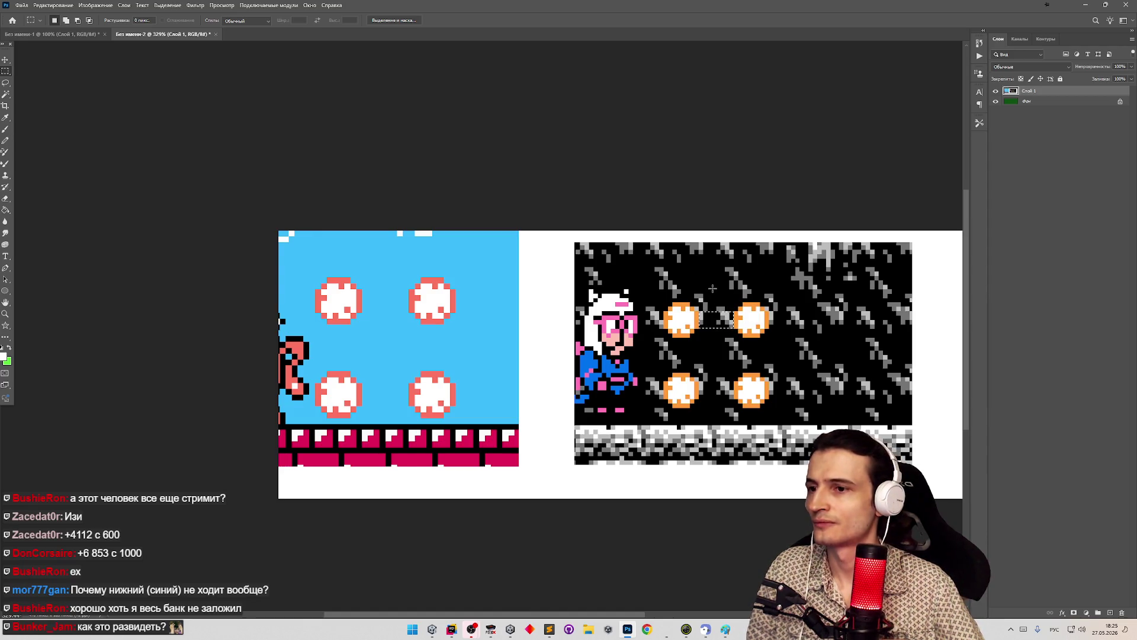
# Measure the left image's puff spacing, drop the selection and minimize Photoshop
pyautogui.click(713, 289)
pyautogui.moveTo(342, 324); pyautogui.dragTo(358, 370)
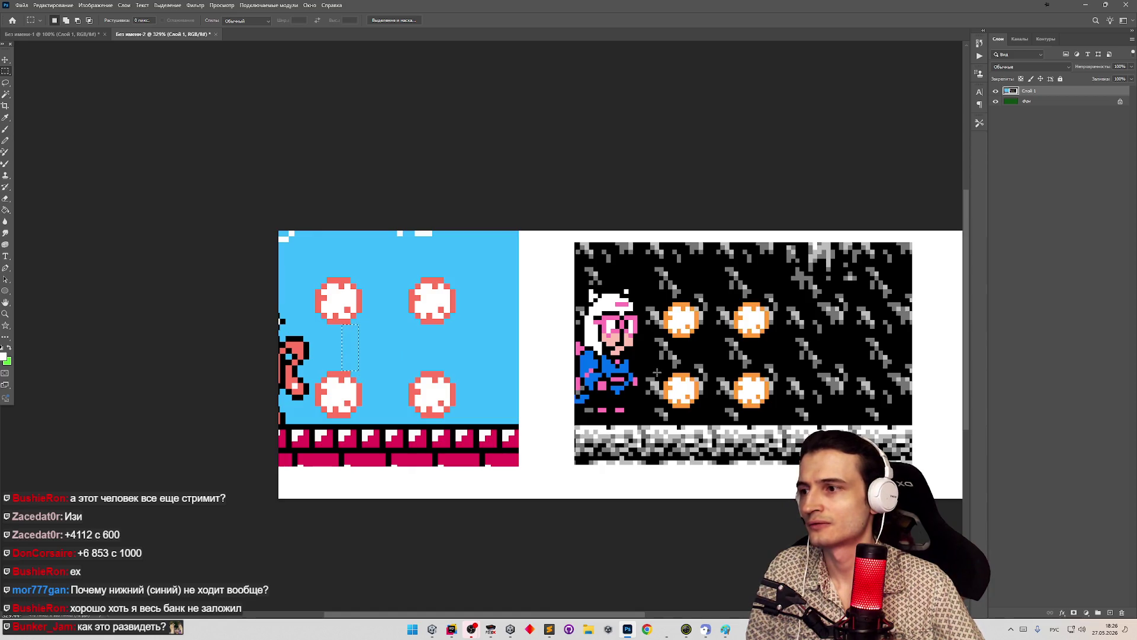
pyautogui.moveTo(685, 341); pyautogui.dragTo(700, 373)
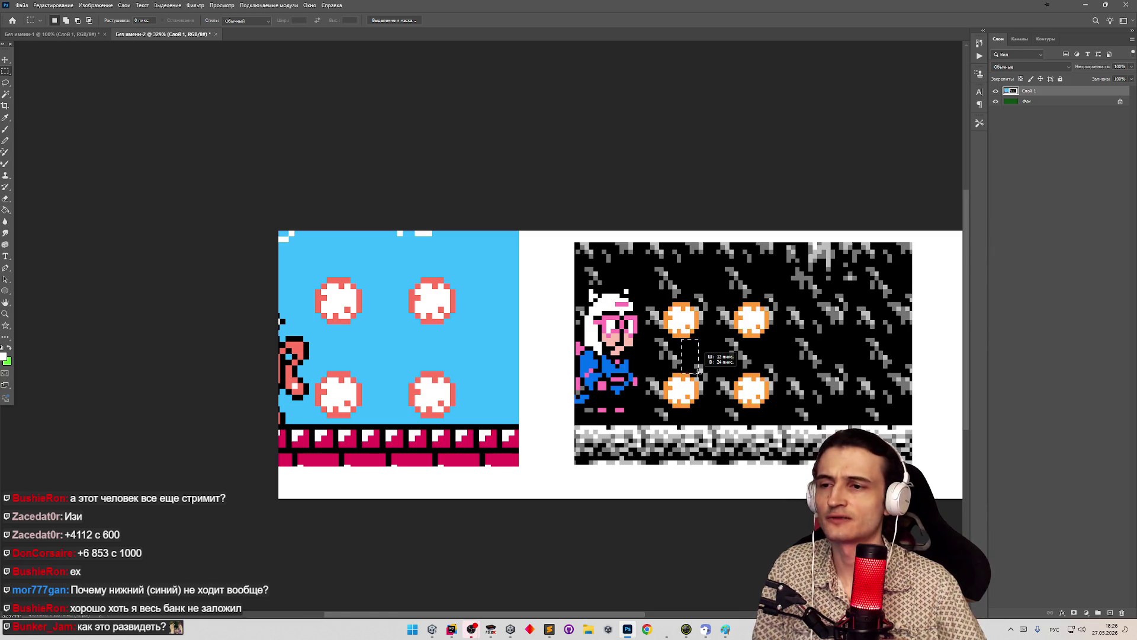
pyautogui.moveTo(699, 370); pyautogui.dragTo(700, 376)
pyautogui.click(700, 377)
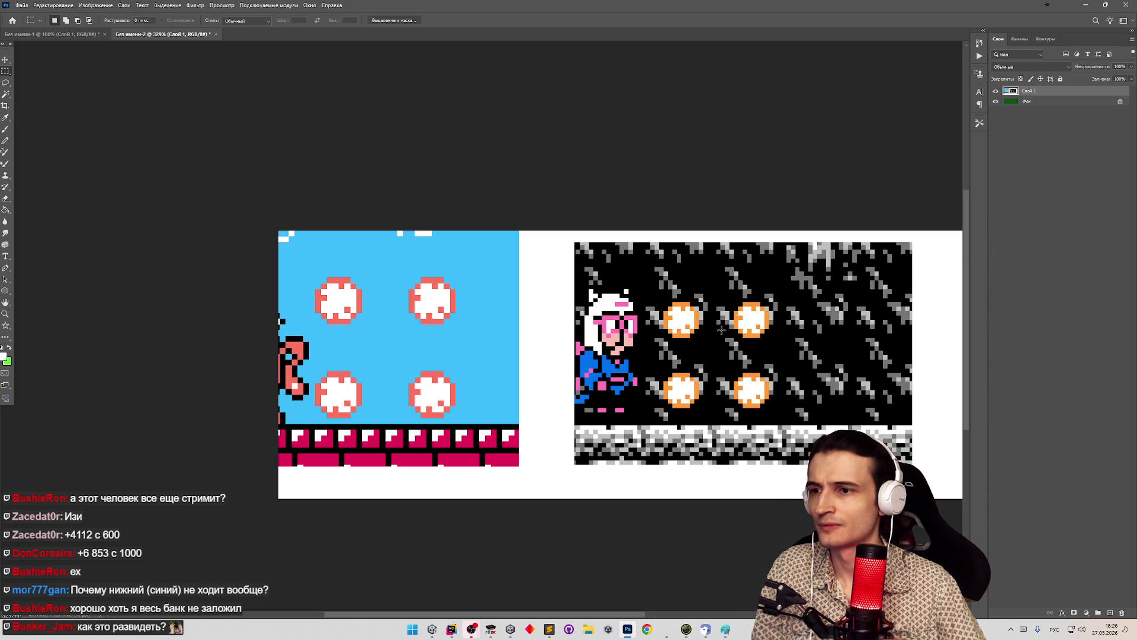
pyautogui.click(1076, 7)
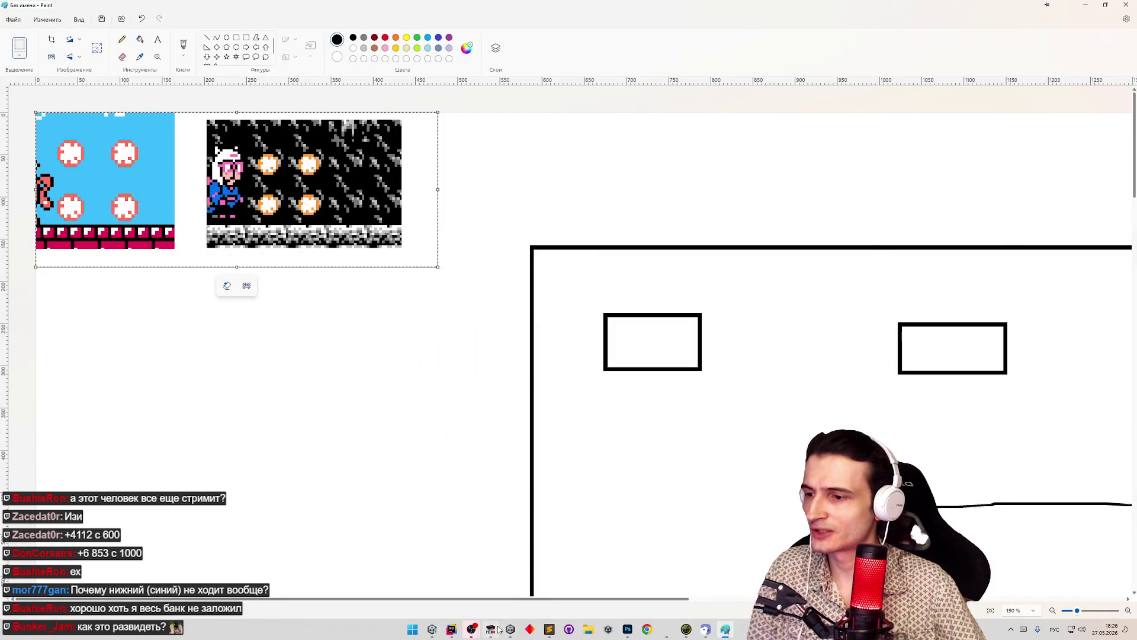
# Move the FCEUX emulator window left and enlarge it
pyautogui.click(491, 629)
pyautogui.moveTo(659, 396)
pyautogui.mouseDown()
pyautogui.moveTo(550, 447)
pyautogui.moveTo(464, 514)
pyautogui.moveTo(349, 396)
pyautogui.mouseUp()
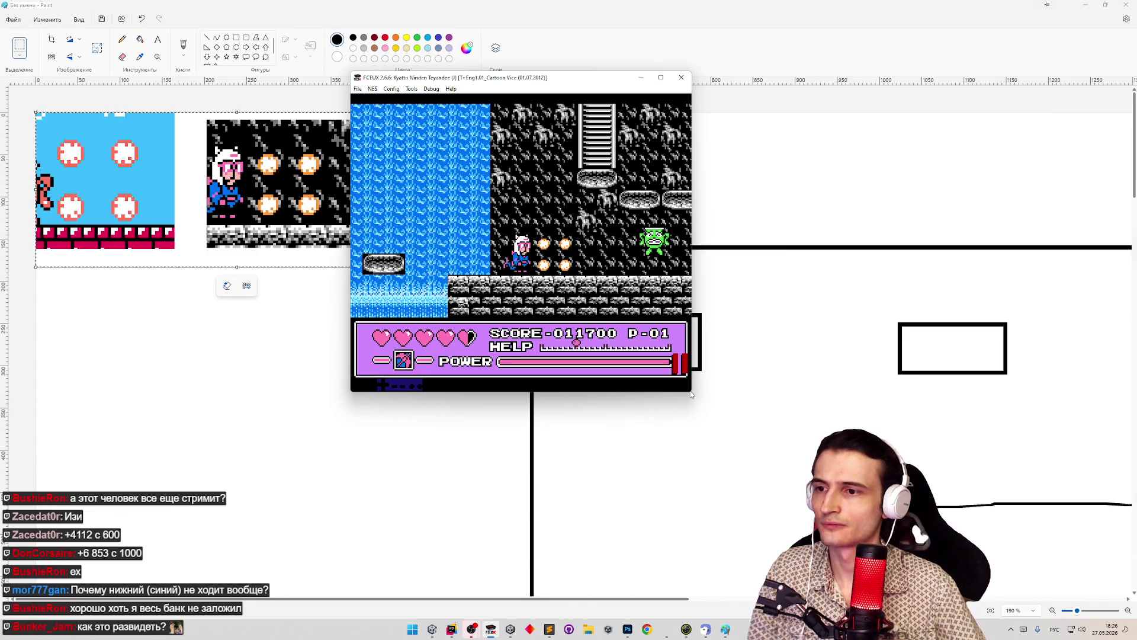
pyautogui.moveTo(691, 393); pyautogui.dragTo(805, 491)
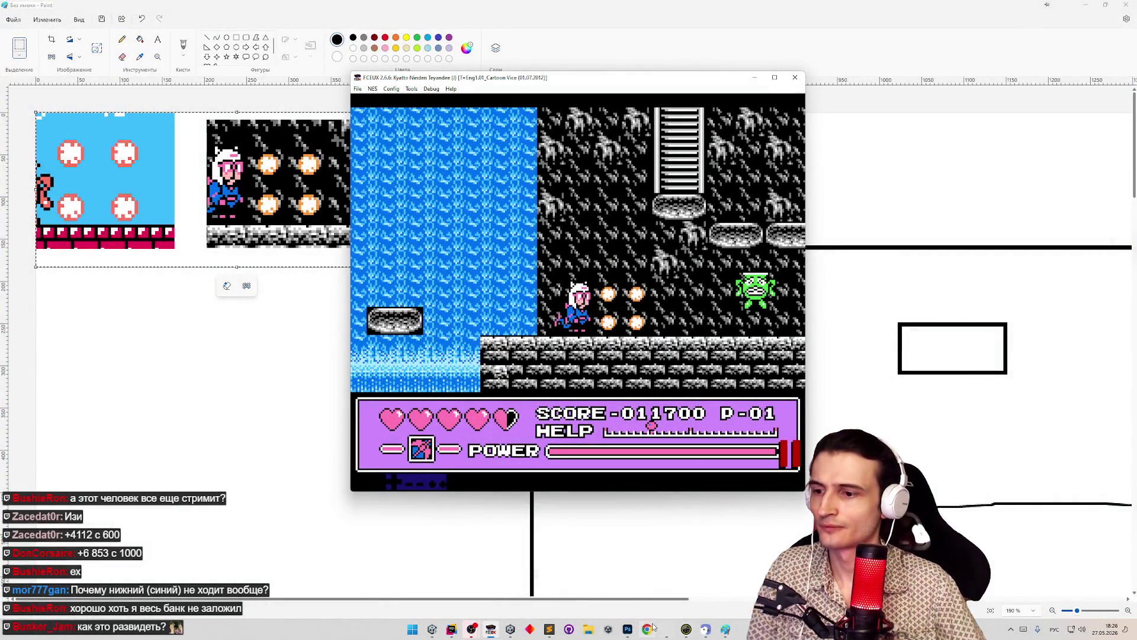
# Paste the emulator screenshot as a 51%-opacity layer aligned with the reference puffs, then switch to Unity
pyautogui.click(627, 630)
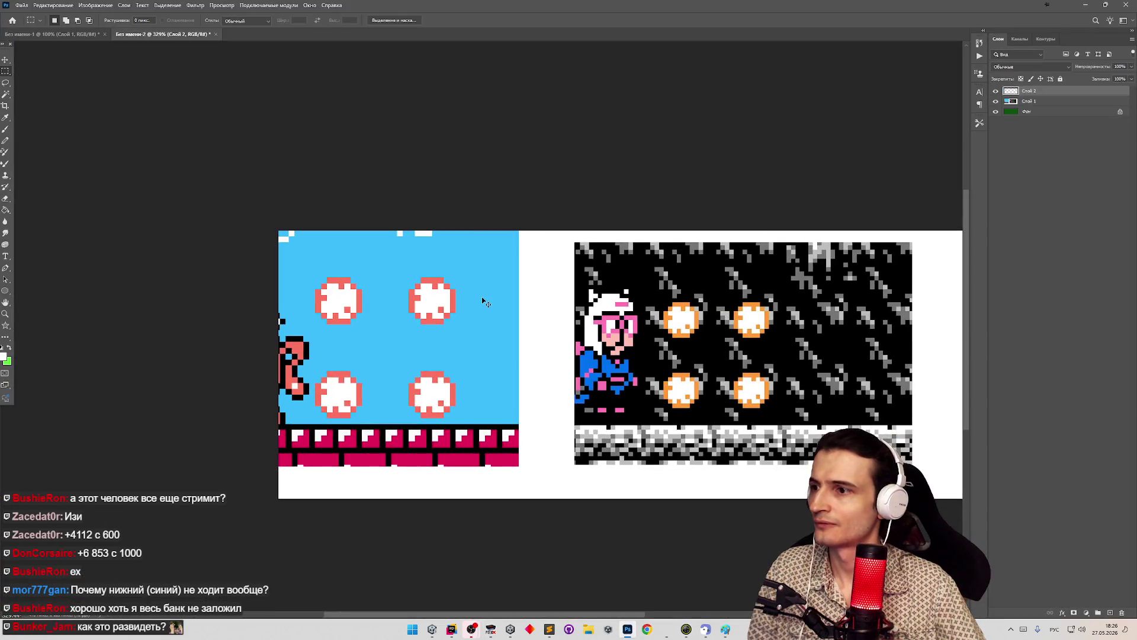
pyautogui.hotkey('ctrl', 'v')
pyautogui.moveTo(817, 239); pyautogui.dragTo(622, 237)
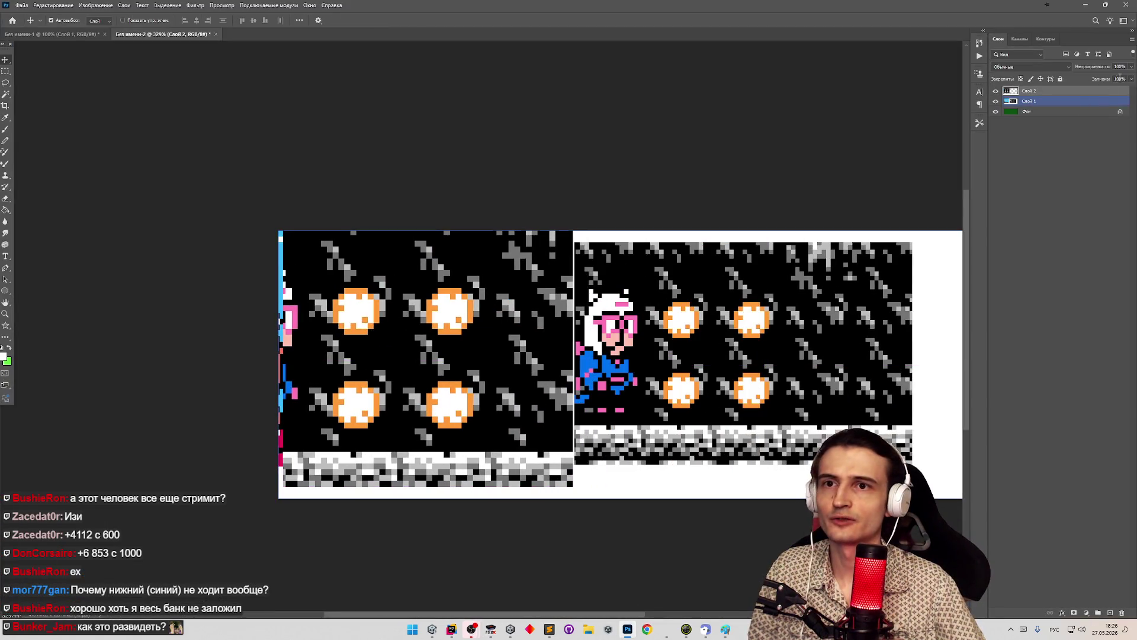
pyautogui.press('5')
pyautogui.press('1')
pyautogui.moveTo(438, 332); pyautogui.dragTo(437, 303)
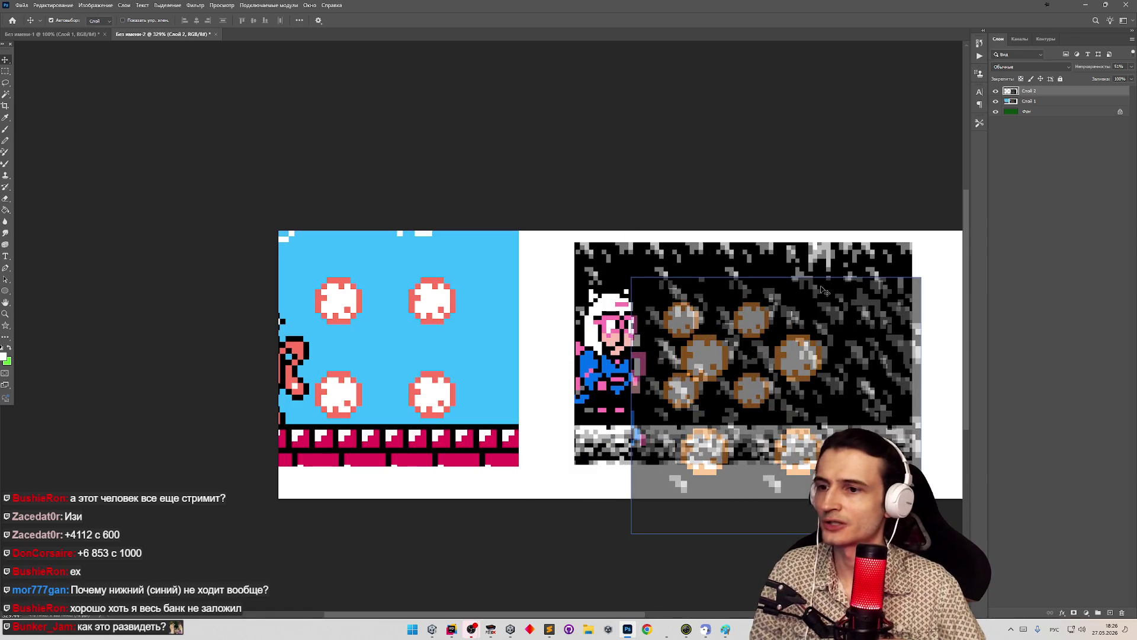
pyautogui.click(1086, 5)
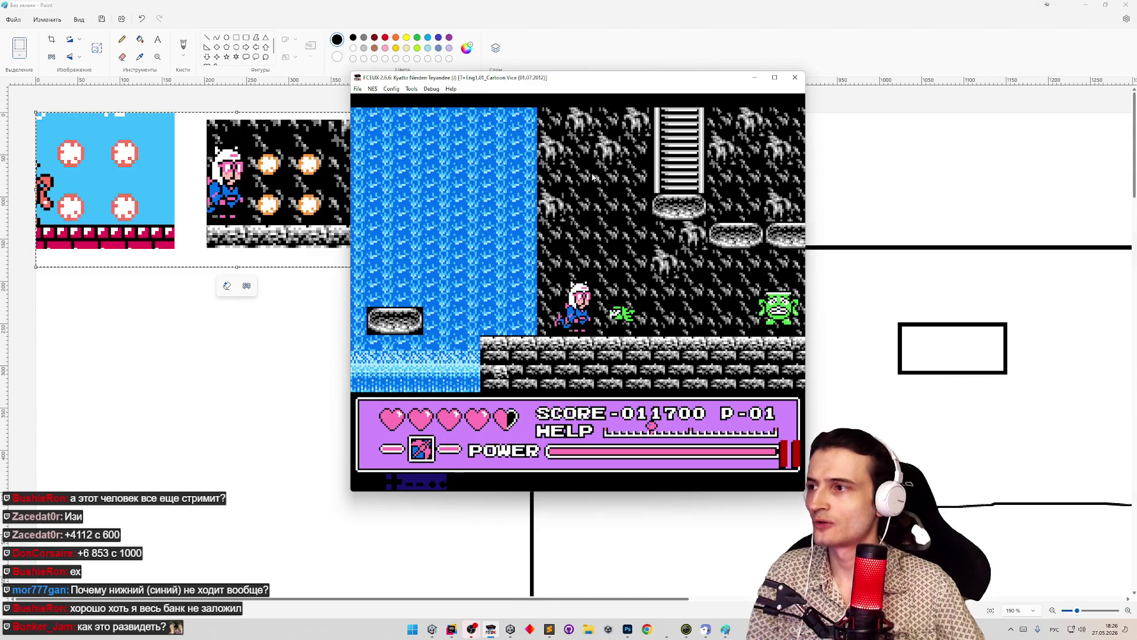
pyautogui.hotkey('alt', 'Tab')
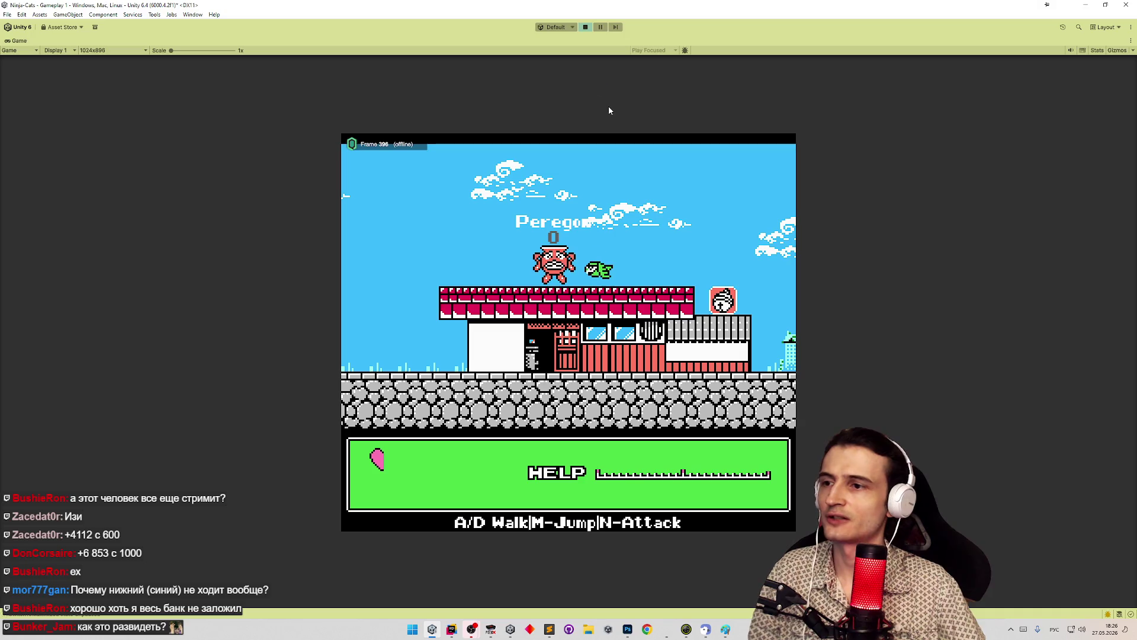
# Exit Play mode, restore the layout, clear the Console and scroll through the DisguisedCharacterParticles sprite frames
pyautogui.hotkey('ctrl', 'p')
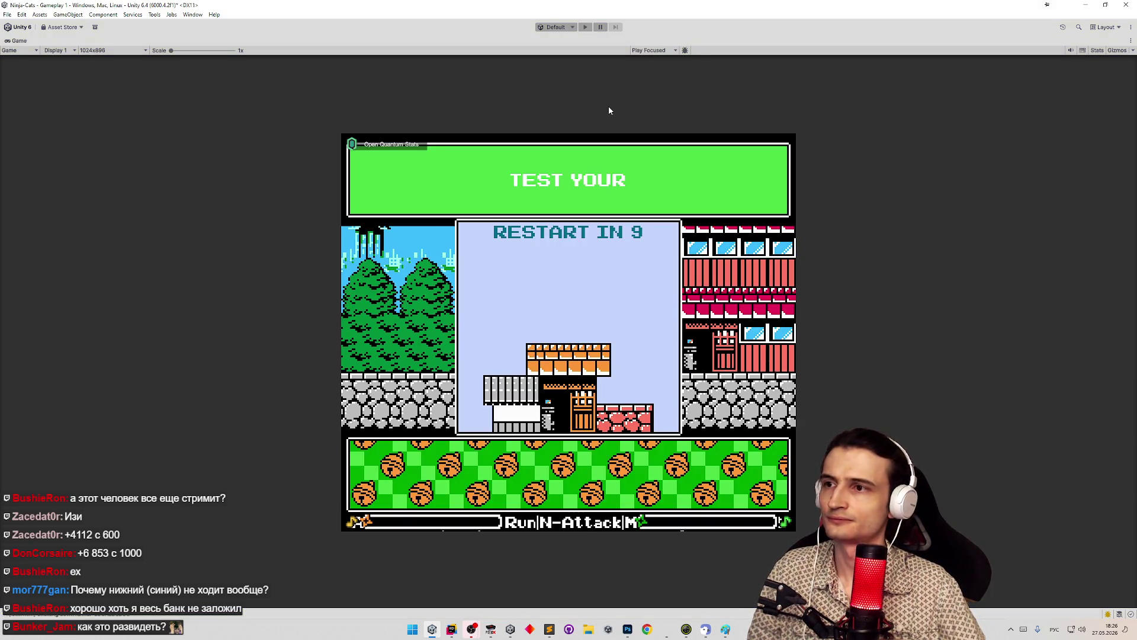
pyautogui.hotkey('shift', 'space')
pyautogui.click(8, 392)
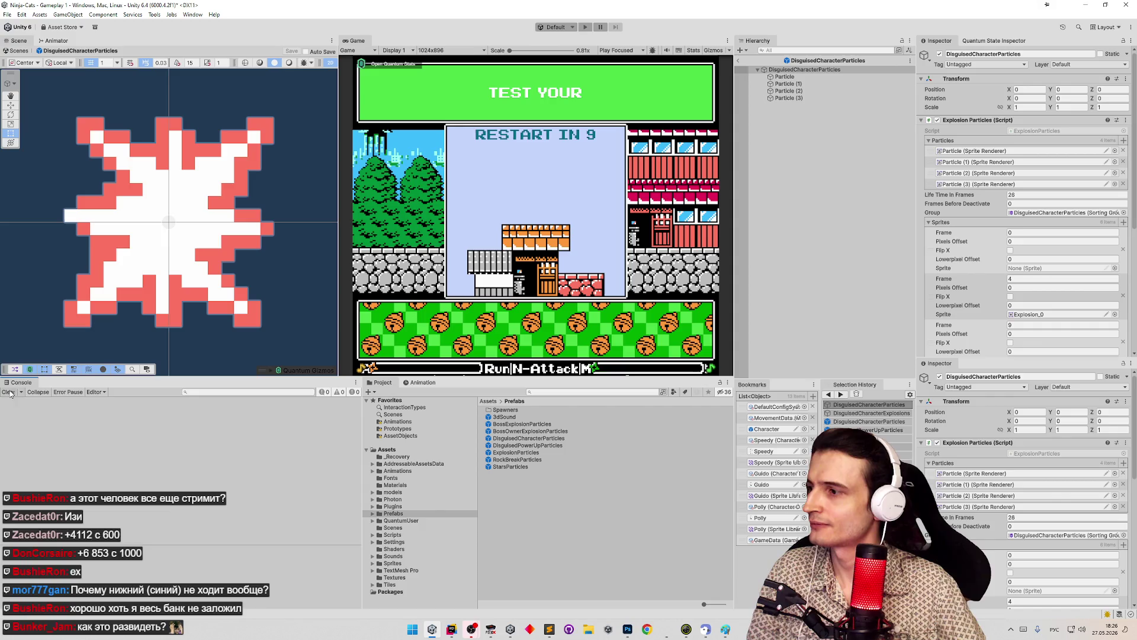
pyautogui.scroll(-1, 1136, 205)
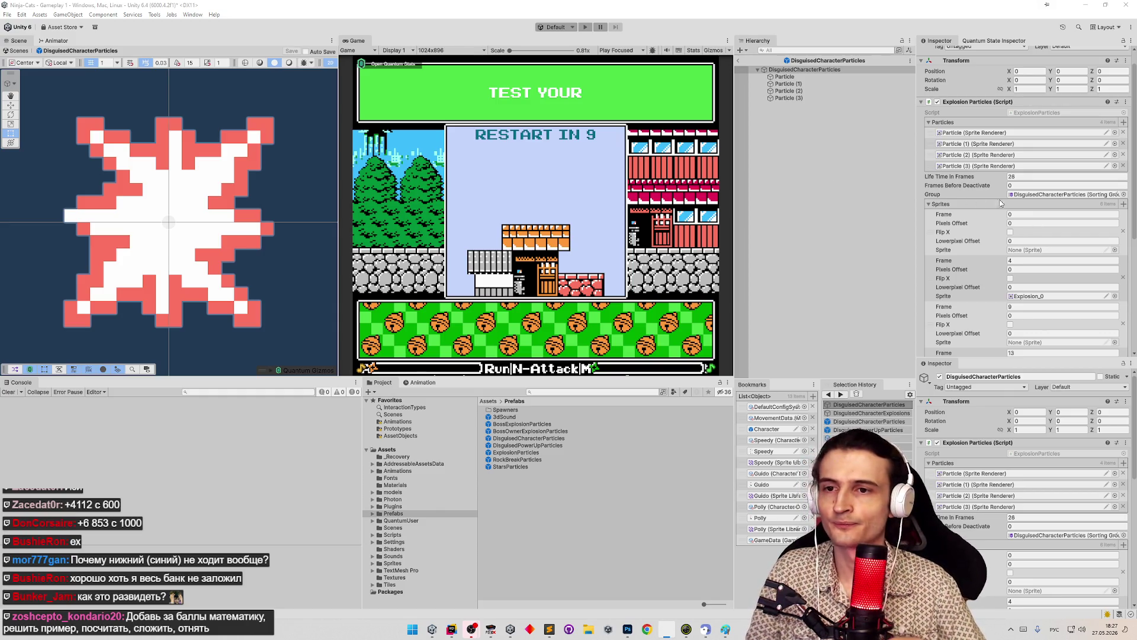
pyautogui.scroll(-6, 1007, 204)
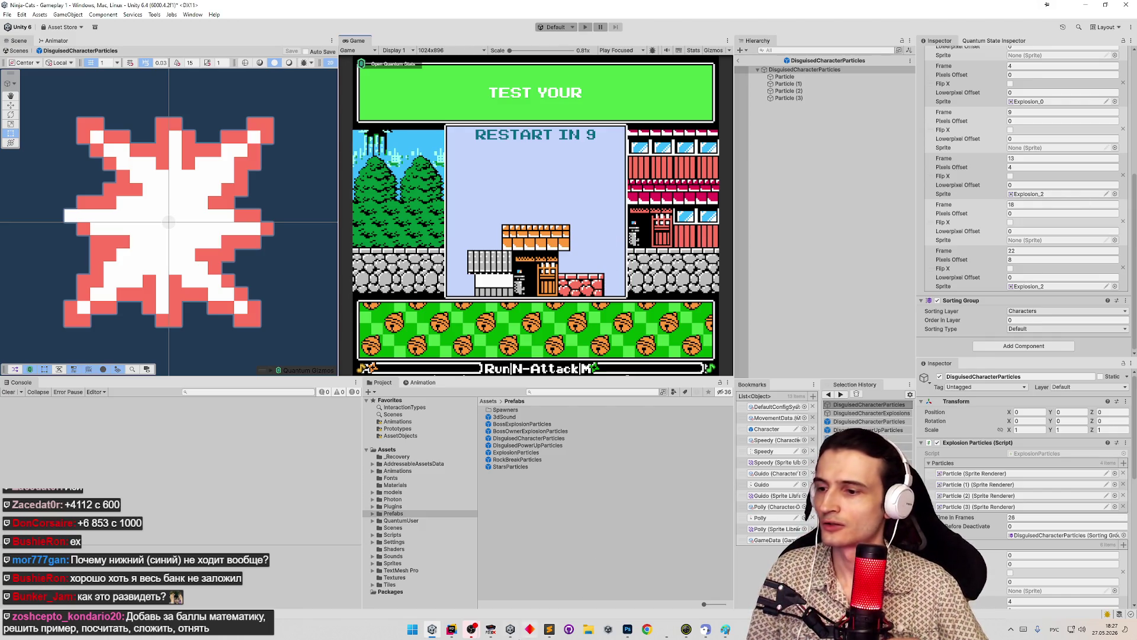
pyautogui.click(491, 630)
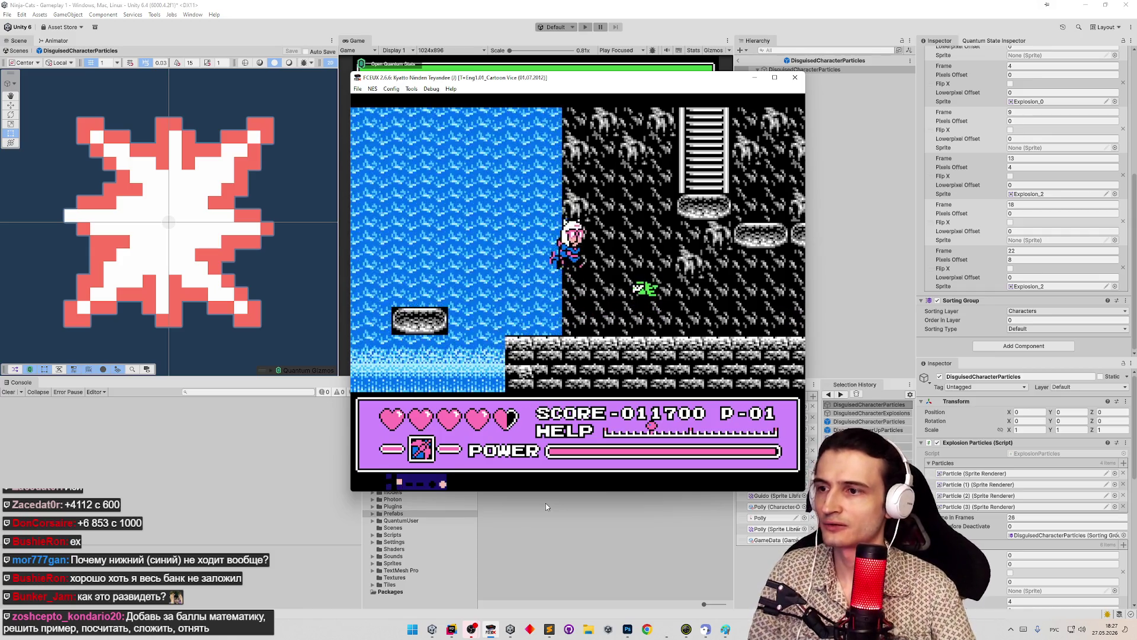
# Walk right and attack an enemy in FCEUX, then snip its explosion
pyautogui.press('Right')
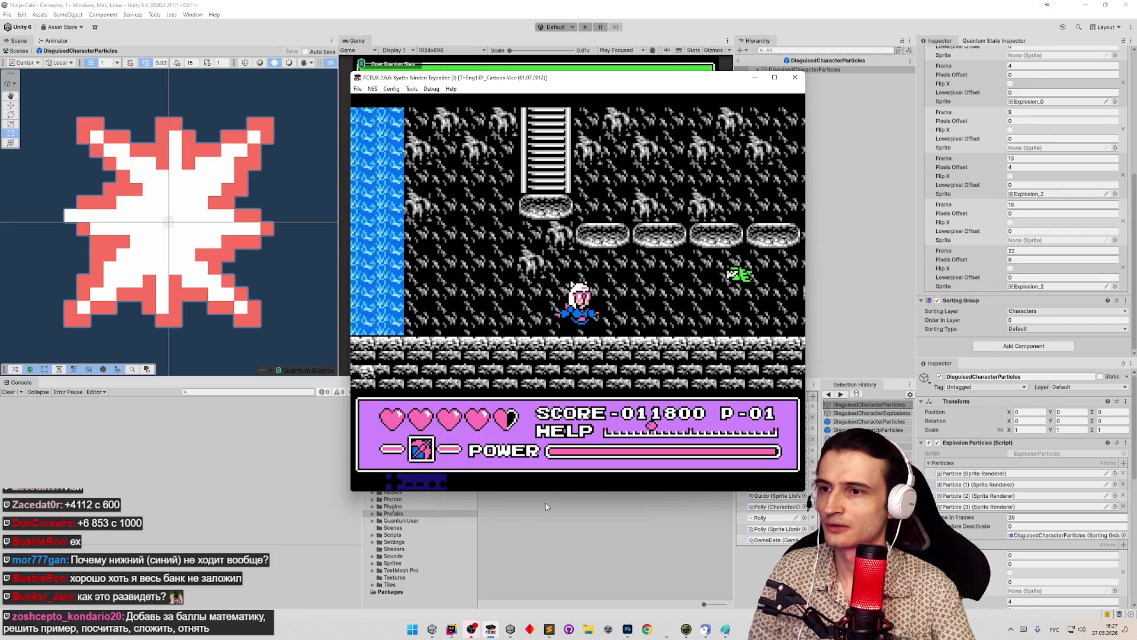
pyautogui.press('f')
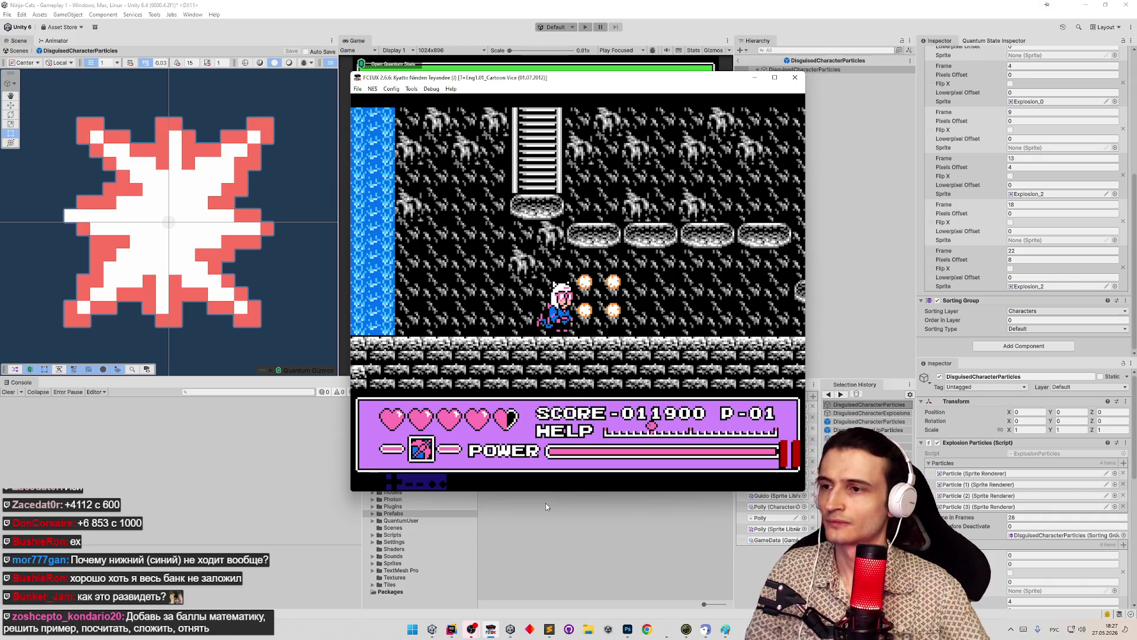
pyautogui.press('super+shift+s')
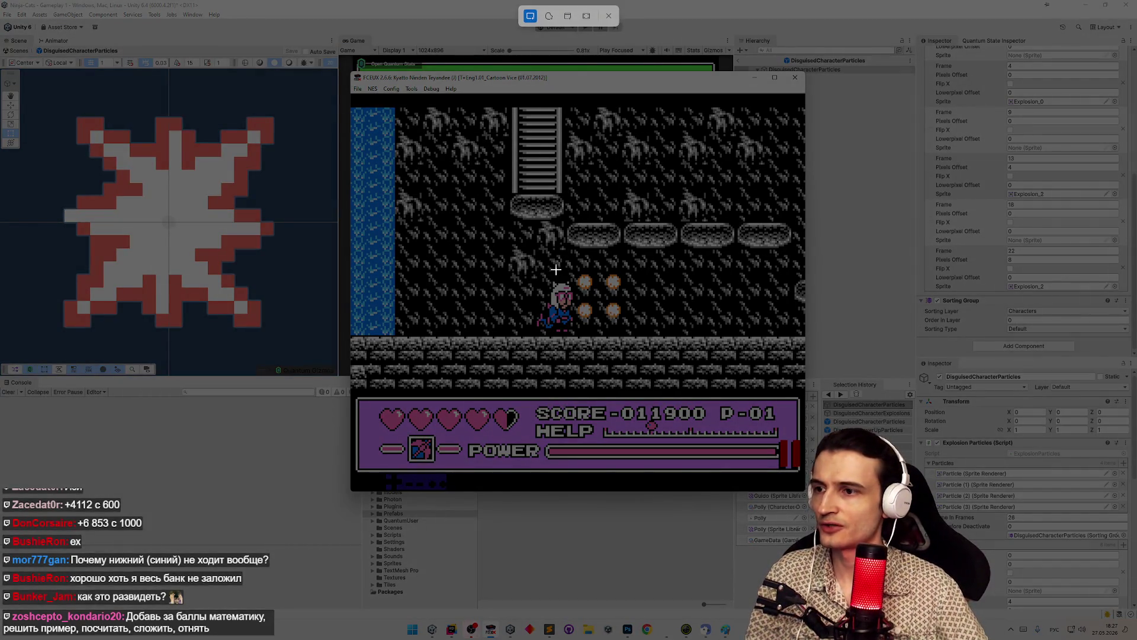
pyautogui.moveTo(555, 269); pyautogui.dragTo(637, 330)
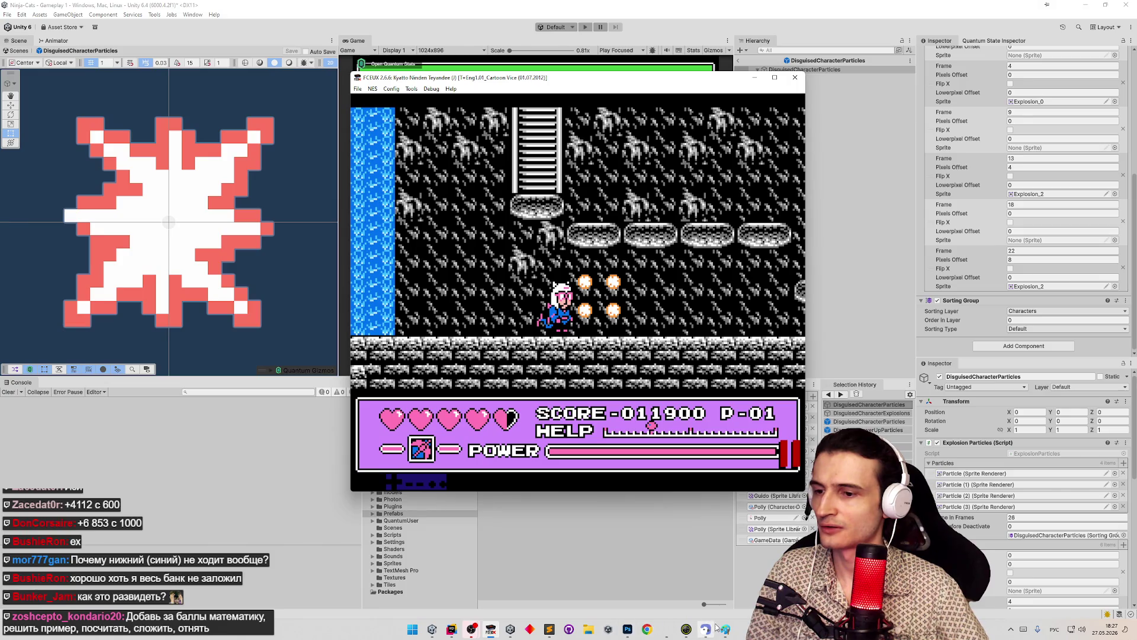
# Paste the explosion snip onto the game image in Paint, then return to Photoshop
pyautogui.click(725, 629)
pyautogui.click(725, 629)
pyautogui.hotkey('ctrl', 'v')
pyautogui.moveTo(109, 191); pyautogui.dragTo(281, 201)
pyautogui.click(628, 628)
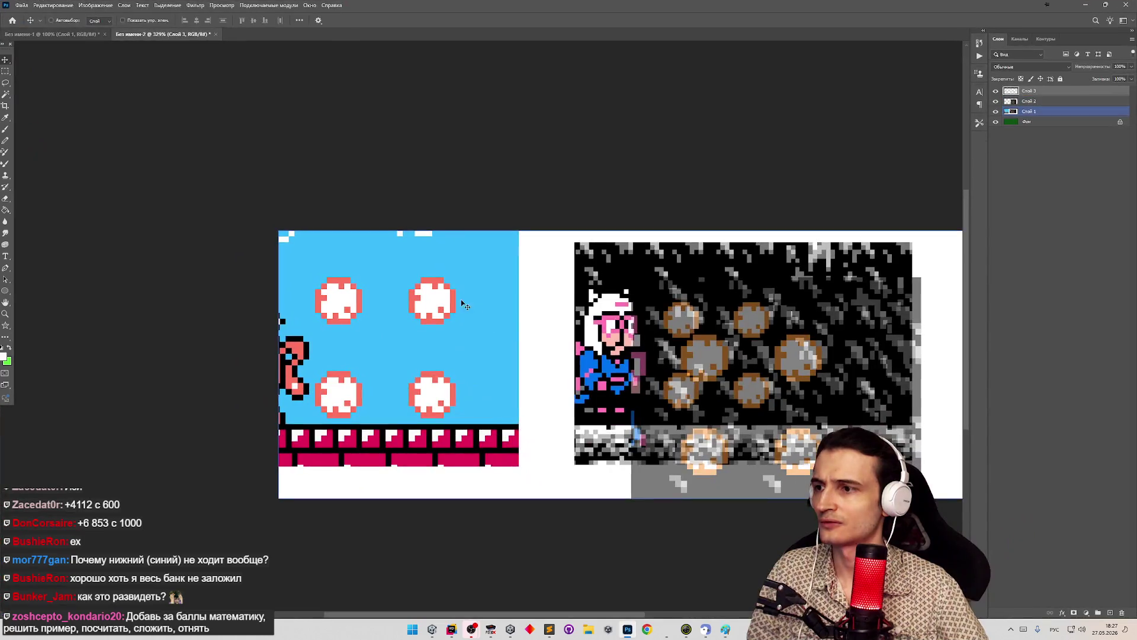
# Align the black sprite layer over the left image's puffs at 42% opacity
pyautogui.moveTo(592, 363); pyautogui.dragTo(385, 363)
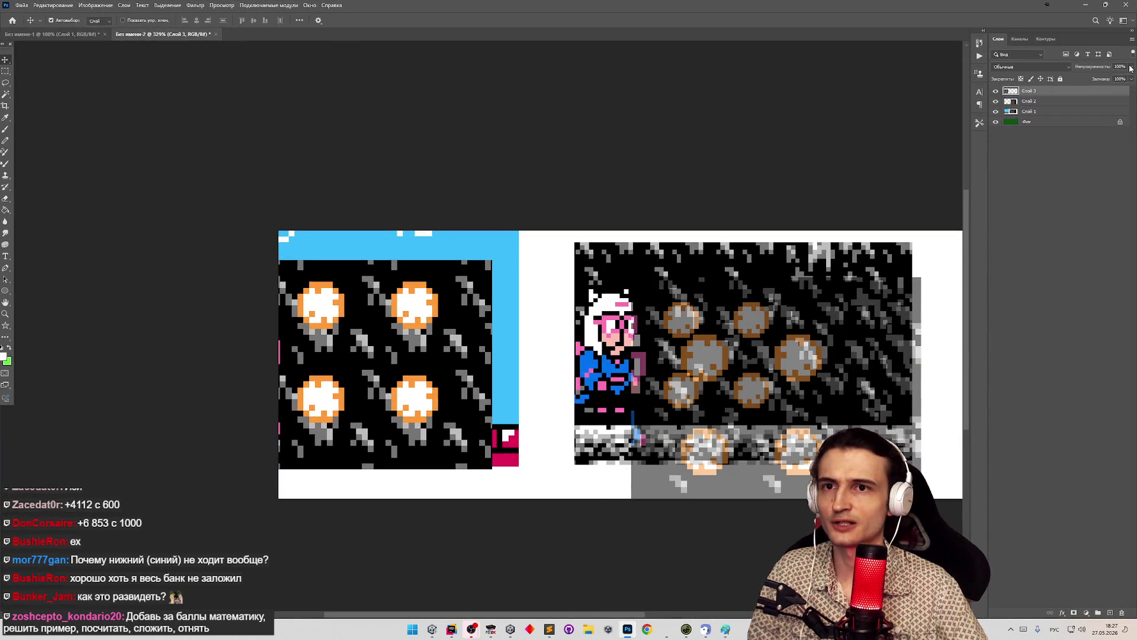
pyautogui.moveTo(1130, 68); pyautogui.dragTo(1108, 77)
pyautogui.moveTo(393, 347)
pyautogui.mouseDown()
pyautogui.moveTo(425, 327)
pyautogui.moveTo(419, 339)
pyautogui.mouseUp()
pyautogui.click(580, 312)
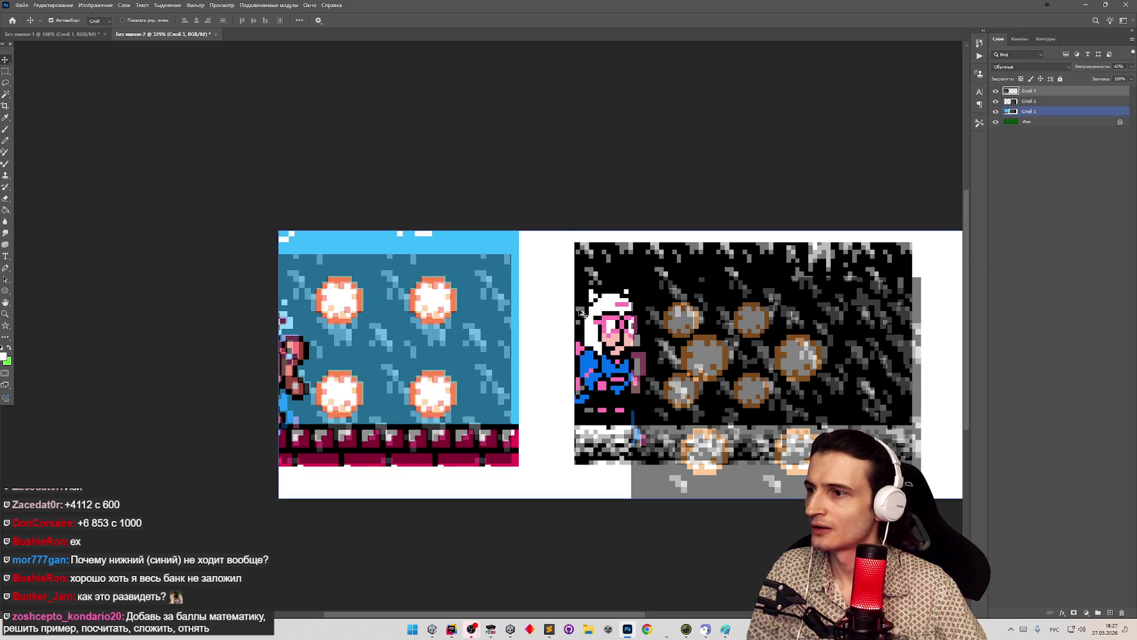
# Glance at the Unity editor, then return to Photoshop's Без имени-1 document
pyautogui.hotkey('alt', 'Tab')
pyautogui.click(434, 632)
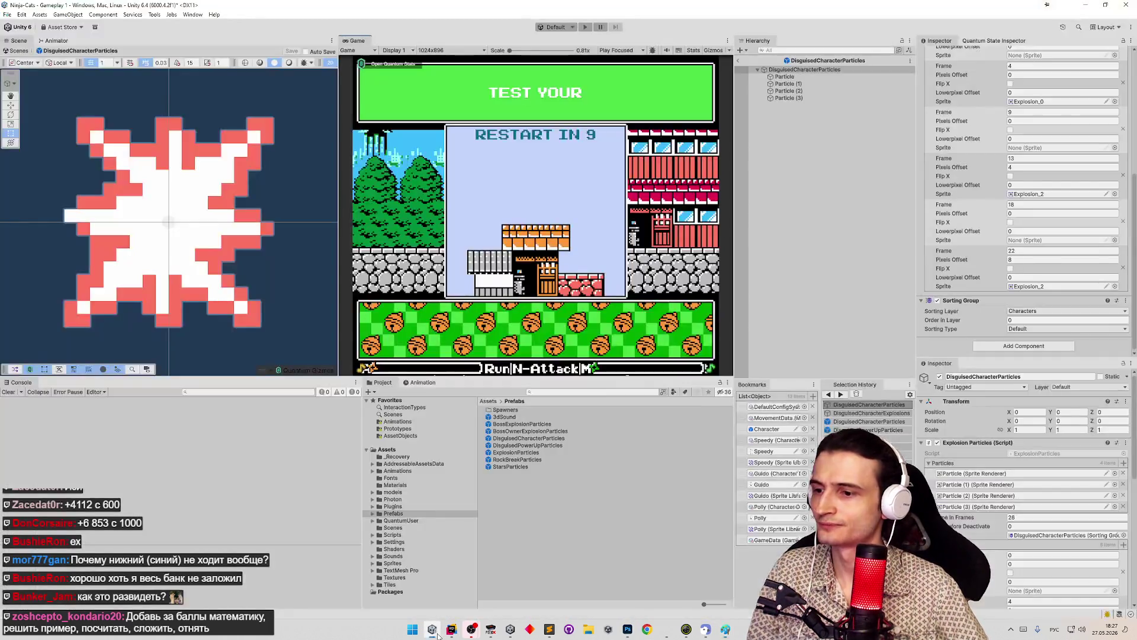
pyautogui.click(628, 630)
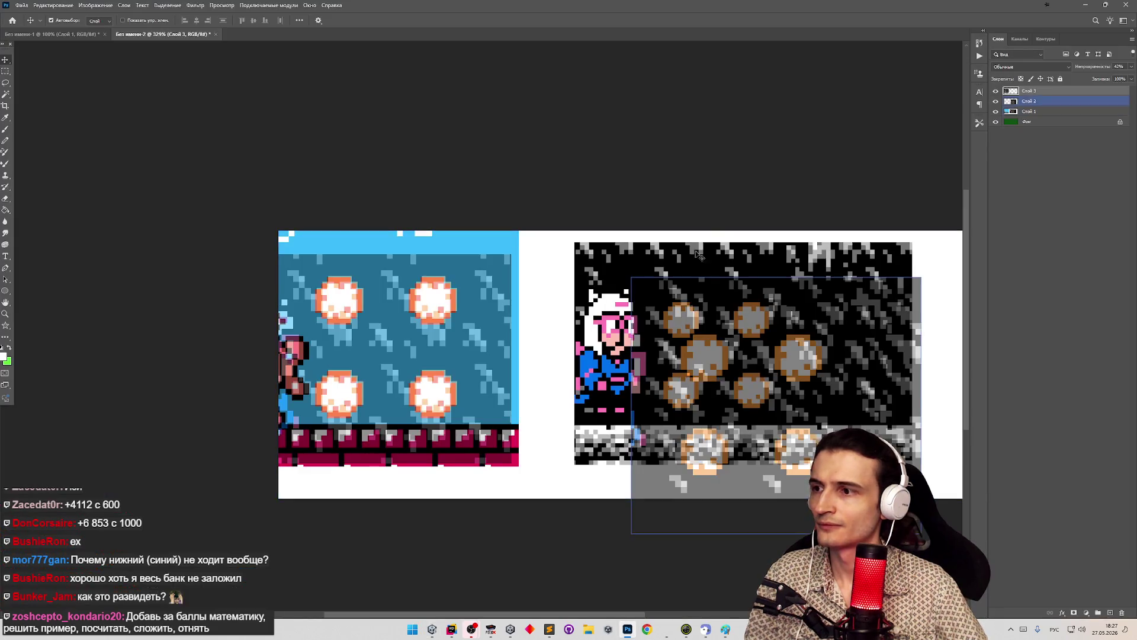
pyautogui.hotkey('ctrl', 'Tab')
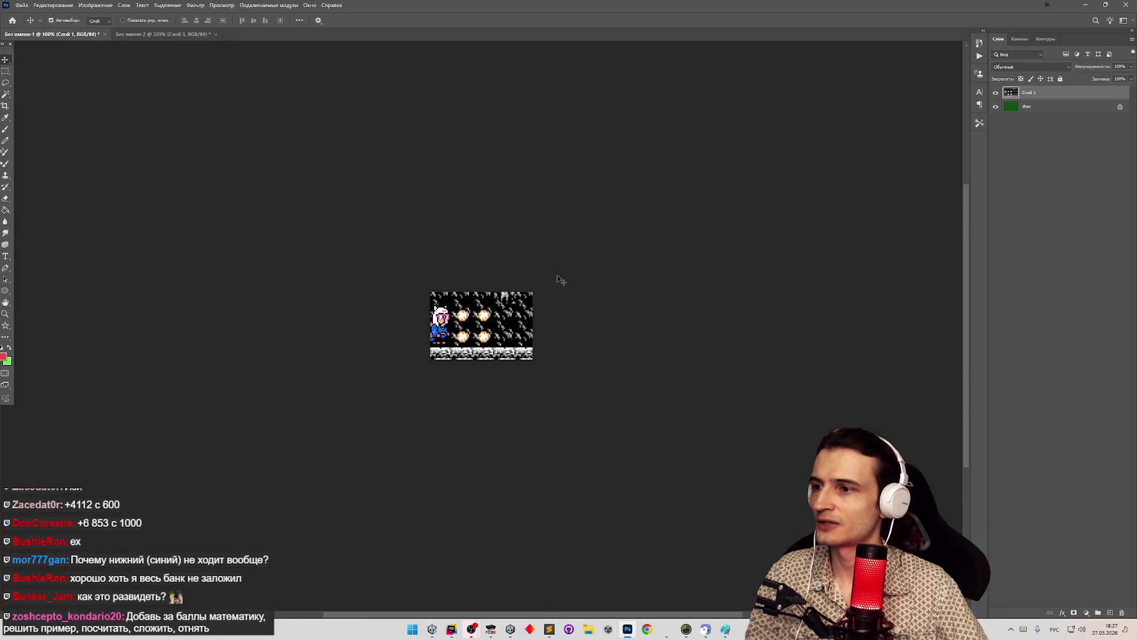
# Snip the sparkles around the character in FCEUX and paste them as a new layer
pyautogui.click(491, 631)
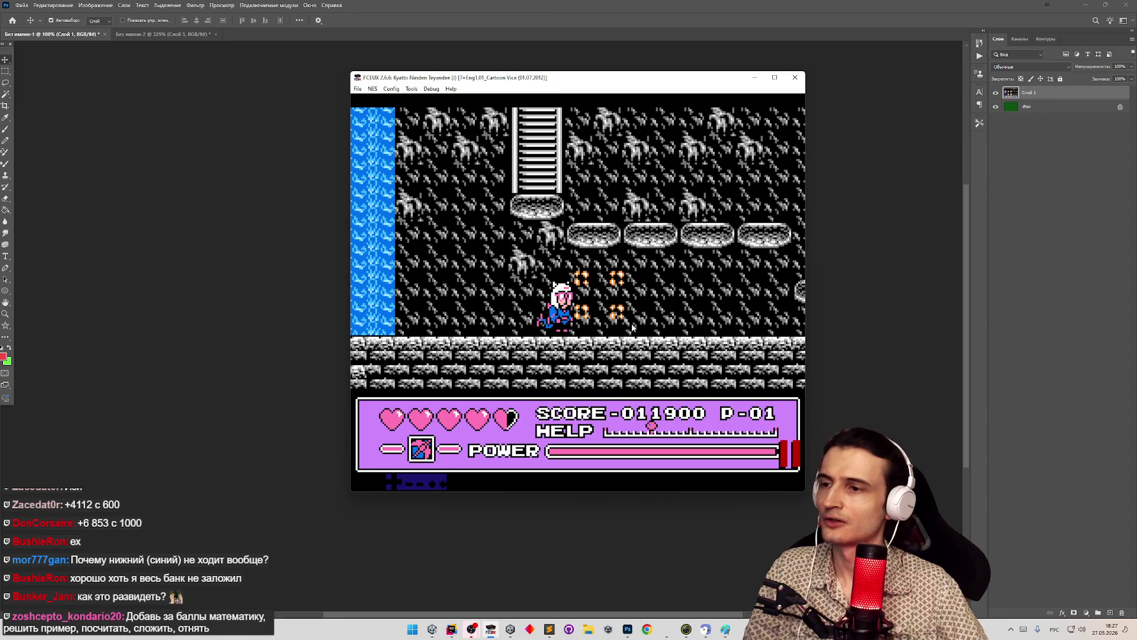
pyautogui.press('super+shift+s')
pyautogui.moveTo(552, 257); pyautogui.dragTo(652, 327)
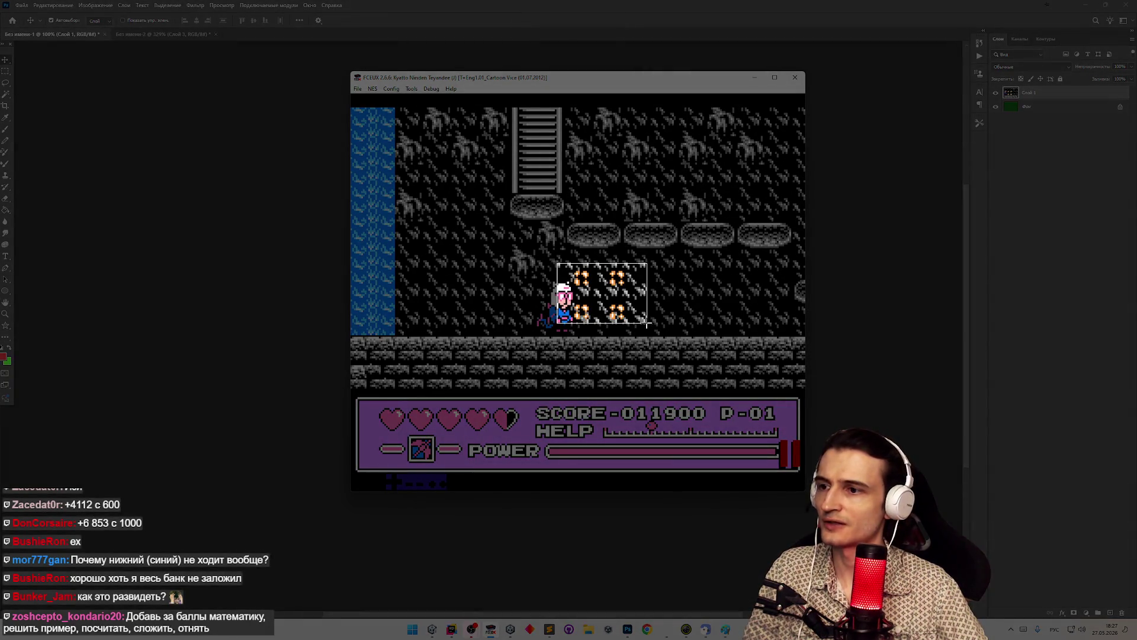
pyautogui.click(628, 629)
pyautogui.hotkey('ctrl', 'v')
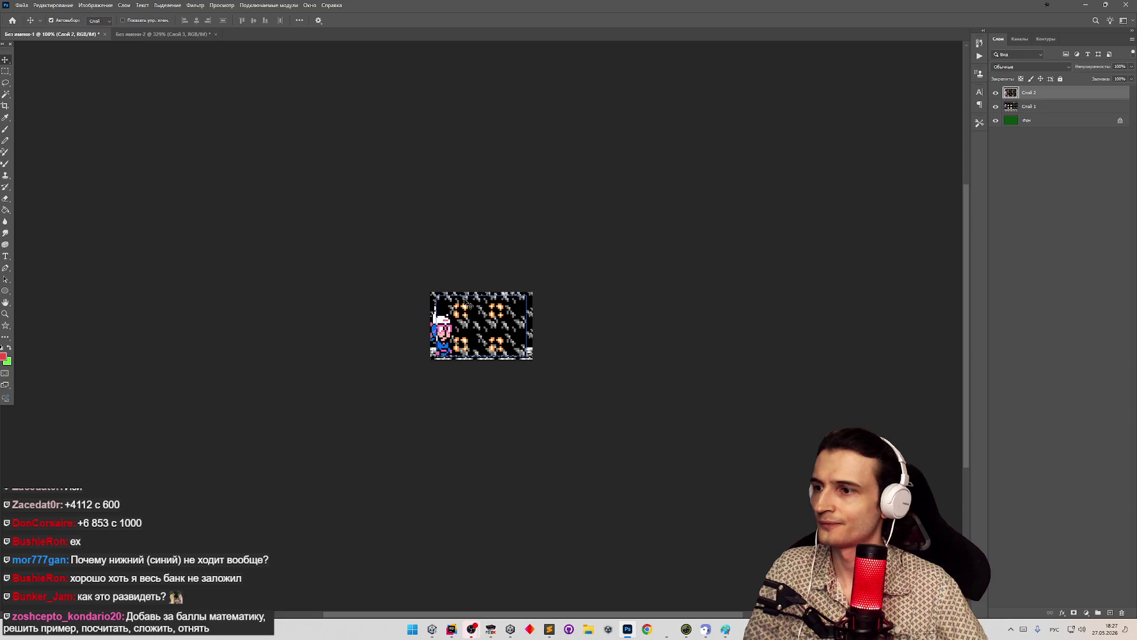
# Return to the Unity project and start Play mode
pyautogui.click(490, 629)
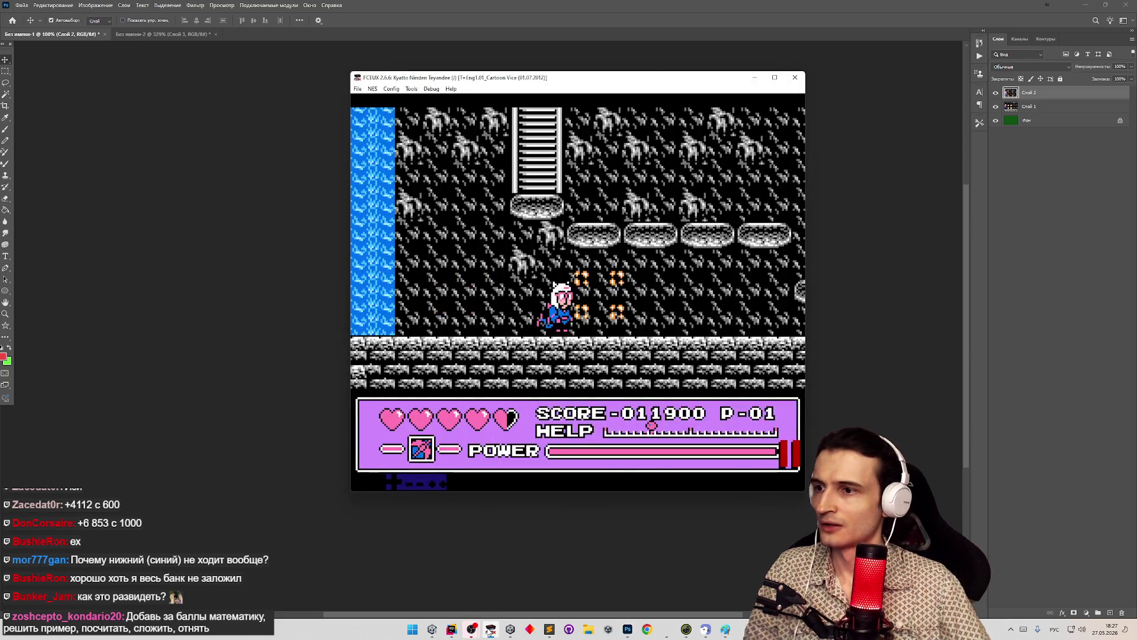
pyautogui.click(439, 634)
pyautogui.hotkey('ctrl', 'p')
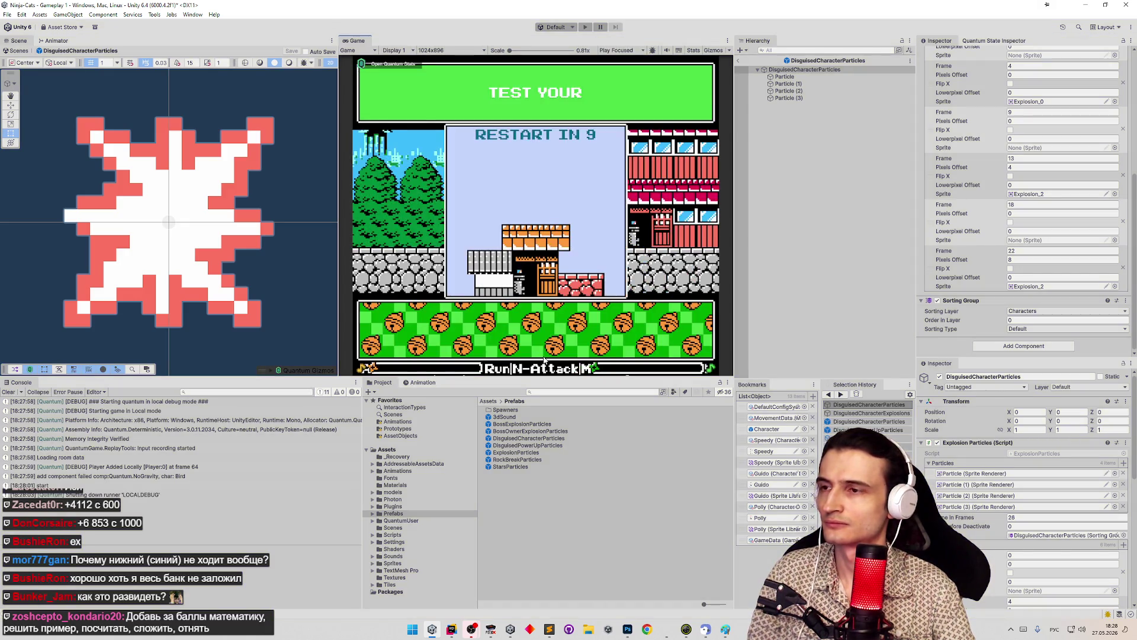
# Restart Play mode and play until the disguised character's explosion particles show
pyautogui.hotkey('ctrl', 'p')
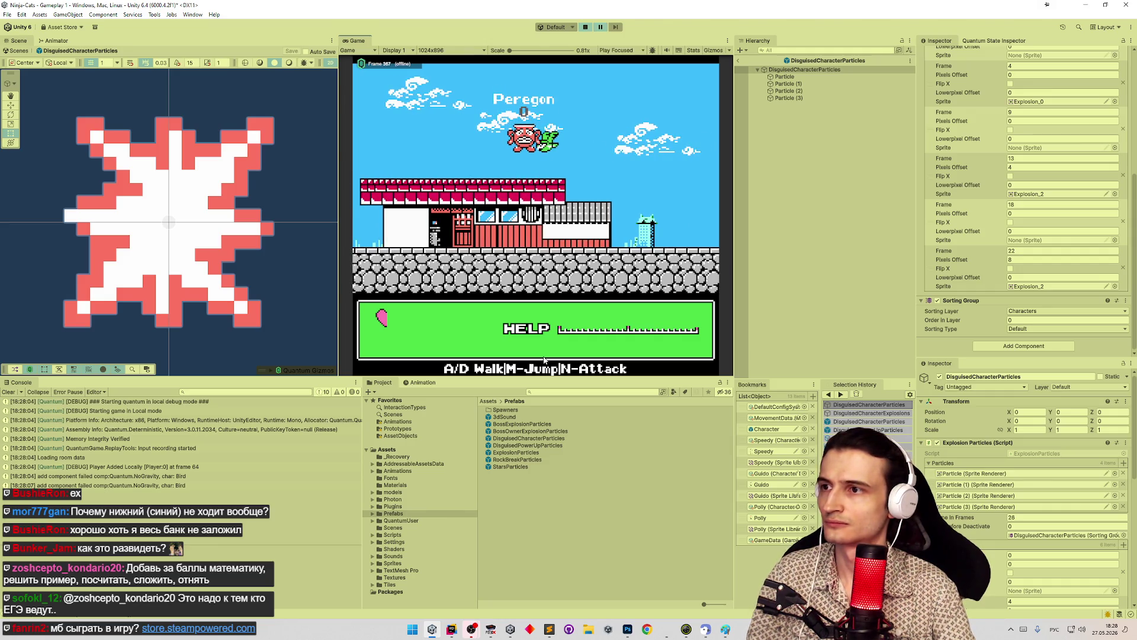
pyautogui.hotkey('ctrl', 'p')
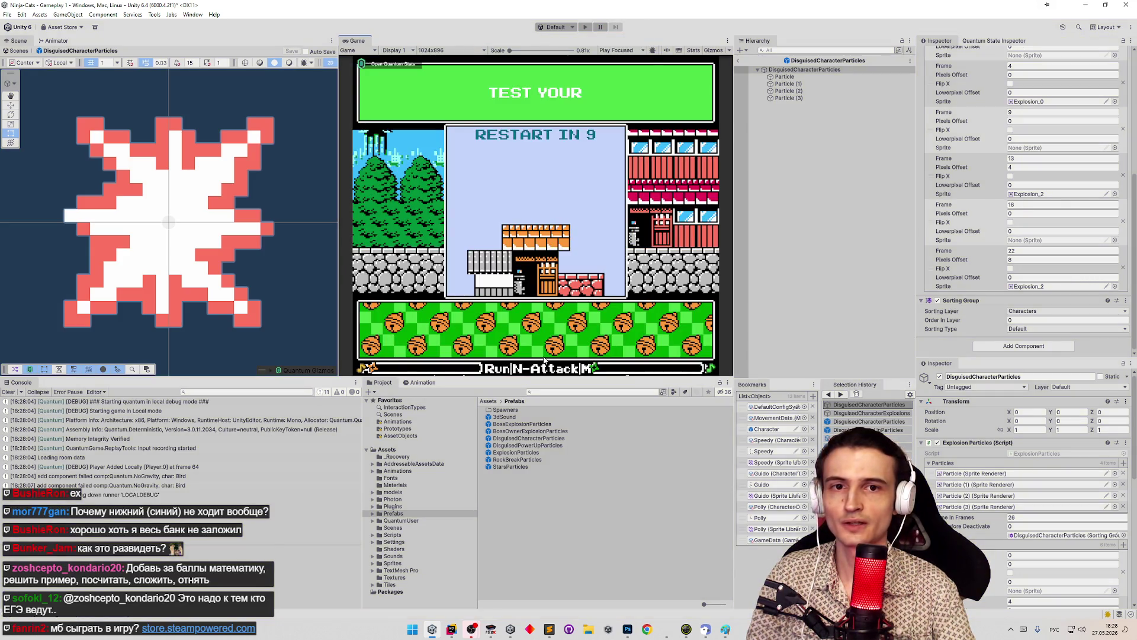
pyautogui.hotkey('ctrl', 'p')
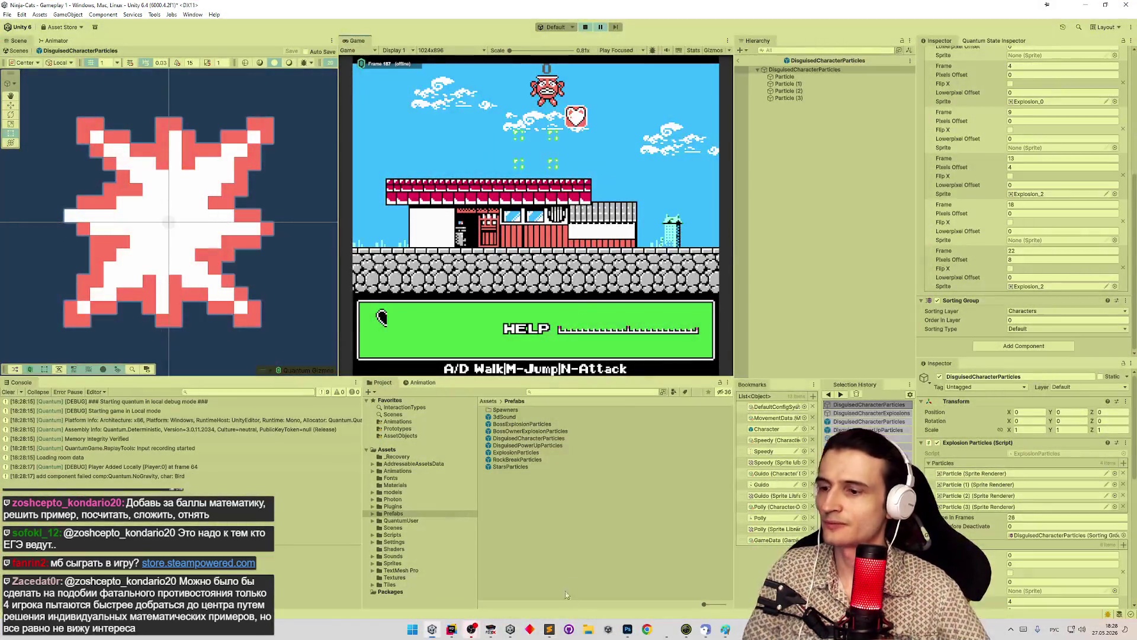
pyautogui.click(627, 629)
# Paste the Unity capture, compare it at 85% opacity over the NES reference, then delete it
pyautogui.hotkey('ctrl', 'v')
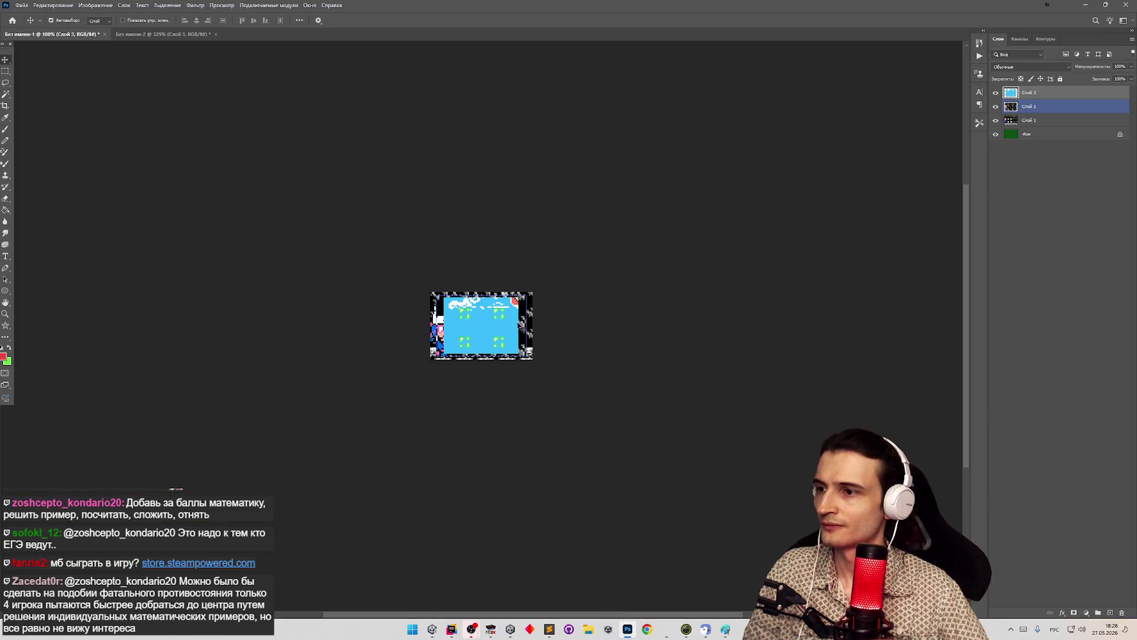
pyautogui.scroll(5, 507, 310)
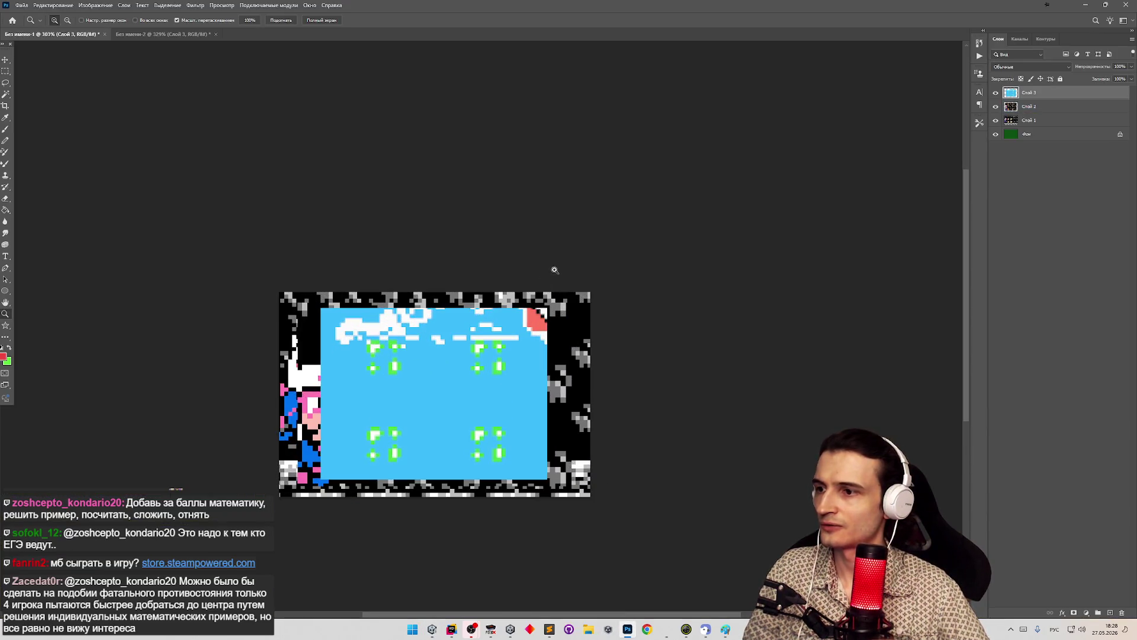
pyautogui.click(1132, 67)
pyautogui.click(1105, 78)
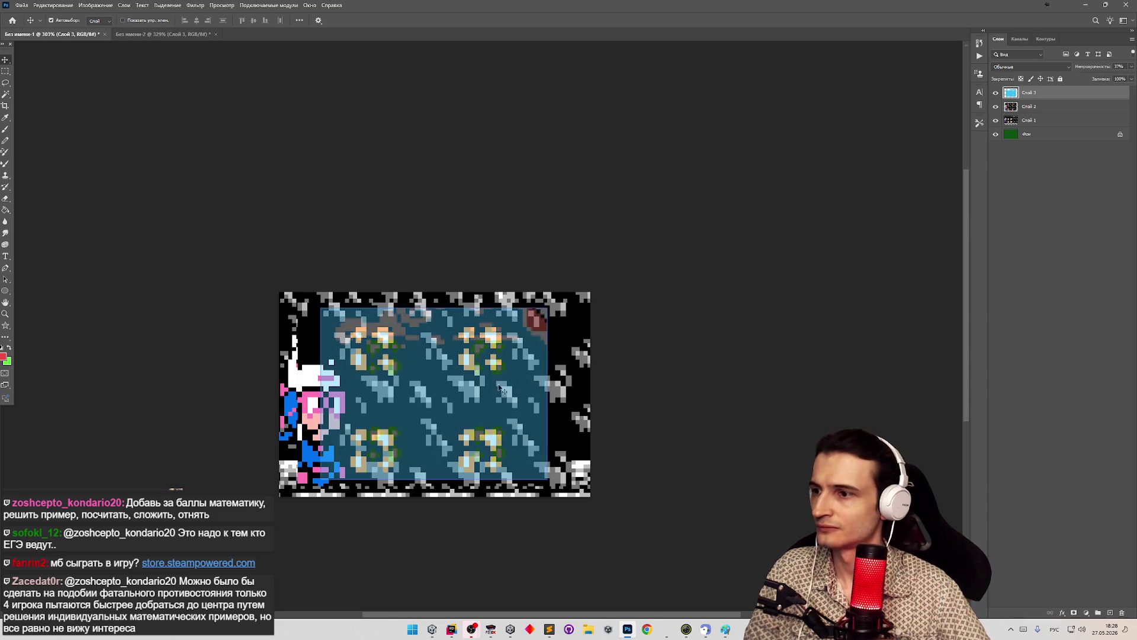
pyautogui.click(1132, 66)
pyautogui.click(1121, 79)
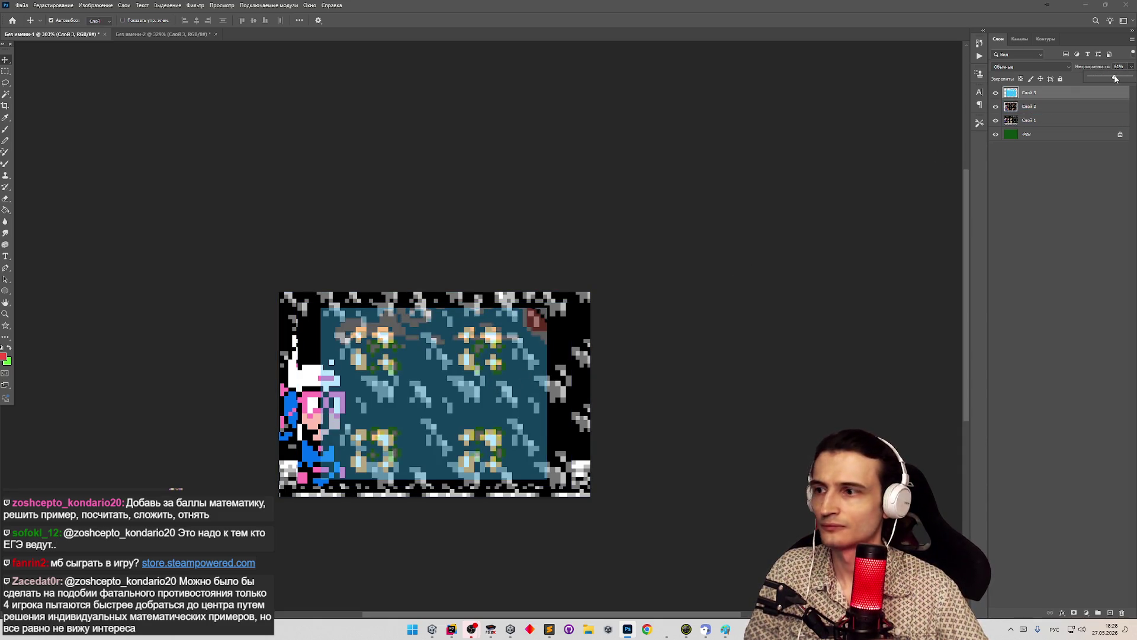
pyautogui.moveTo(1121, 78); pyautogui.dragTo(1125, 79)
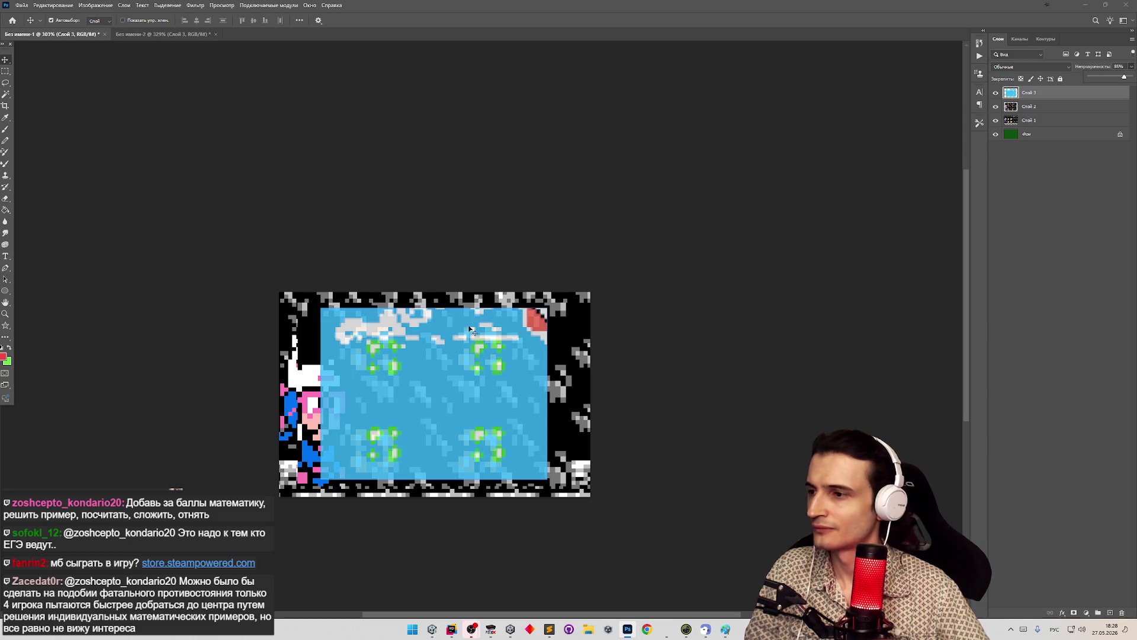
pyautogui.moveTo(449, 373)
pyautogui.mouseDown()
pyautogui.moveTo(327, 469)
pyautogui.moveTo(439, 364)
pyautogui.moveTo(446, 373)
pyautogui.moveTo(414, 358)
pyautogui.mouseUp()
pyautogui.press('Delete')
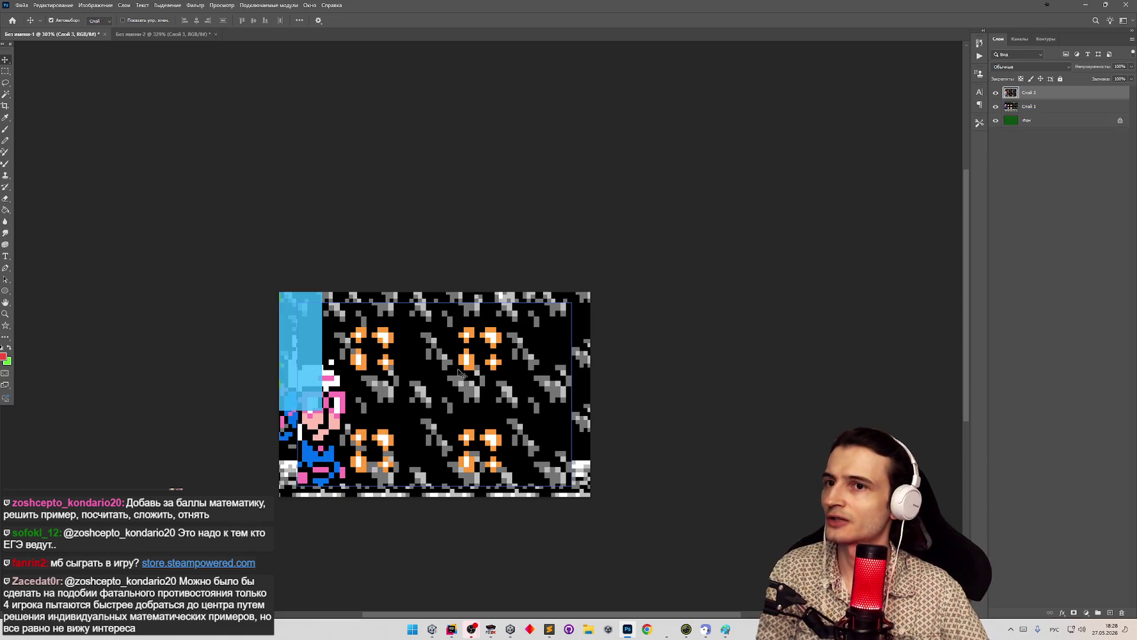
pyautogui.hotkey('alt', 'Tab')
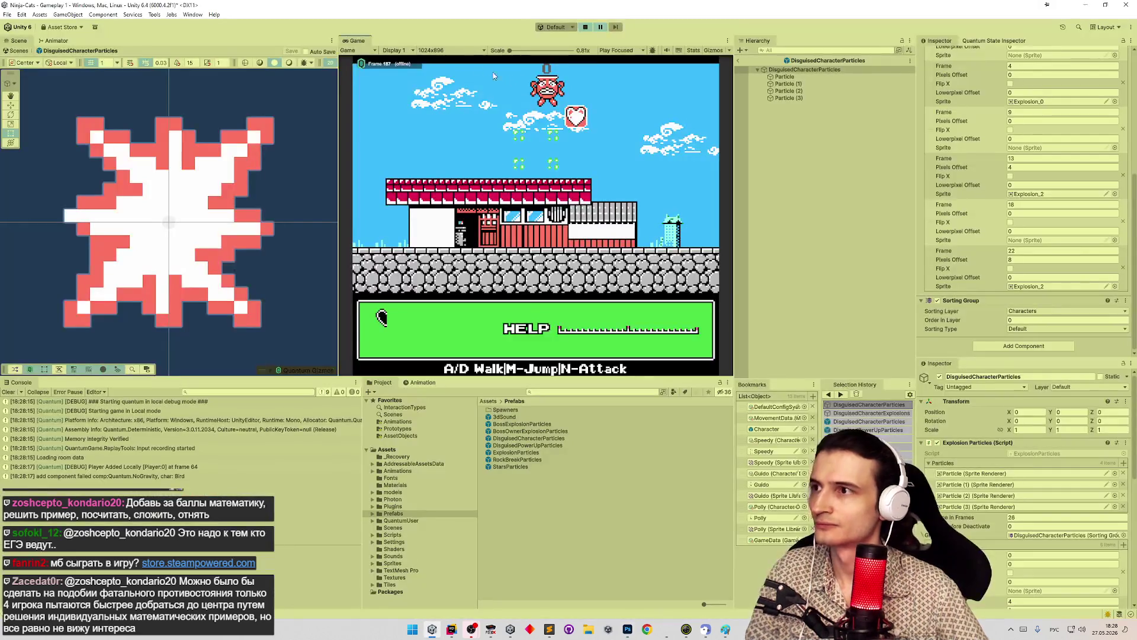
# Enlarge Unity's Game view by making it taller and wider
pyautogui.click(443, 51)
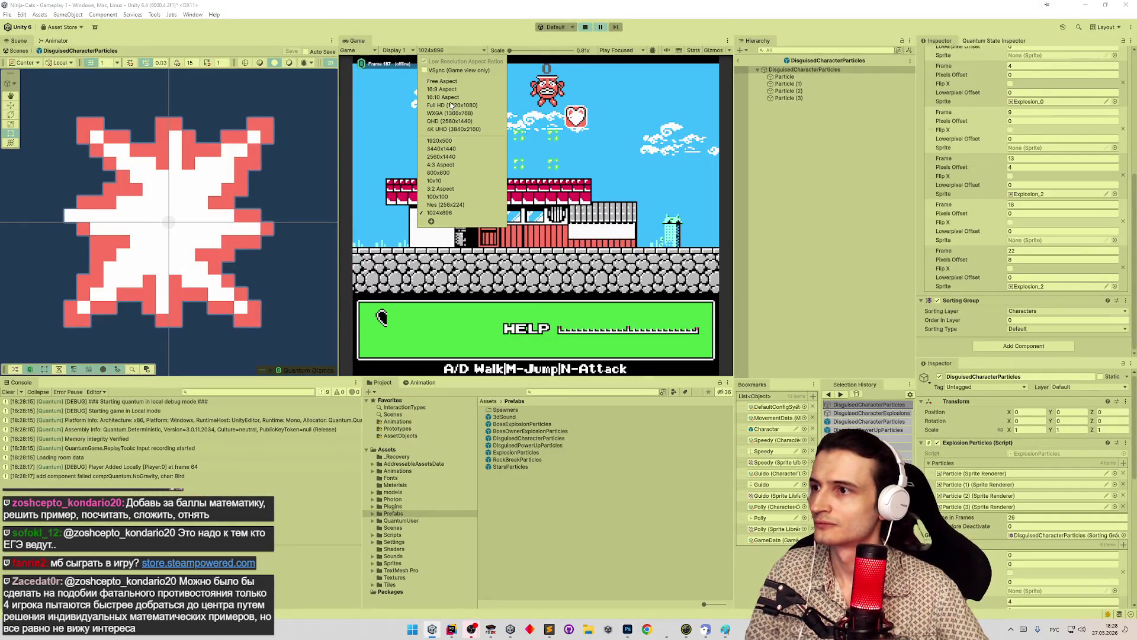
pyautogui.click(731, 377)
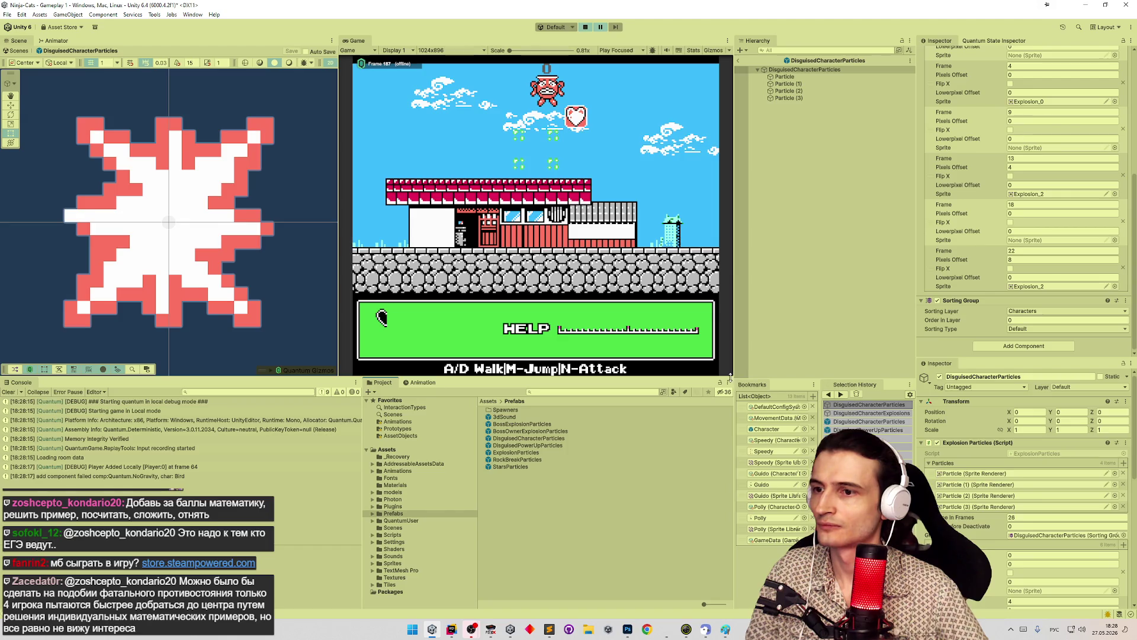
pyautogui.moveTo(735, 378); pyautogui.dragTo(713, 426)
pyautogui.moveTo(731, 301); pyautogui.dragTo(850, 301)
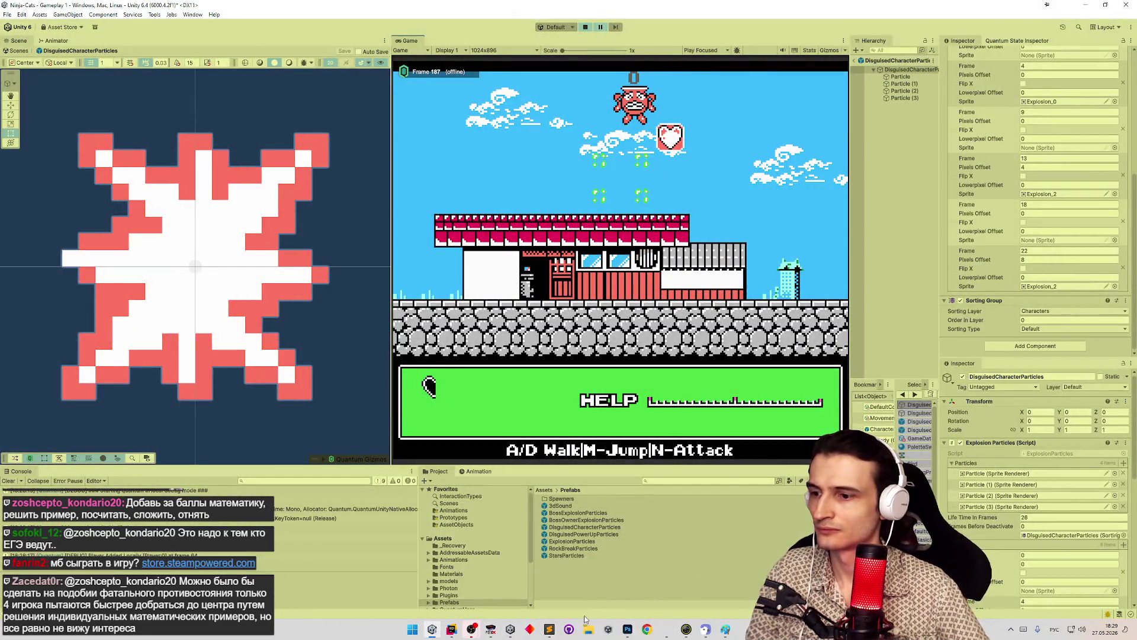
# Paste the new sky capture into Photoshop, position it, set 40% opacity, and minimise
pyautogui.click(627, 629)
pyautogui.hotkey('ctrl', 'v')
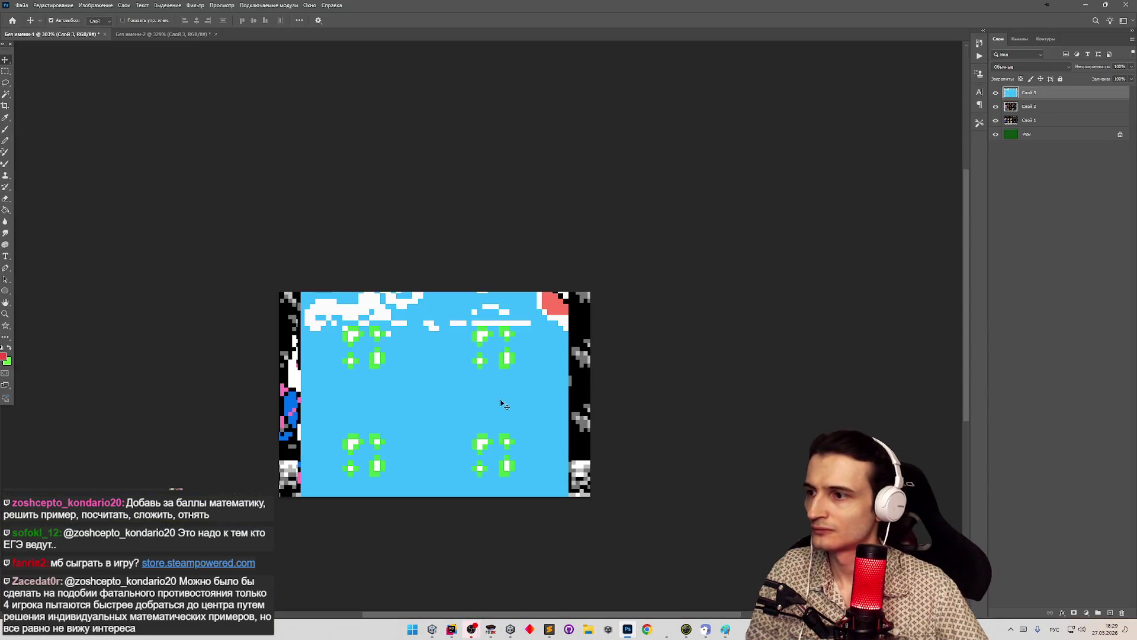
pyautogui.moveTo(436, 380)
pyautogui.mouseDown()
pyautogui.moveTo(494, 375)
pyautogui.moveTo(401, 382)
pyautogui.moveTo(407, 397)
pyautogui.mouseUp()
pyautogui.click(1131, 67)
pyautogui.click(1106, 77)
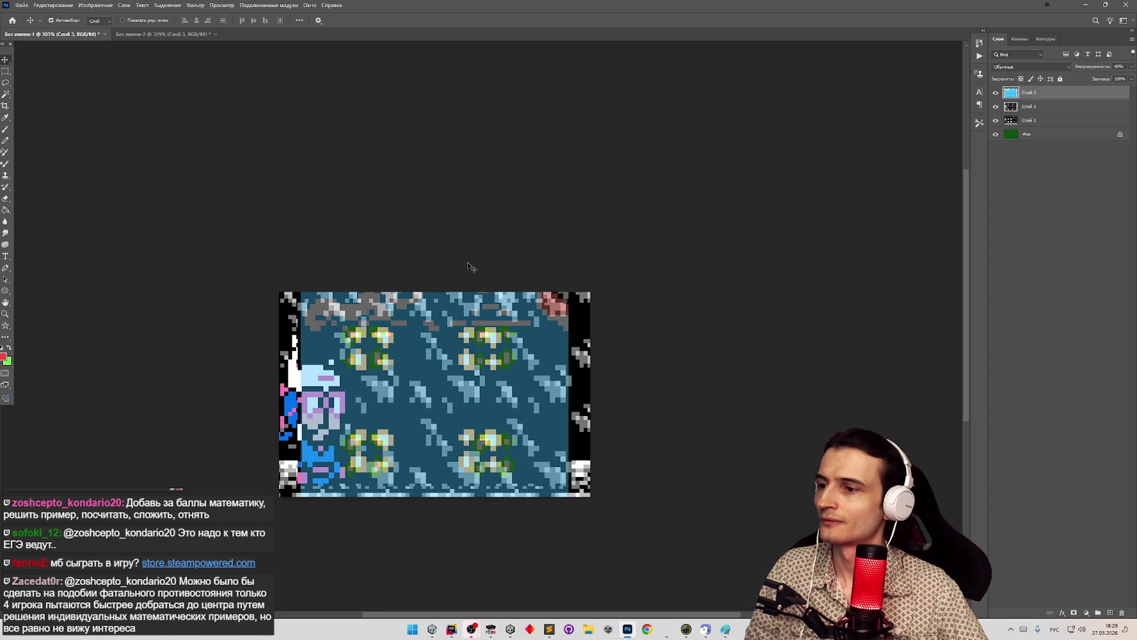
pyautogui.click(1088, 7)
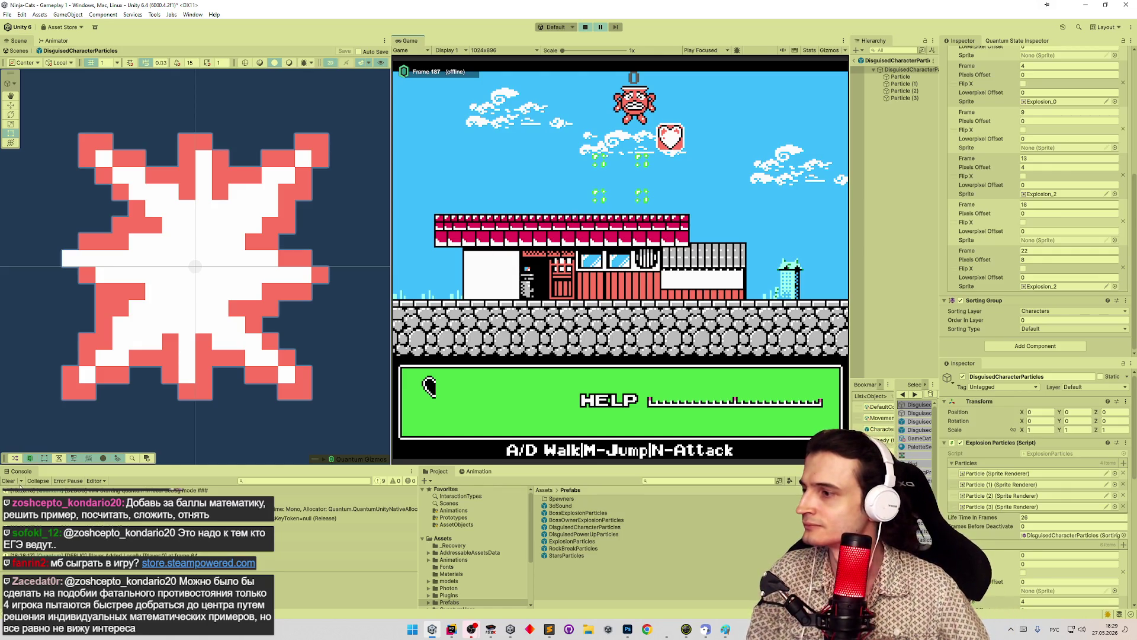
# Clear the Console, narrow the Game view, and briefly check the FCEUX emulator for reference
pyautogui.click(18, 482)
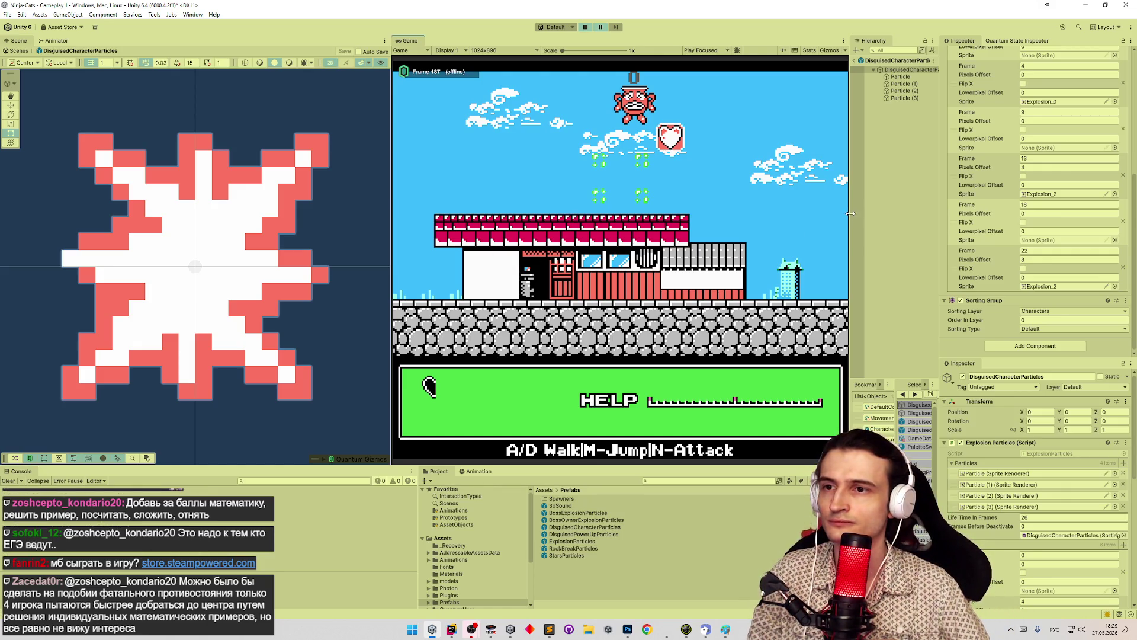
pyautogui.moveTo(850, 213); pyautogui.dragTo(761, 227)
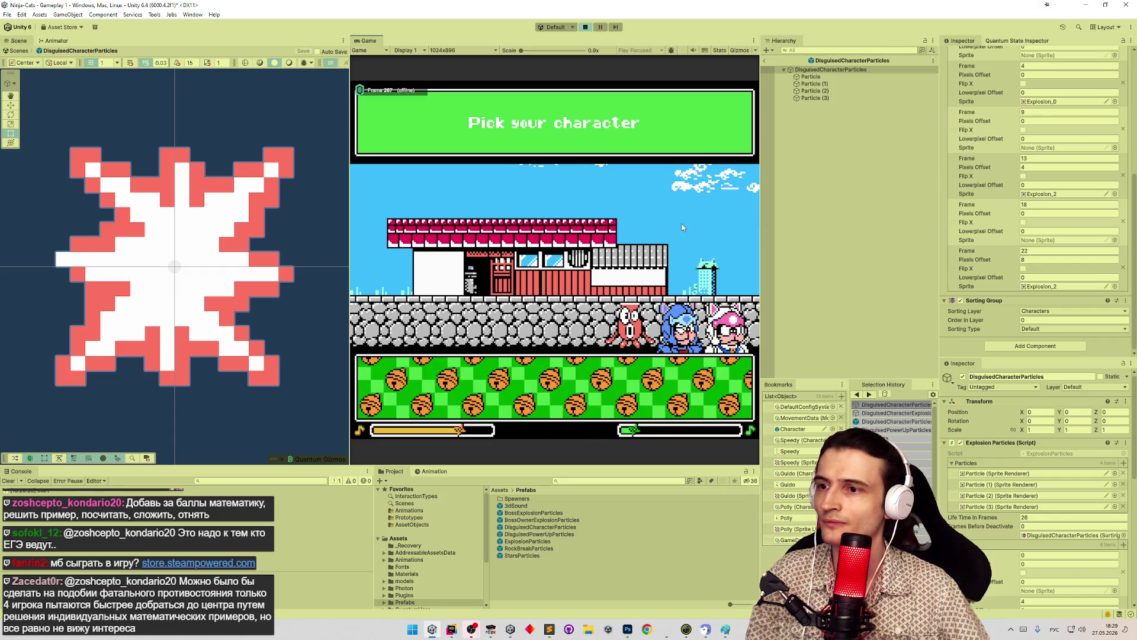
pyautogui.click(489, 632)
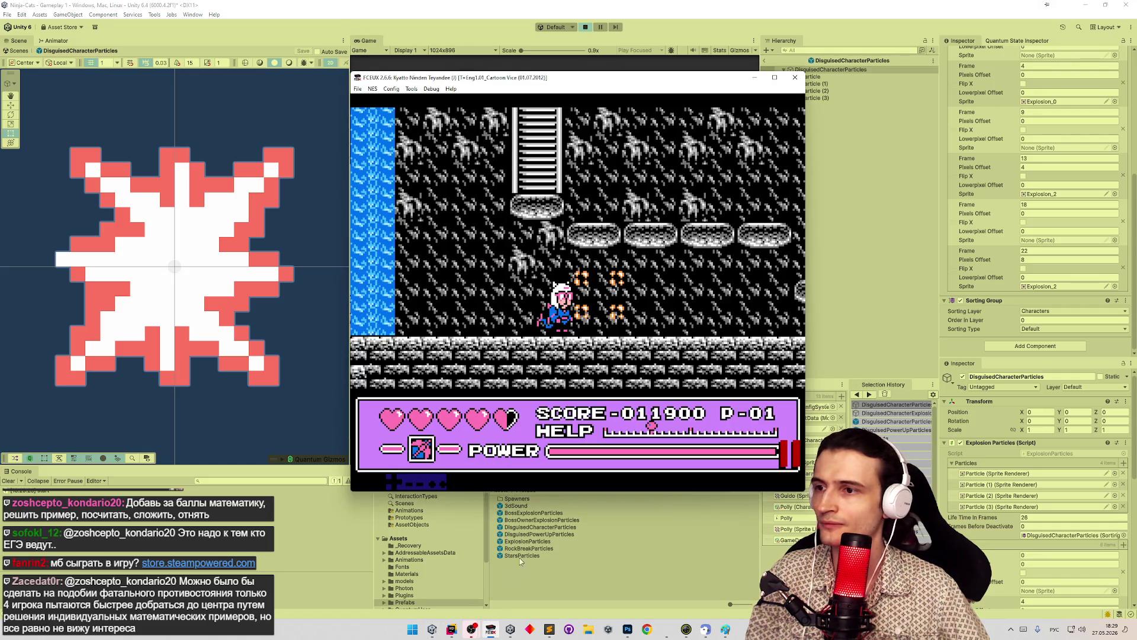
pyautogui.click(489, 631)
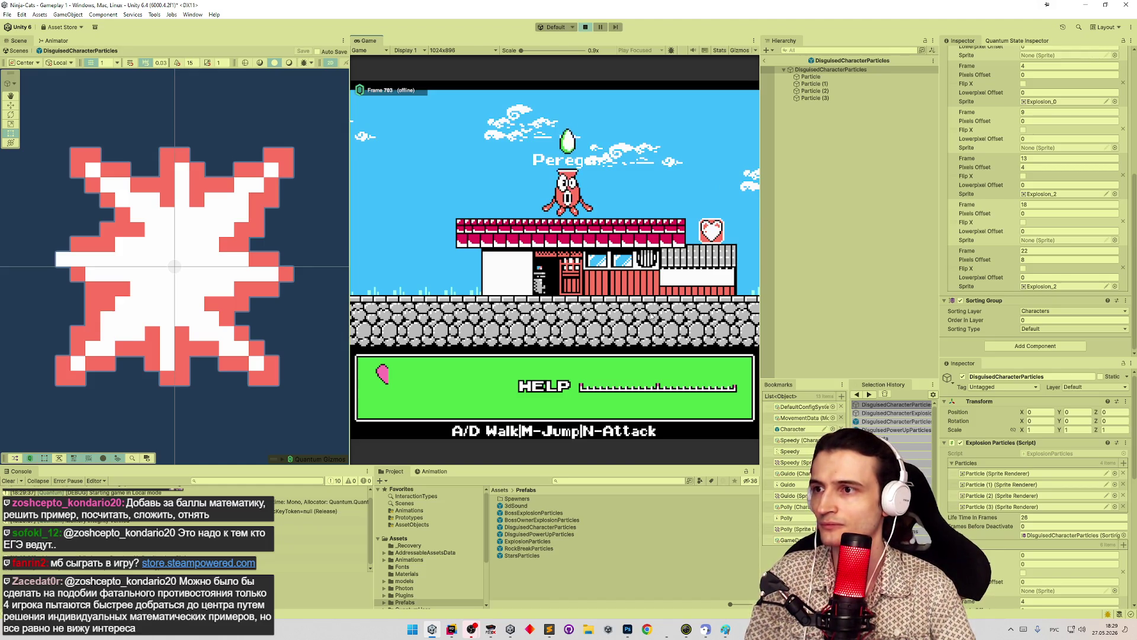
# Move the character right and jump, pausing at frame 807 when the disguise bursts into sparks
pyautogui.press('d')
pyautogui.press('m')
pyautogui.hotkey('ctrl', 'shift', 'p')
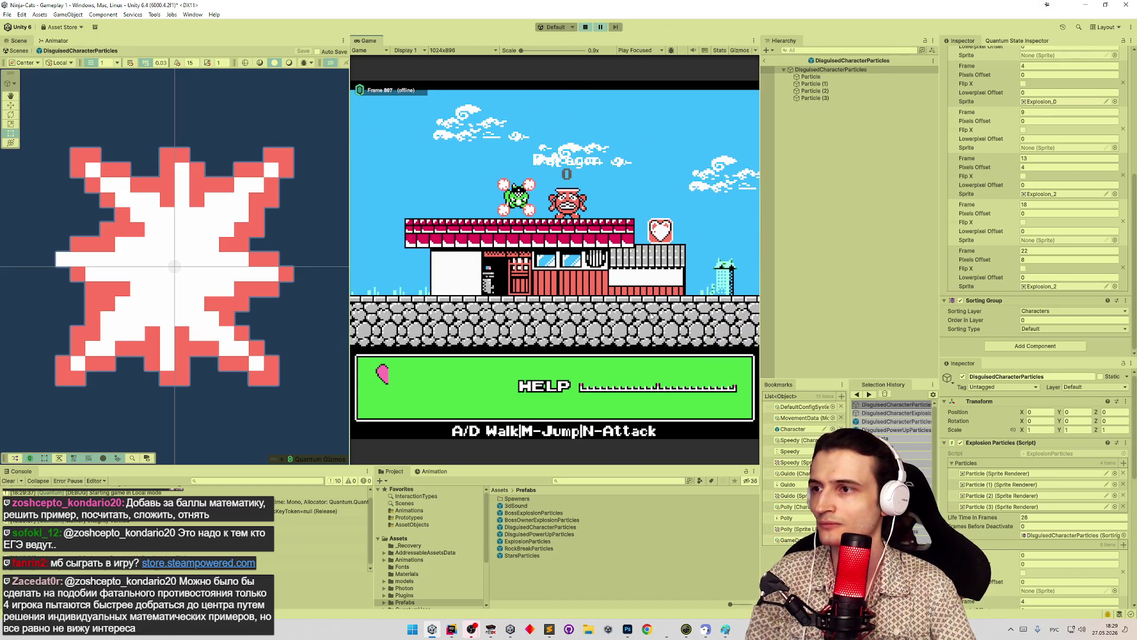
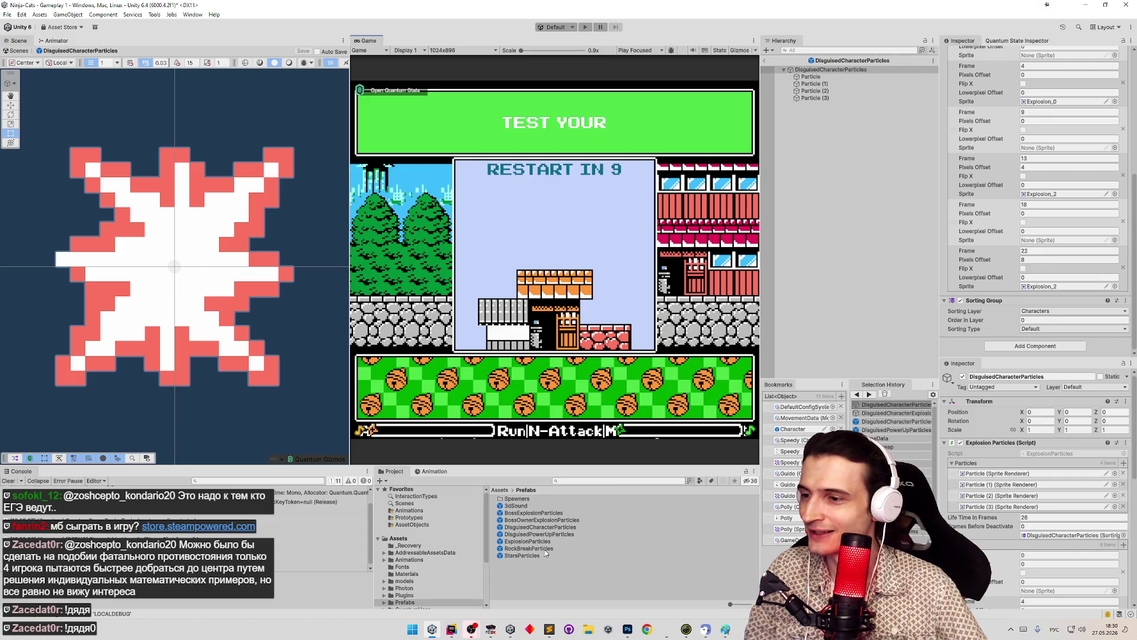
# In the ExplosionParticles prefab, set sprites 3 and 4 Pixels Offset to 8 and sprite 4 Lowerpixel Offset to 0
pyautogui.doubleClick(527, 541)
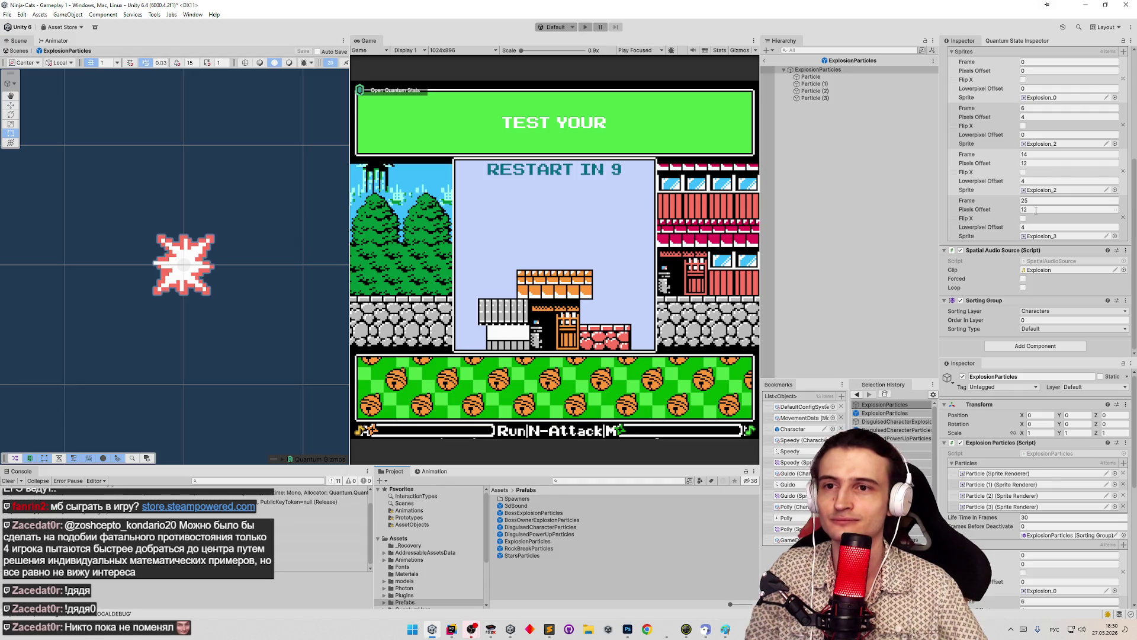
pyautogui.write('8')
pyautogui.click(1031, 180)
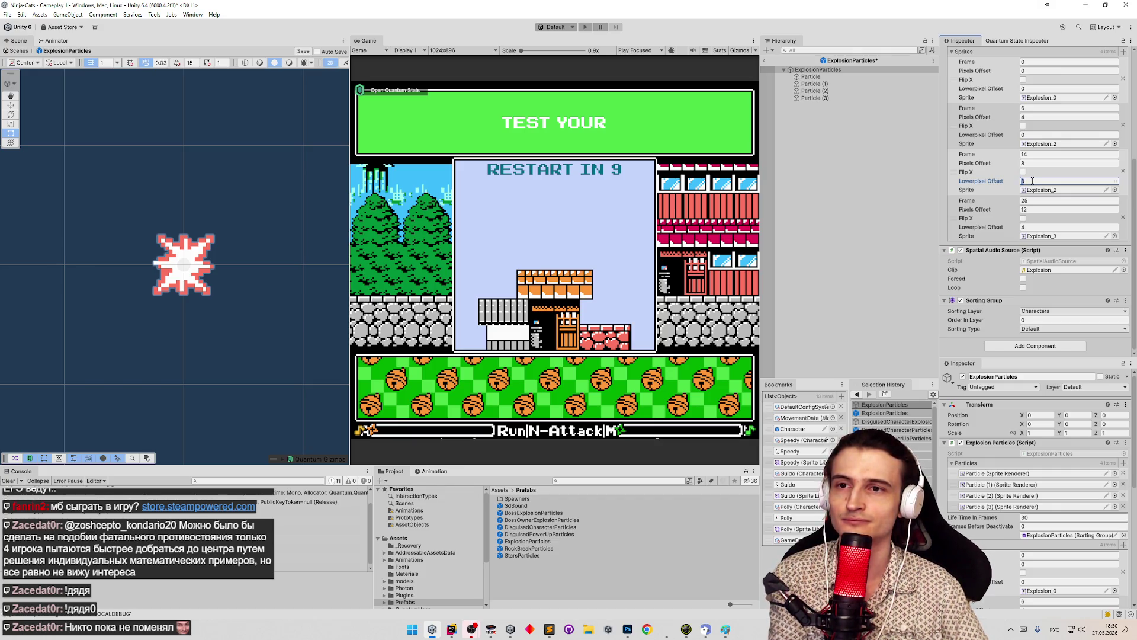
pyautogui.click(1032, 209)
pyautogui.write('8')
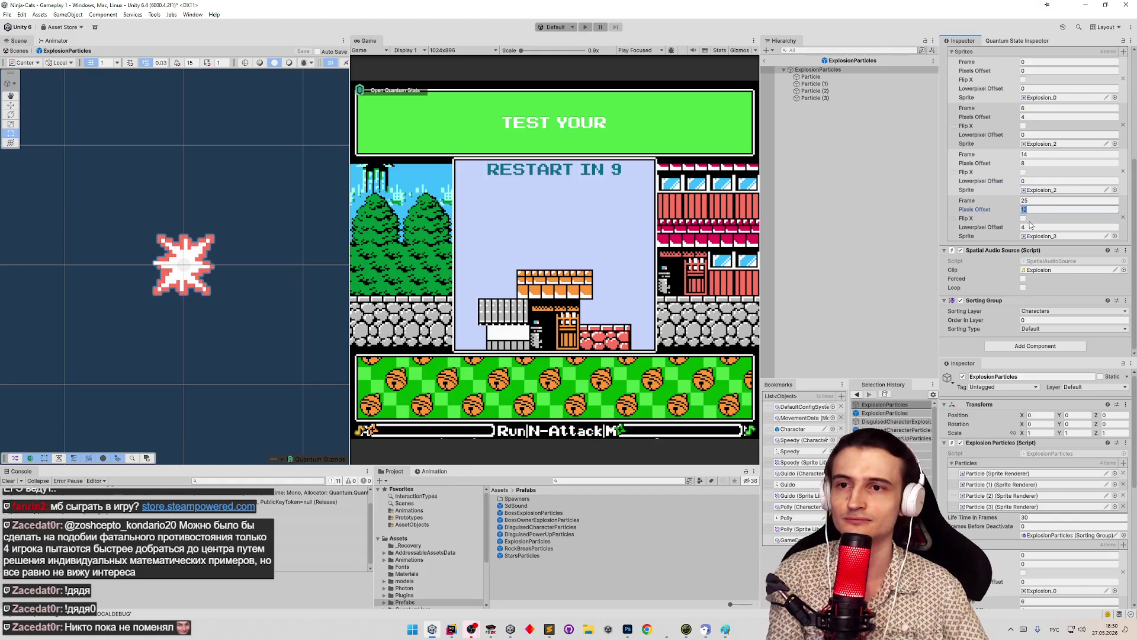
pyautogui.click(1031, 227)
pyautogui.write('0')
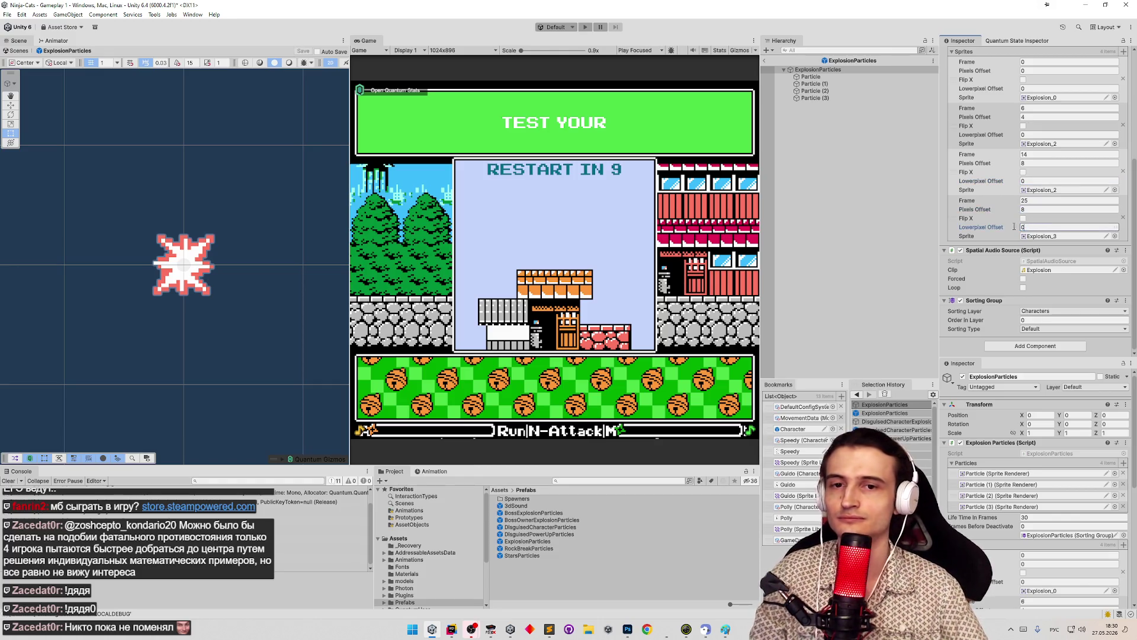
pyautogui.click(597, 224)
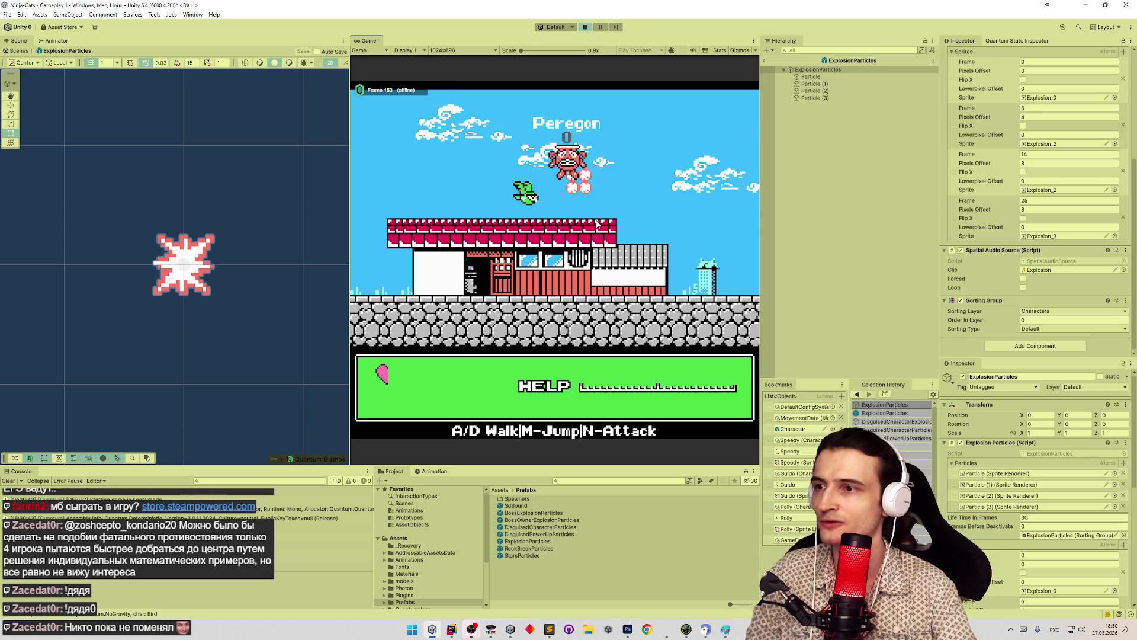
# Fly the bird across the level into the boss so the explosion particles play over it
pyautogui.press('d')
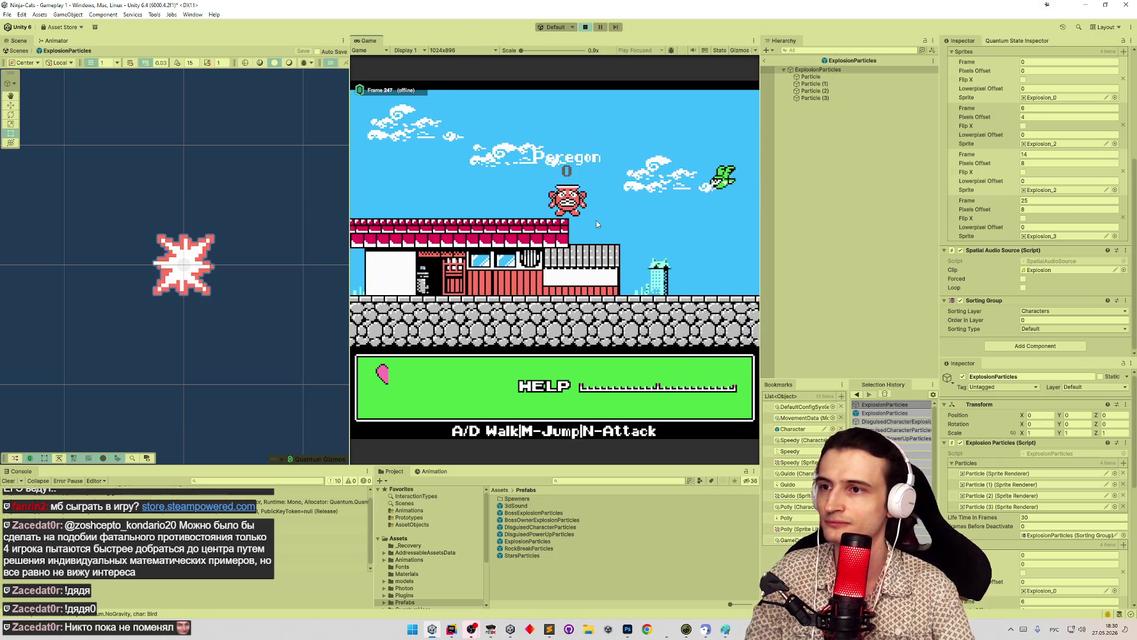
pyautogui.press('a')
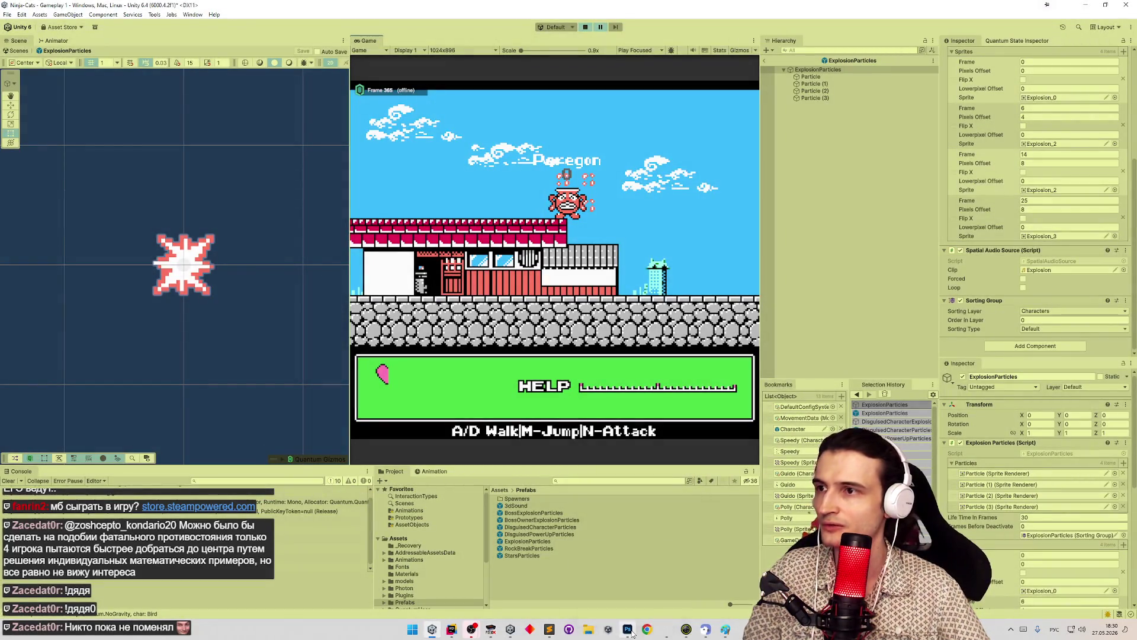
pyautogui.click(627, 629)
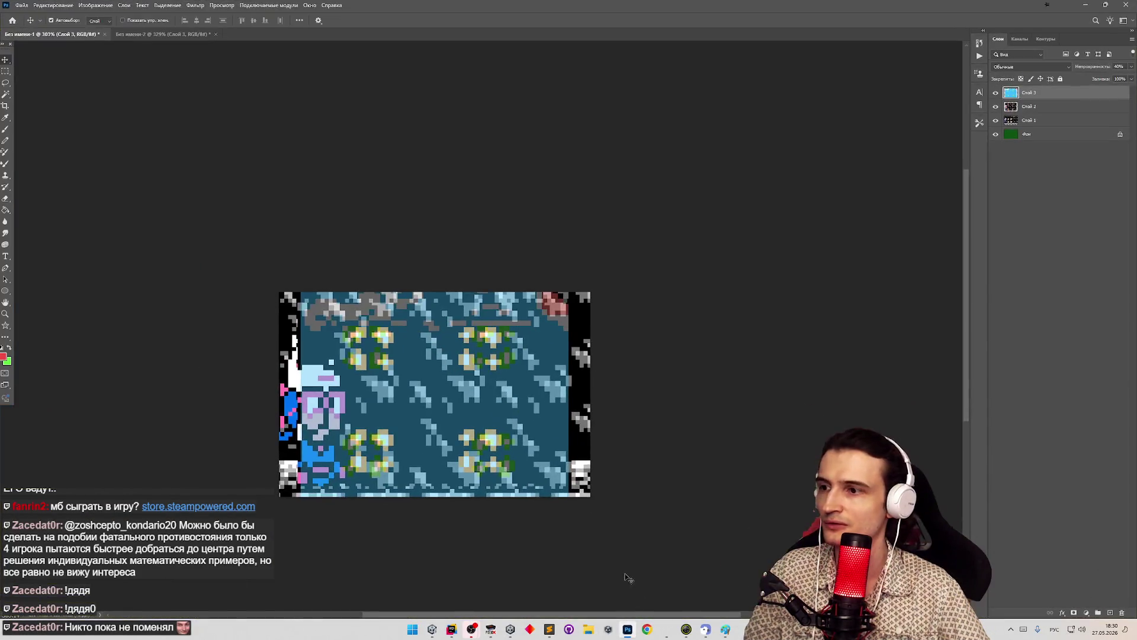
# Paste the Unity screenshot as a semi-transparent layer and position it over the NES explosion frames
pyautogui.hotkey('ctrl', ',')
pyautogui.hotkey('ctrl', 'v')
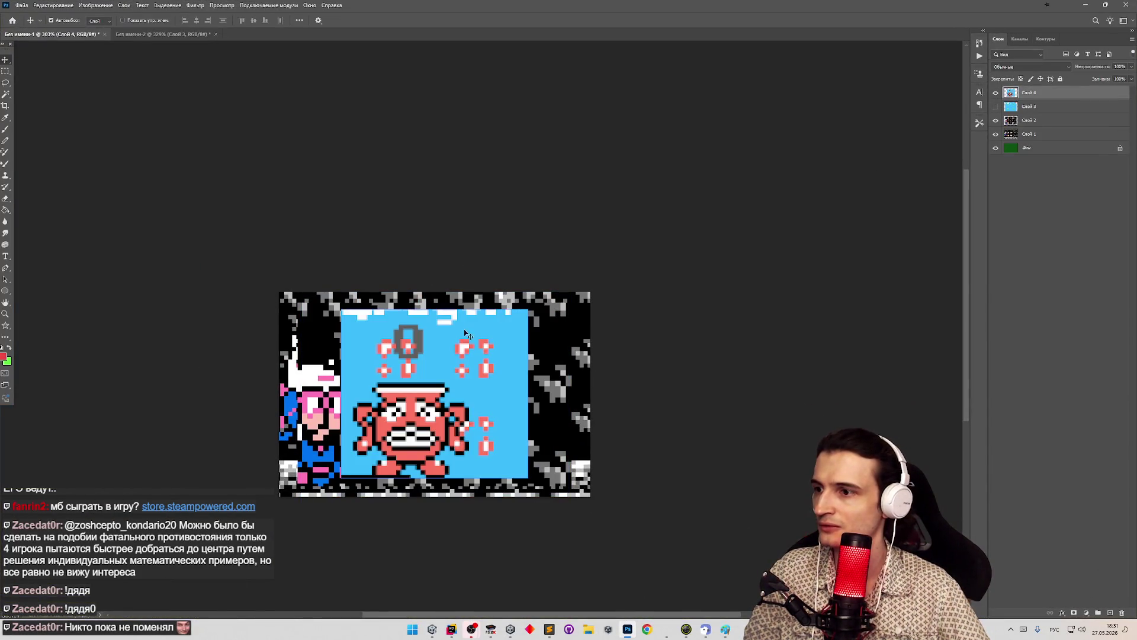
pyautogui.moveTo(486, 349)
pyautogui.mouseDown()
pyautogui.moveTo(386, 405)
pyautogui.moveTo(468, 358)
pyautogui.moveTo(476, 335)
pyautogui.moveTo(513, 337)
pyautogui.moveTo(403, 349)
pyautogui.moveTo(432, 333)
pyautogui.moveTo(476, 317)
pyautogui.moveTo(611, 318)
pyautogui.moveTo(400, 337)
pyautogui.moveTo(429, 336)
pyautogui.mouseUp()
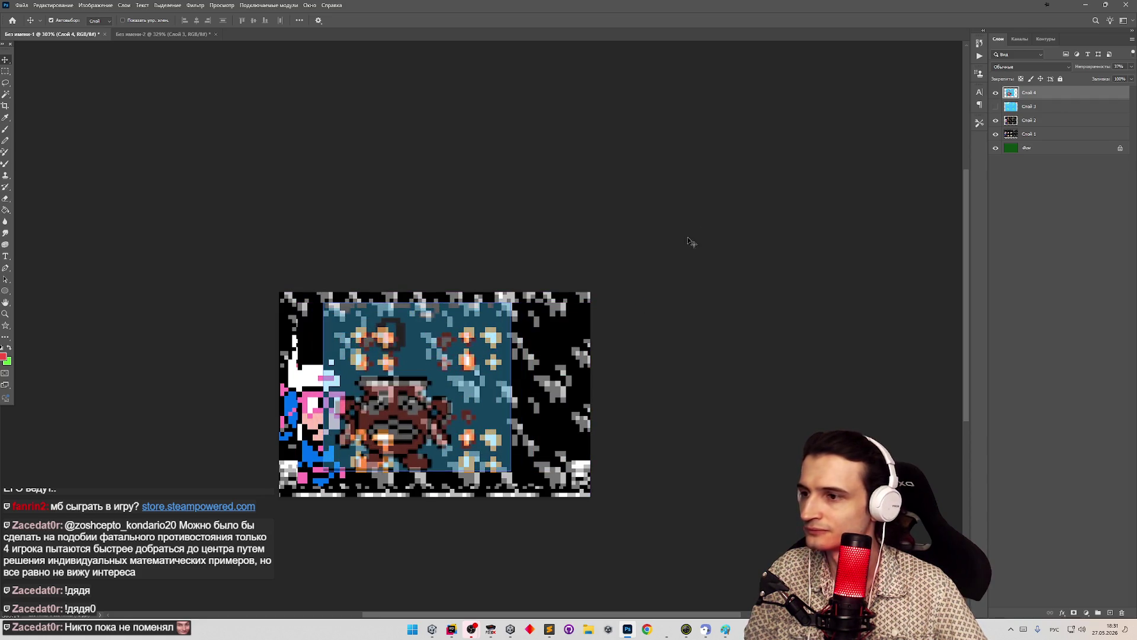
pyautogui.click(1131, 67)
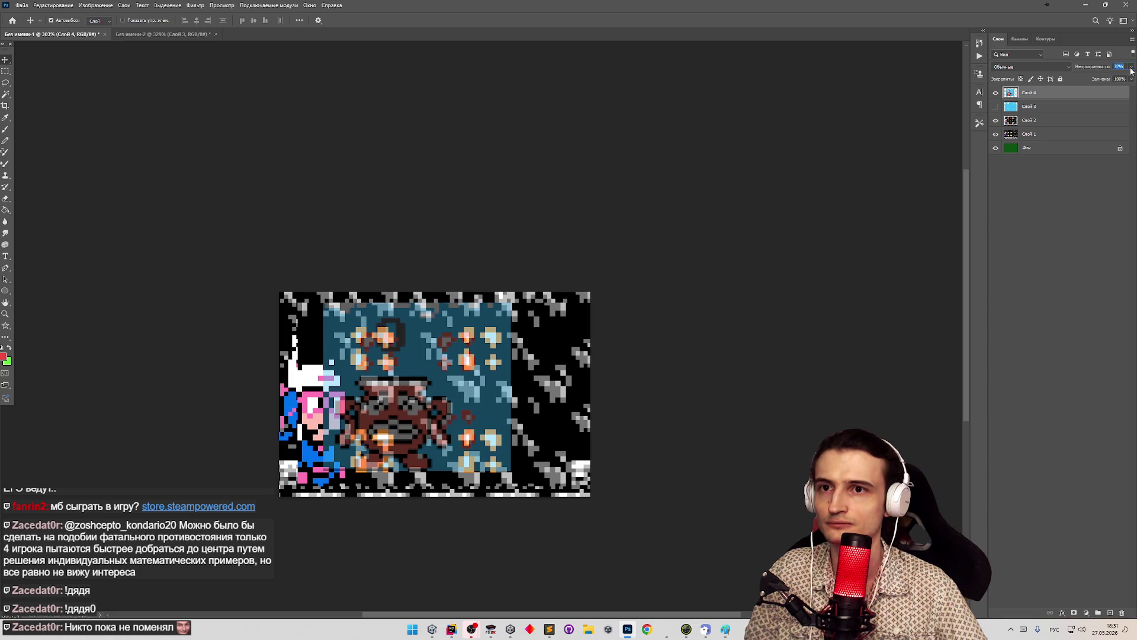
pyautogui.moveTo(399, 350)
pyautogui.mouseDown()
pyautogui.moveTo(375, 326)
pyautogui.moveTo(540, 249)
pyautogui.moveTo(477, 386)
pyautogui.moveTo(625, 355)
pyautogui.moveTo(439, 372)
pyautogui.moveTo(417, 385)
pyautogui.moveTo(428, 366)
pyautogui.moveTo(395, 365)
pyautogui.moveTo(430, 365)
pyautogui.moveTo(437, 336)
pyautogui.mouseUp()
# Flip the overlay horizontally, realign it with the NES particles, then delete the overlay layer
pyautogui.click(82, 6)
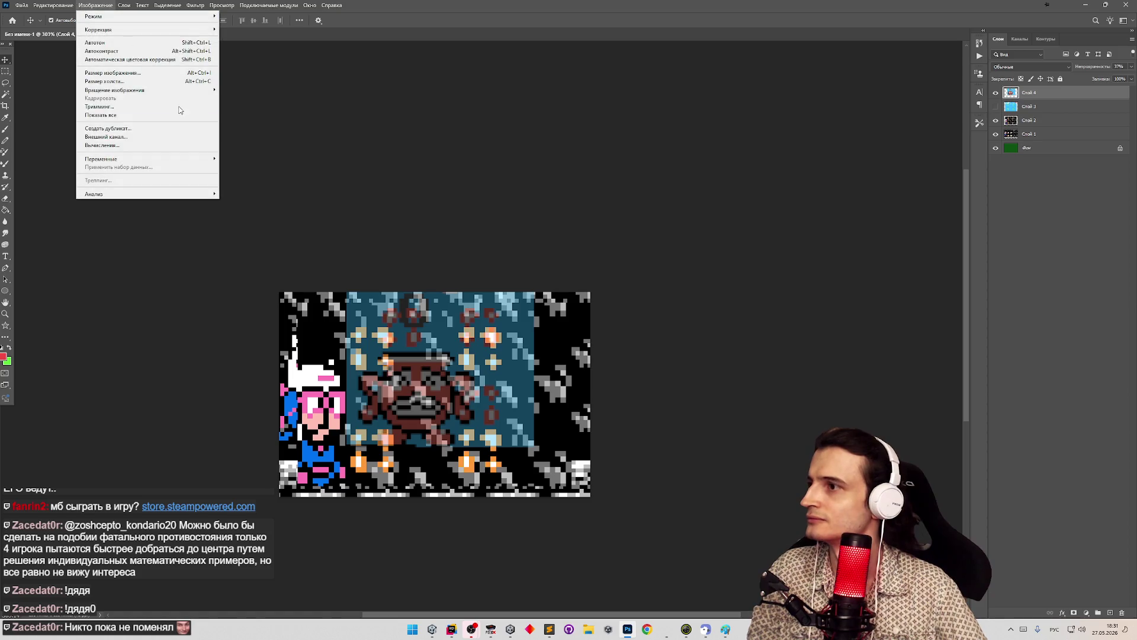
pyautogui.click(53, 5)
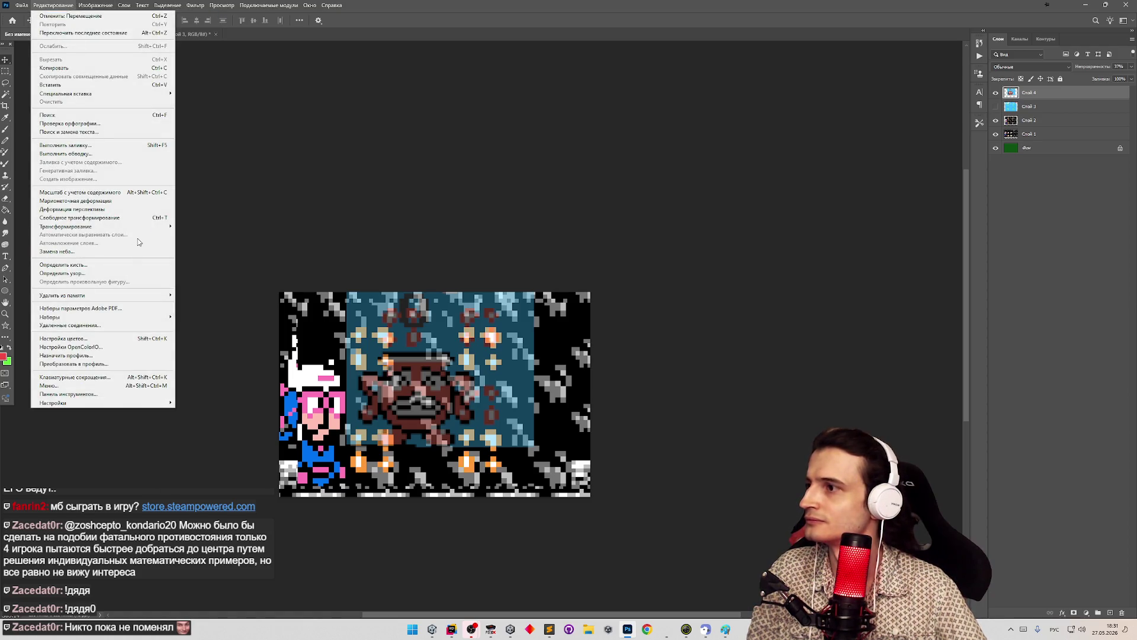
pyautogui.moveTo(145, 230)
pyautogui.click(243, 388)
pyautogui.moveTo(438, 374)
pyautogui.mouseDown()
pyautogui.moveTo(409, 391)
pyautogui.moveTo(419, 357)
pyautogui.mouseUp()
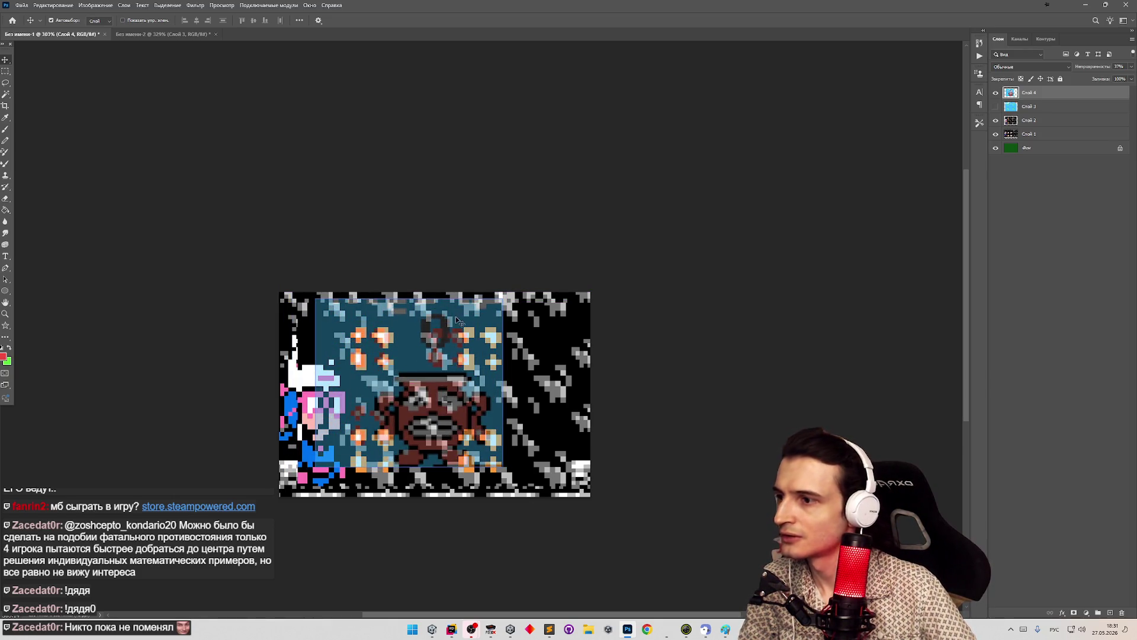
pyautogui.press('Delete')
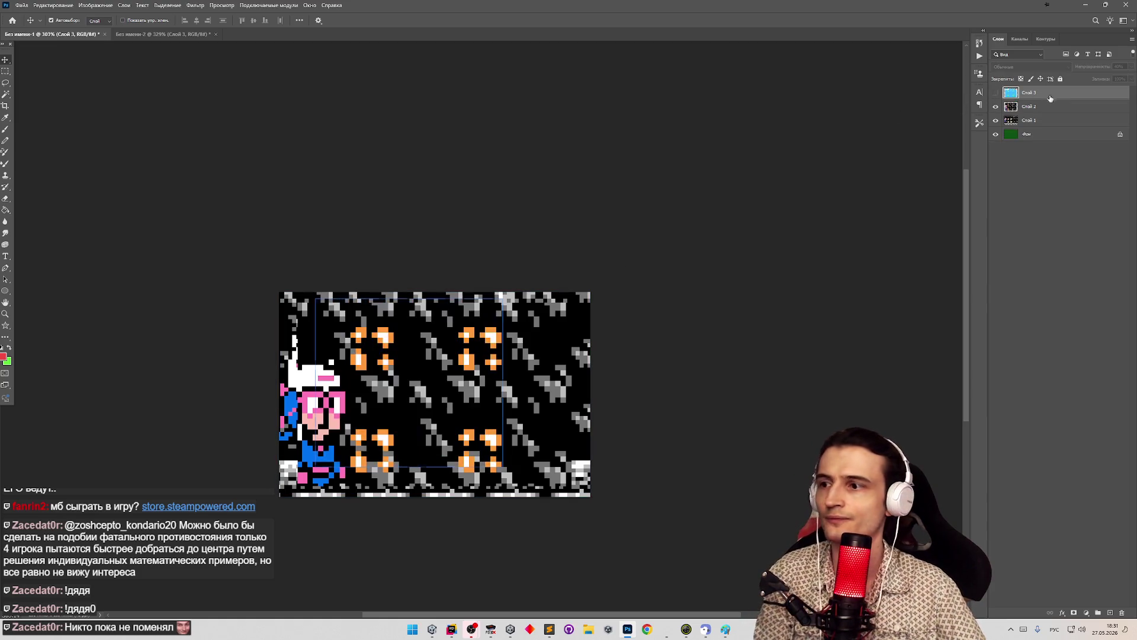
# Check the NES explosion in FCEUX, enlarge Unity's Game view, and paste a fresh capture into Photoshop
pyautogui.click(491, 629)
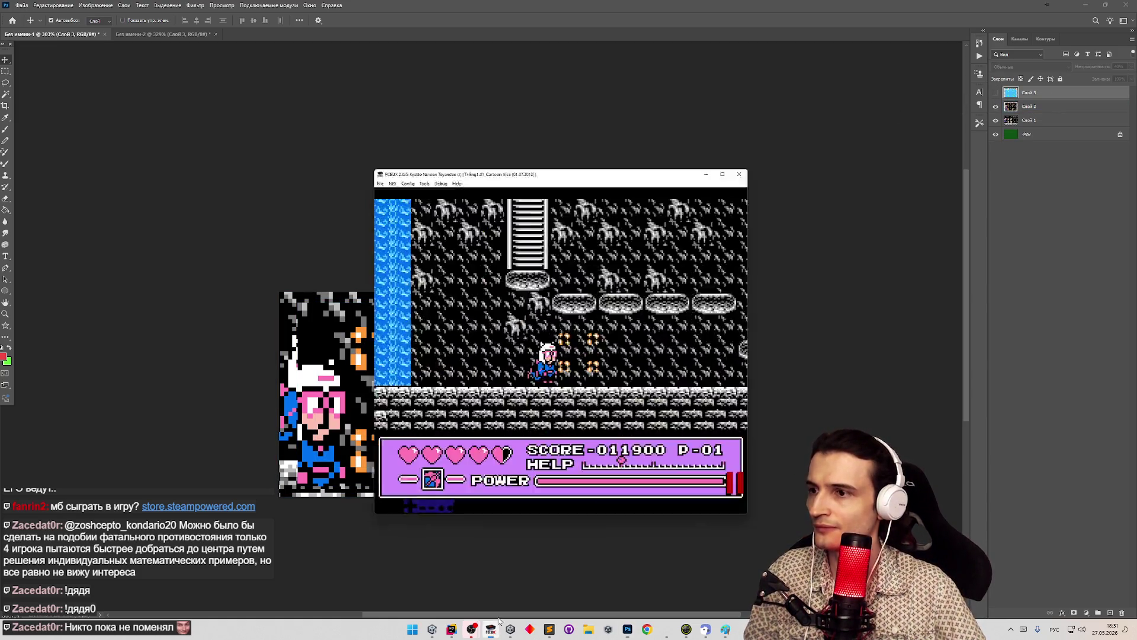
pyautogui.click(433, 631)
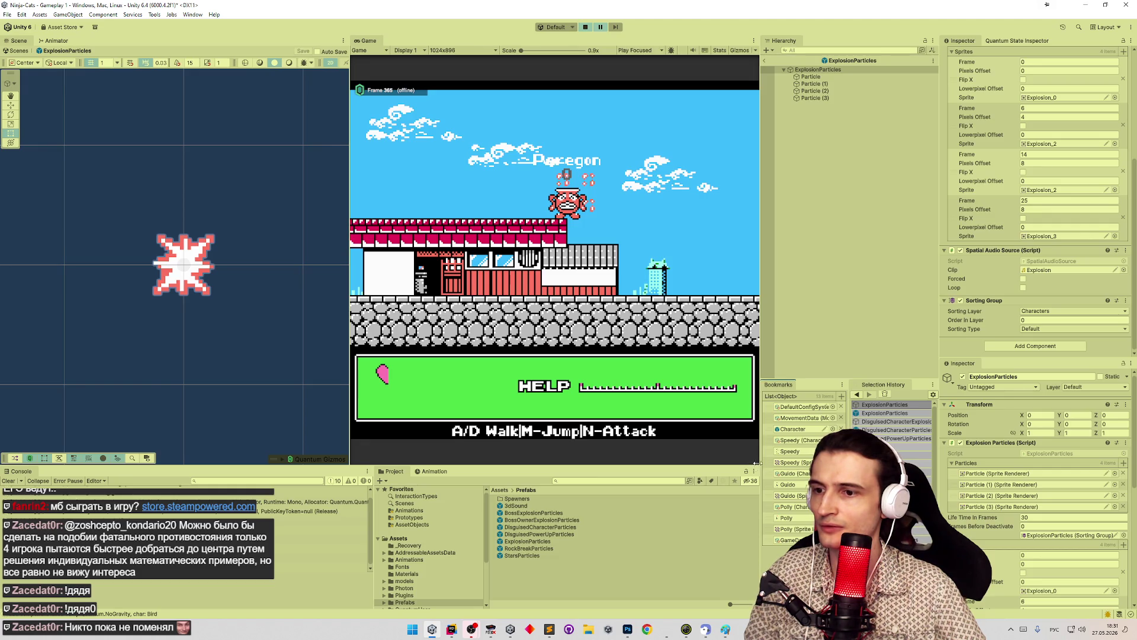
pyautogui.moveTo(745, 466); pyautogui.dragTo(748, 485)
pyautogui.moveTo(759, 330); pyautogui.dragTo(849, 330)
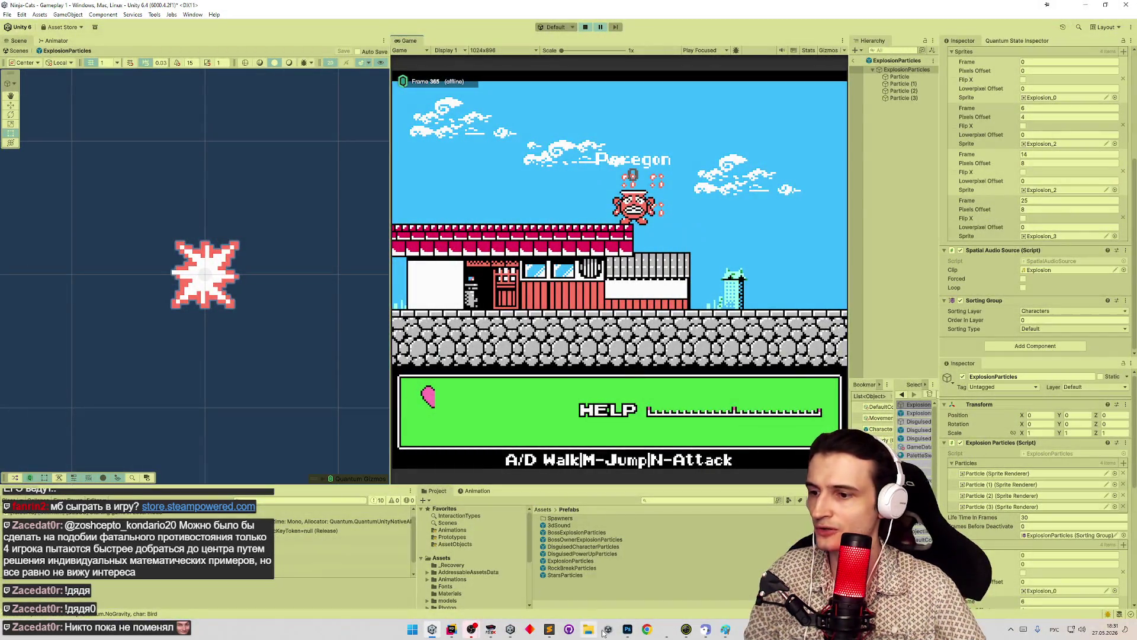
pyautogui.click(627, 629)
pyautogui.hotkey('ctrl', 'v')
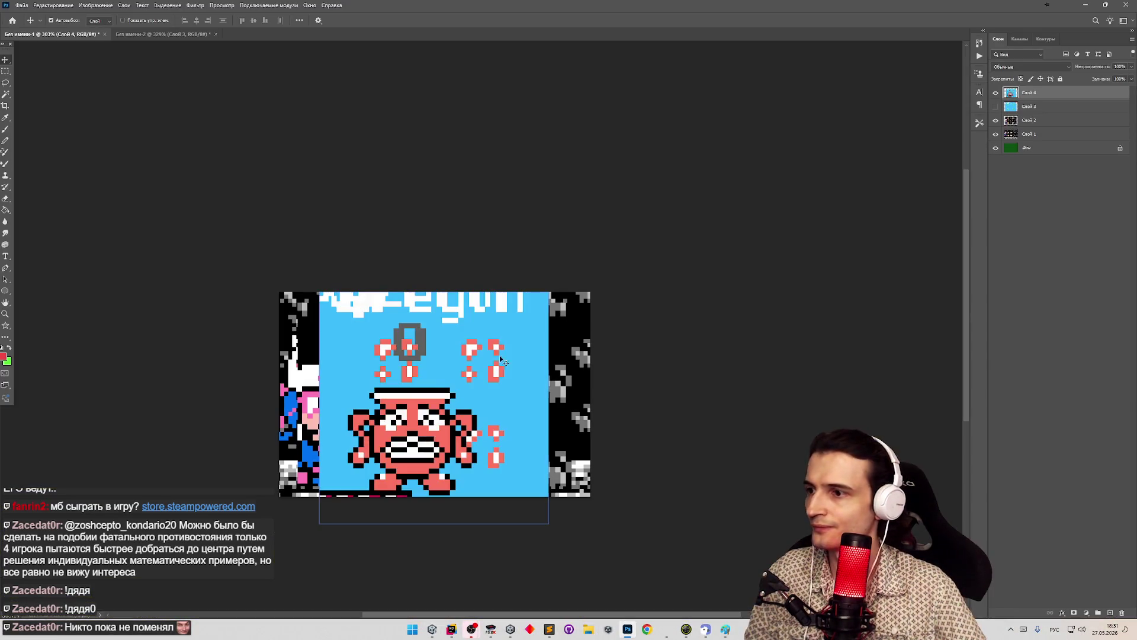
# Lower Слой 4 to 35% opacity and drag it until its particles align with the NES frames
pyautogui.moveTo(1132, 68); pyautogui.dragTo(1105, 80)
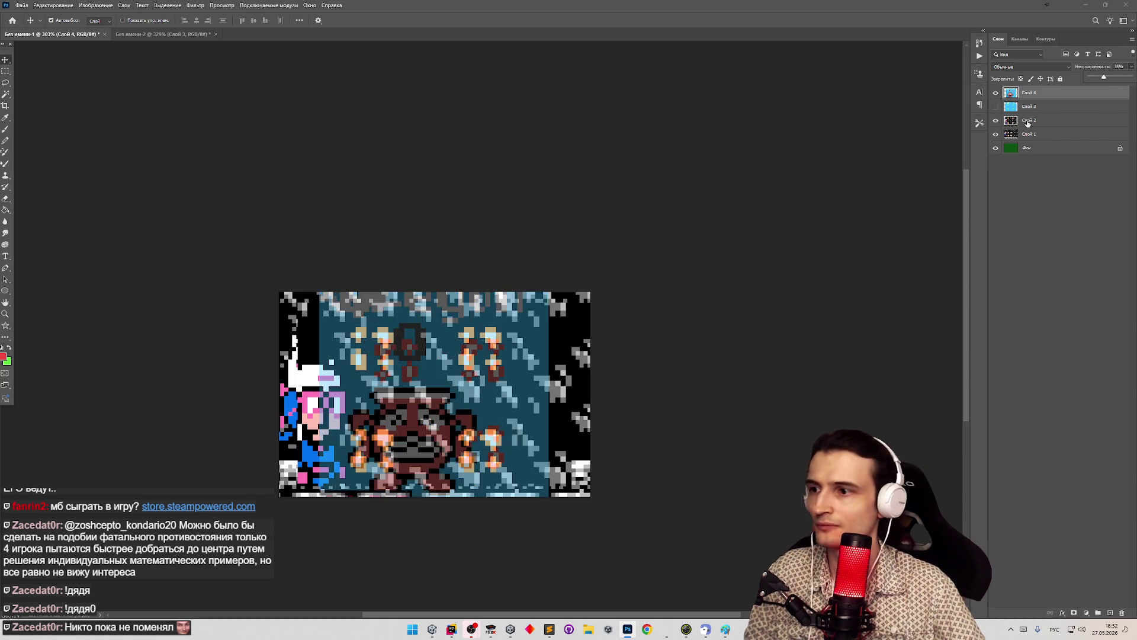
pyautogui.moveTo(428, 382); pyautogui.dragTo(415, 388)
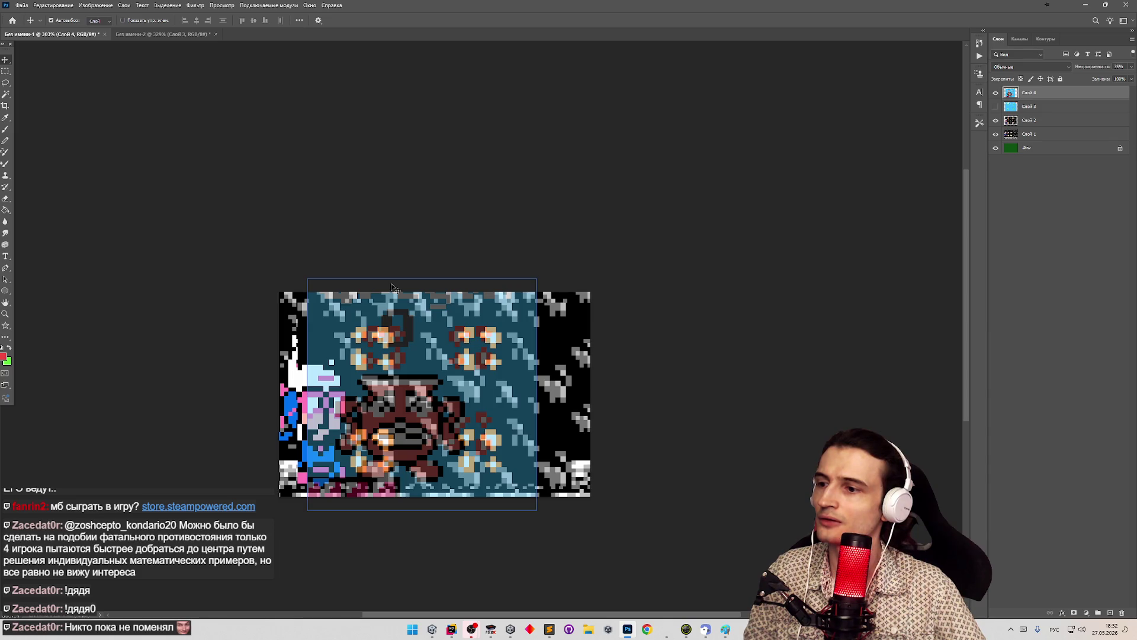
pyautogui.moveTo(401, 385)
pyautogui.mouseDown()
pyautogui.moveTo(152, 267)
pyautogui.moveTo(402, 375)
pyautogui.moveTo(412, 399)
pyautogui.moveTo(393, 401)
pyautogui.mouseUp()
# In Unity, resume the game, select ExplosionParticles, and begin editing sprite 4's Pixels Offset
pyautogui.click(1086, 5)
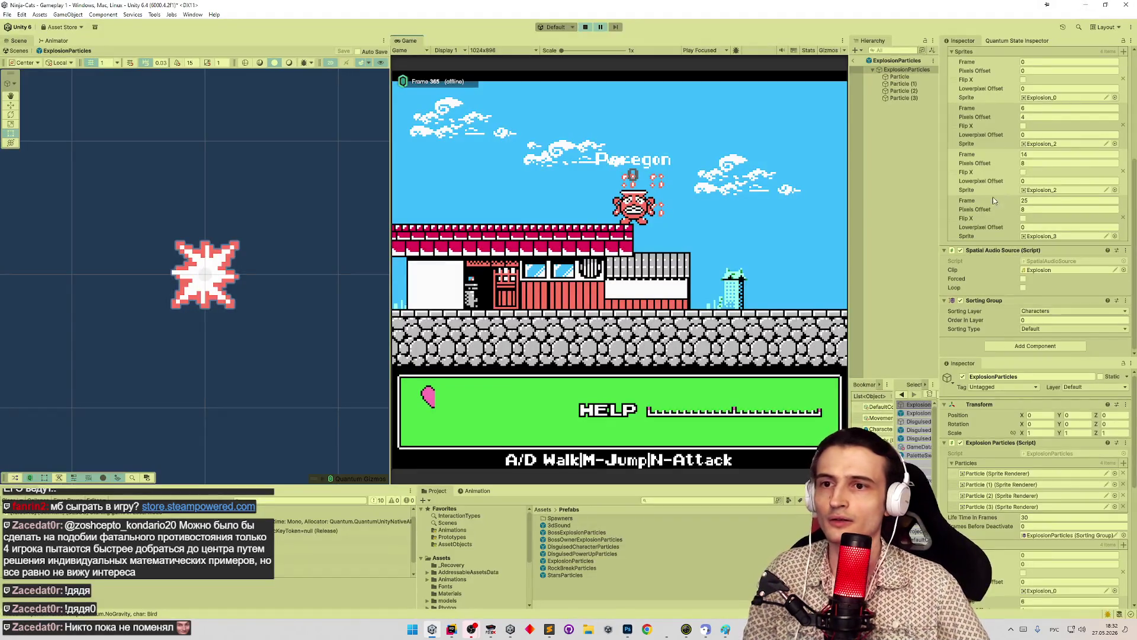
pyautogui.hotkey('ctrl', 'shift', 'p')
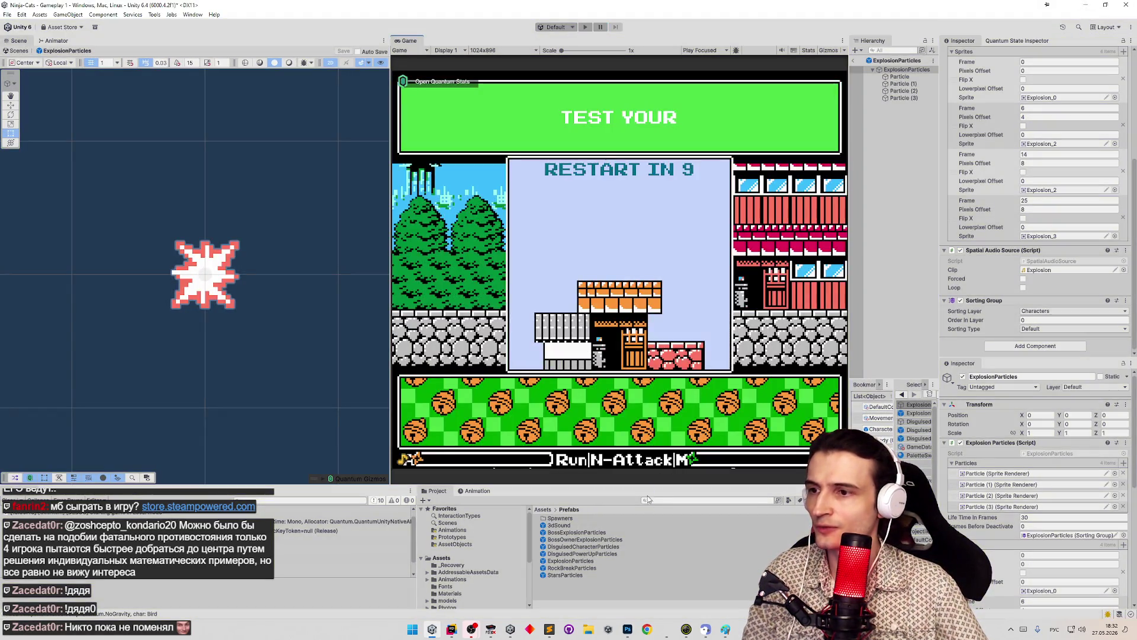
pyautogui.hotkey('shift', 'space')
pyautogui.hotkey('shift', 'space')
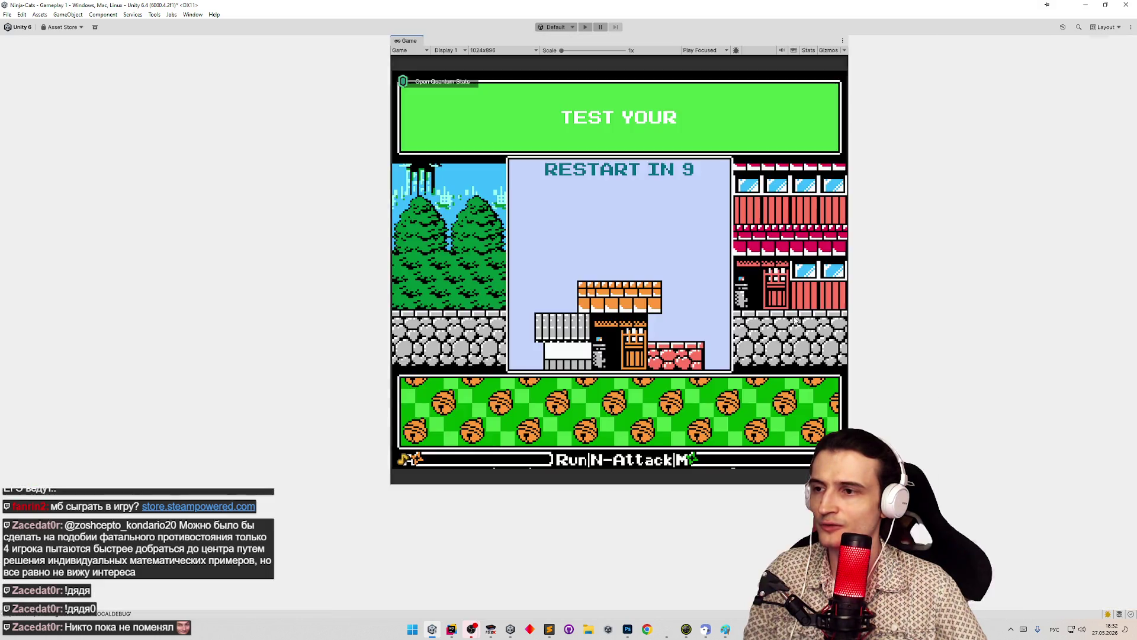
pyautogui.moveTo(848, 359); pyautogui.dragTo(739, 358)
pyautogui.click(822, 71)
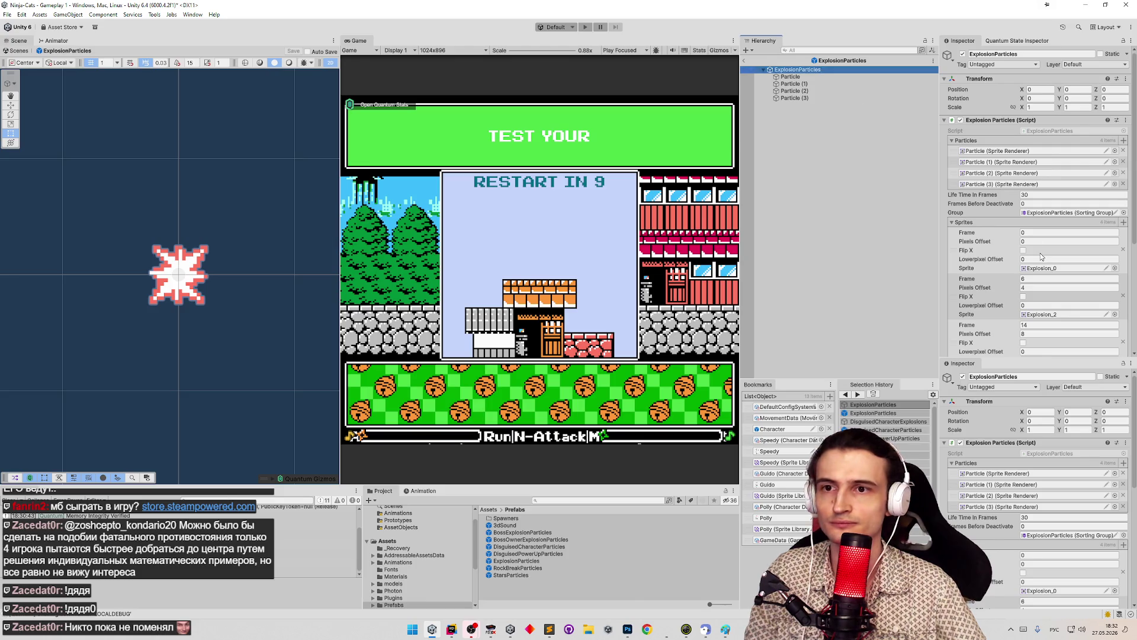
pyautogui.scroll(-4, 1060, 237)
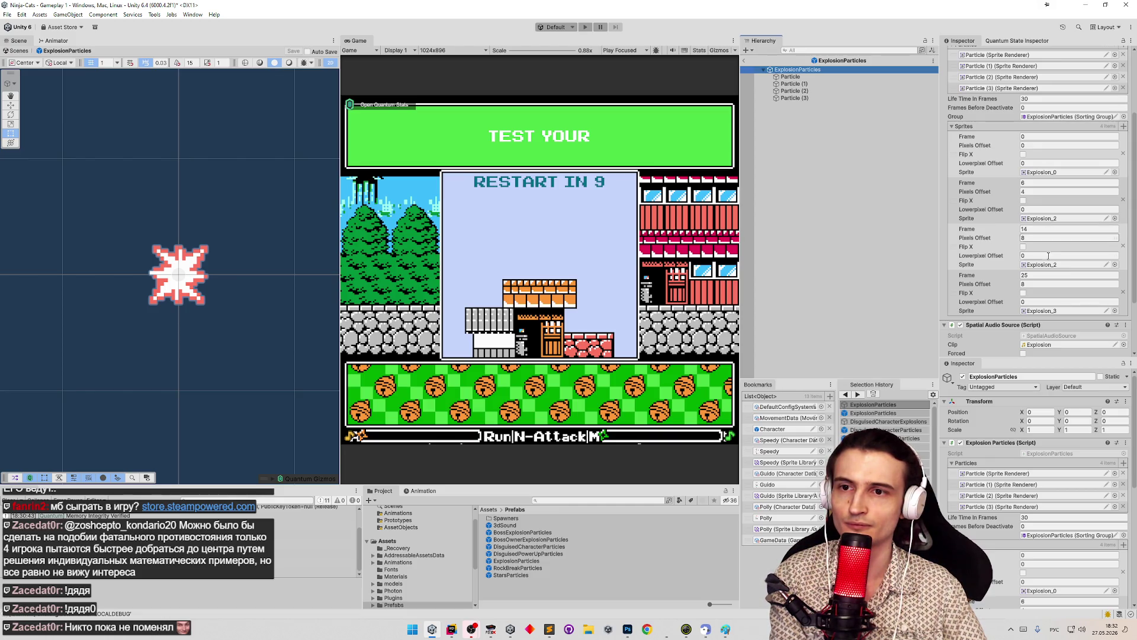
pyautogui.click(1044, 284)
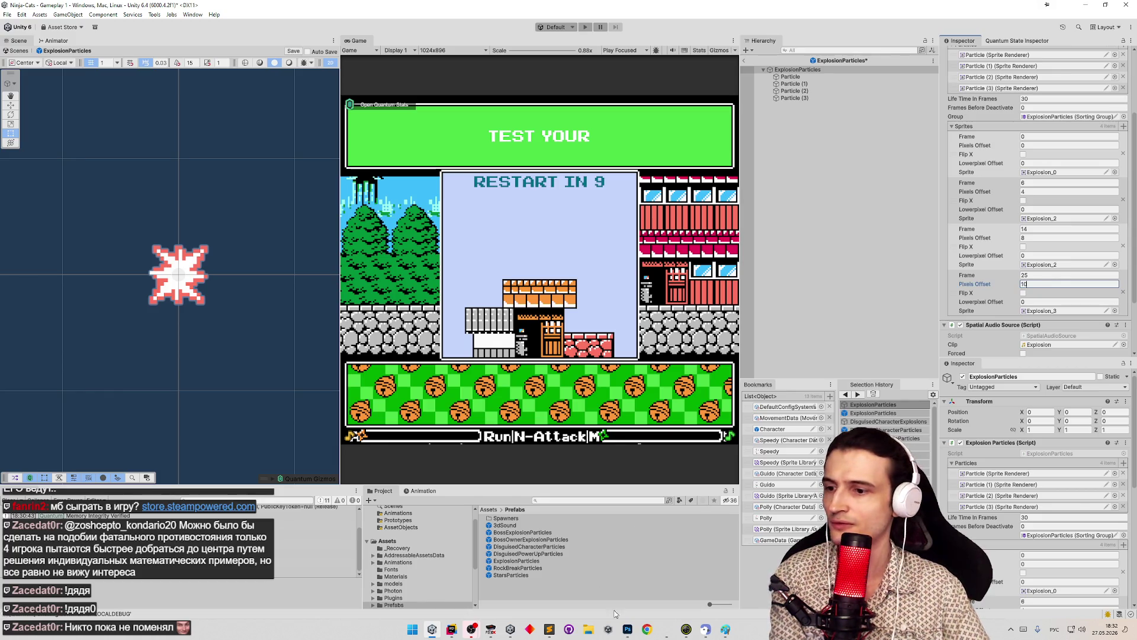
pyautogui.click(627, 628)
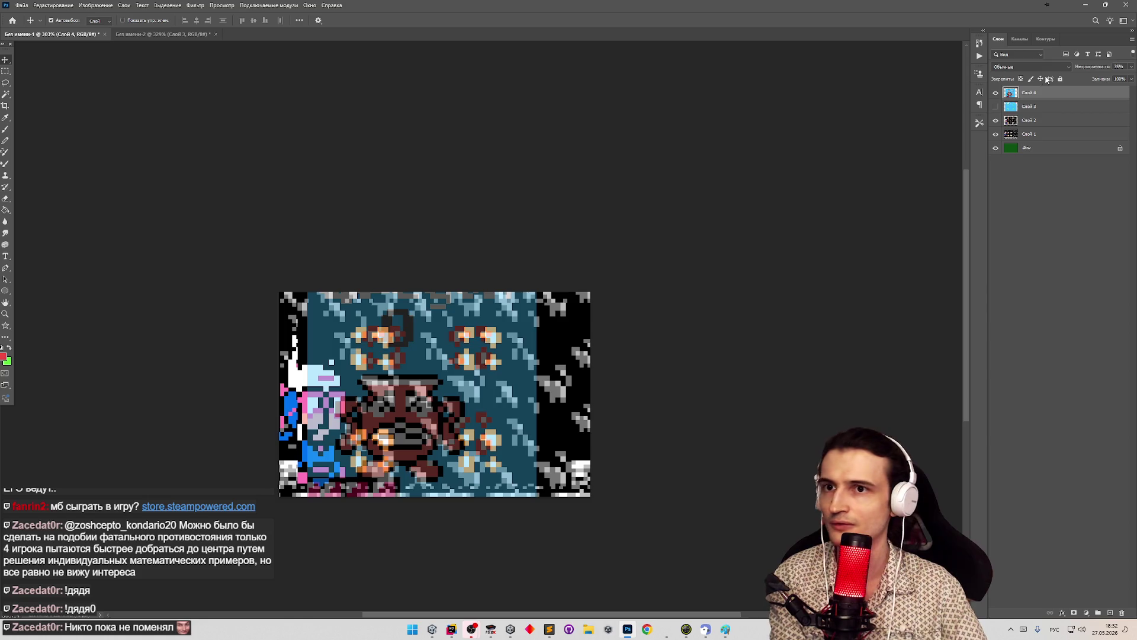
# Hide Слой 4 to reveal the NES frame and marquee-select the gap between two orange particles
pyautogui.hotkey('ctrl', ',')
pyautogui.click(385, 358)
pyautogui.click(379, 333)
pyautogui.press('m')
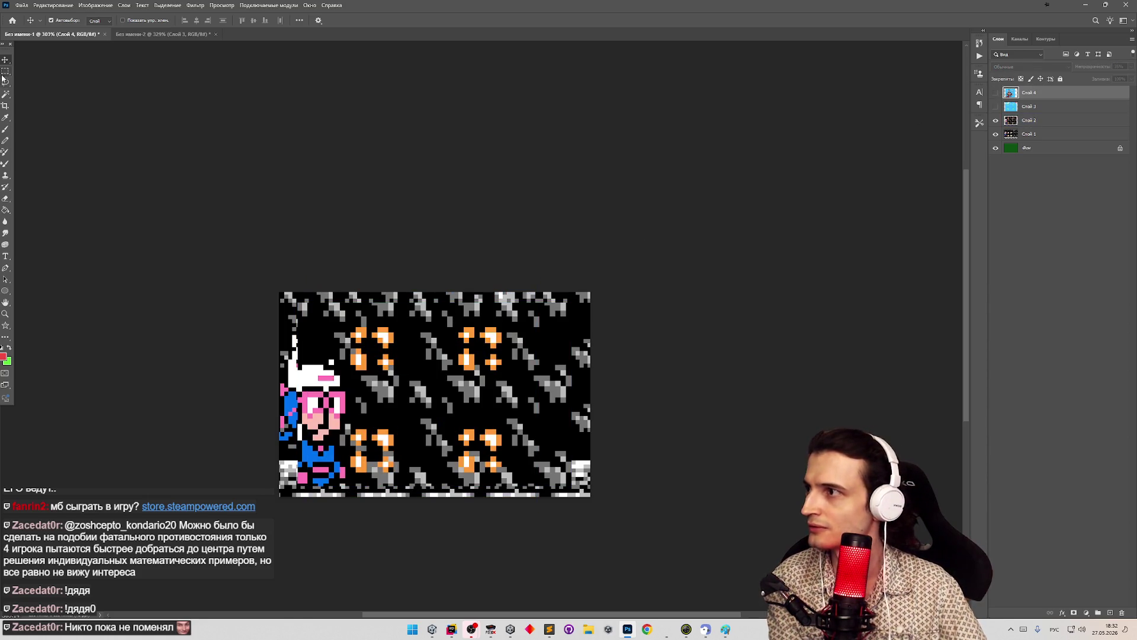
pyautogui.moveTo(387, 333); pyautogui.dragTo(457, 327)
# Set the fourth sprite's Pixels Offset to 12 and save the ExplosionParticles prefab
pyautogui.click(1085, 7)
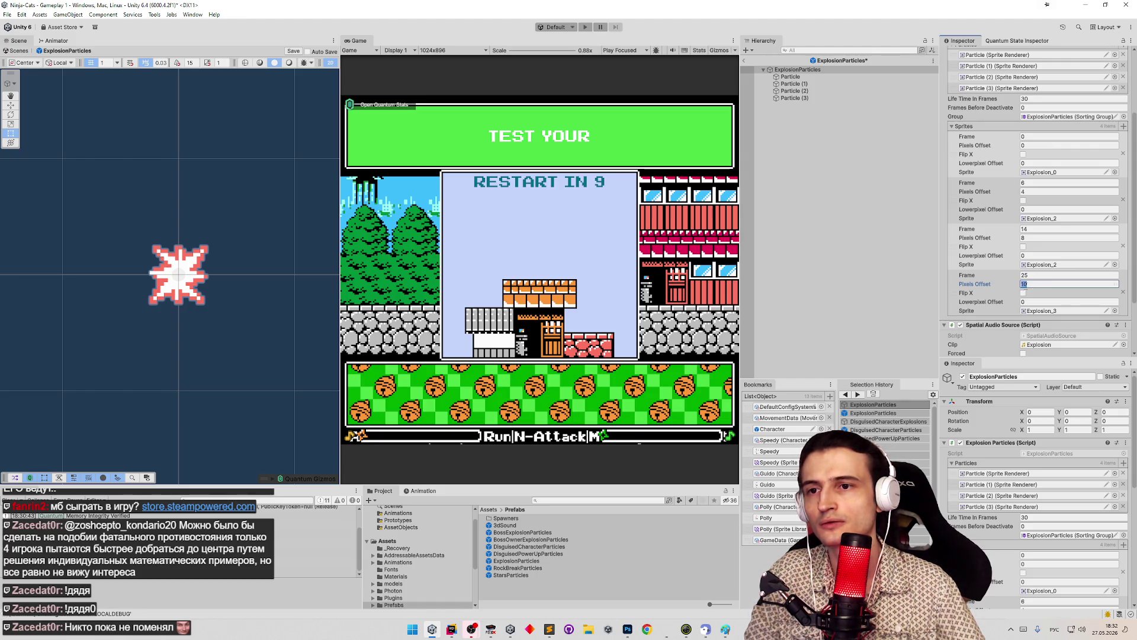
pyautogui.moveTo(456, 626)
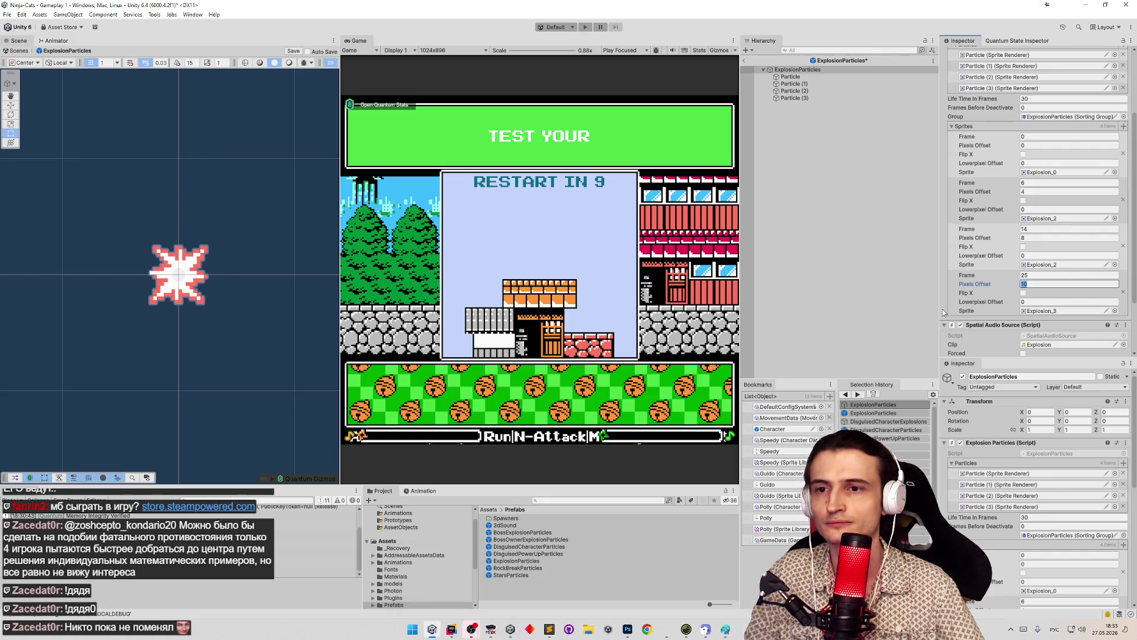
pyautogui.press('Return')
pyautogui.hotkey('ctrl', 's')
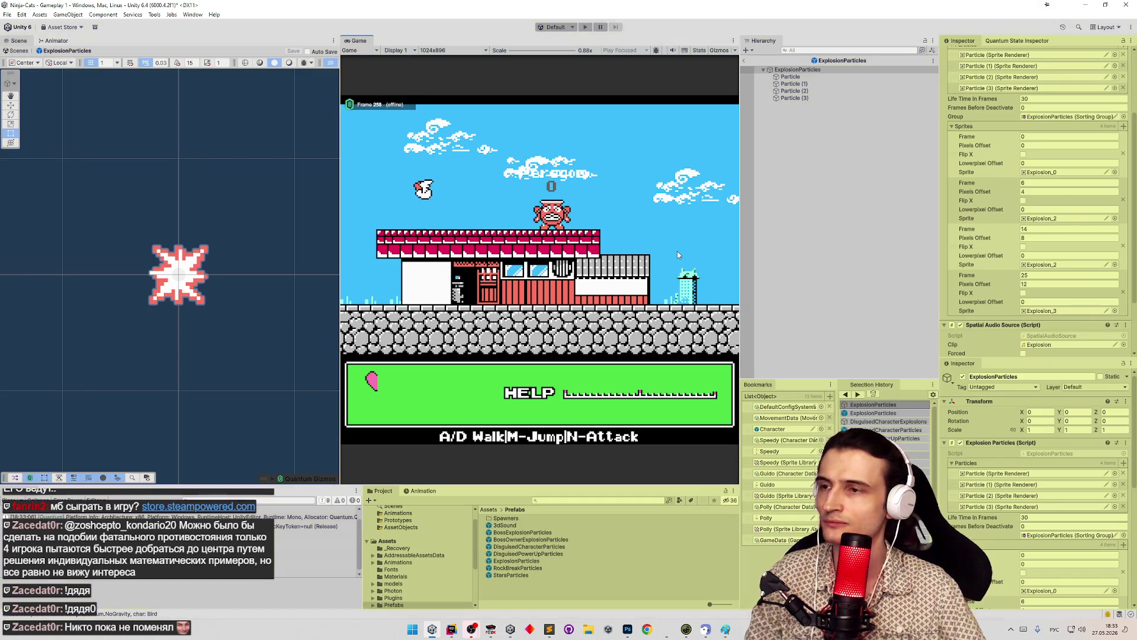
# Play the game and jump to trigger the explosion for a test
pyautogui.hotkey('ctrl', 'p')
pyautogui.hotkey('ctrl', 'p')
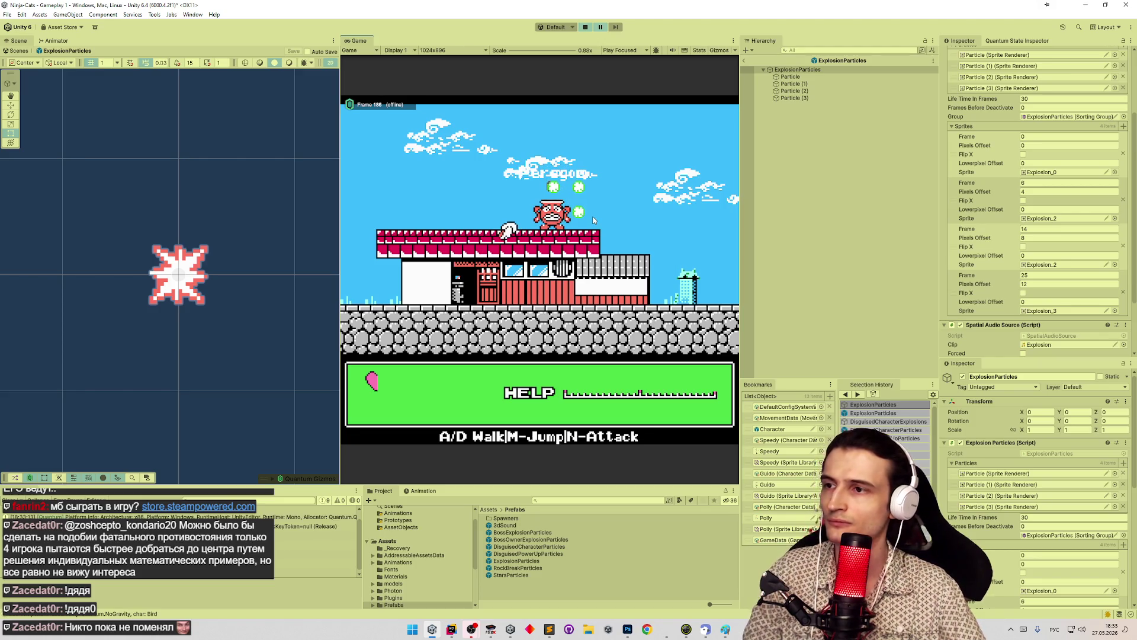
pyautogui.press('m')
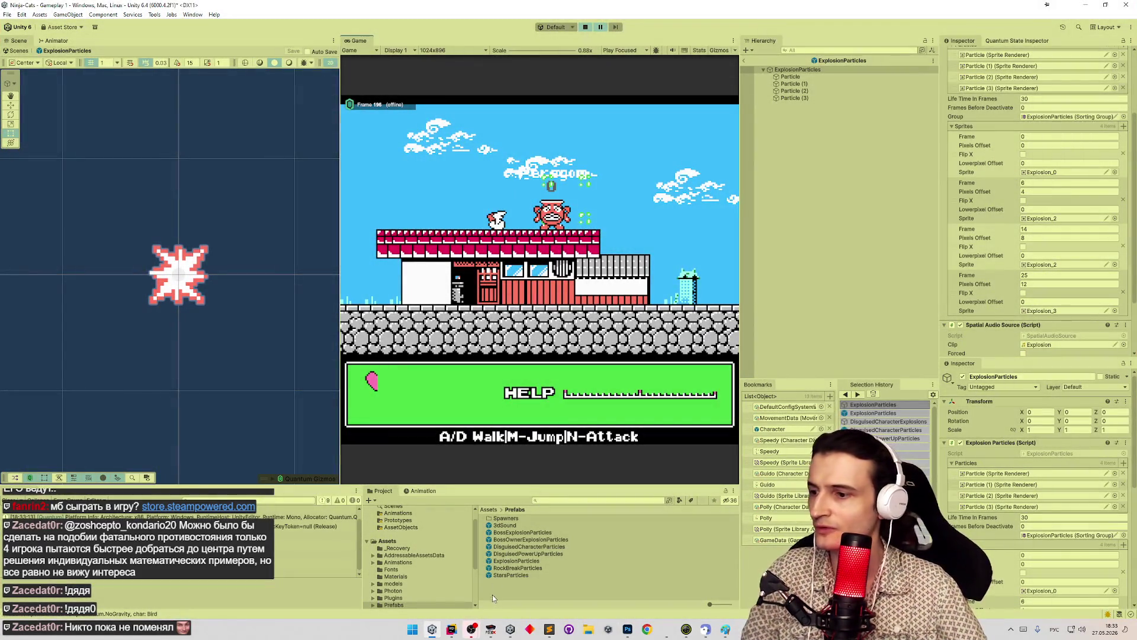
pyautogui.moveTo(491, 630)
pyautogui.click(627, 629)
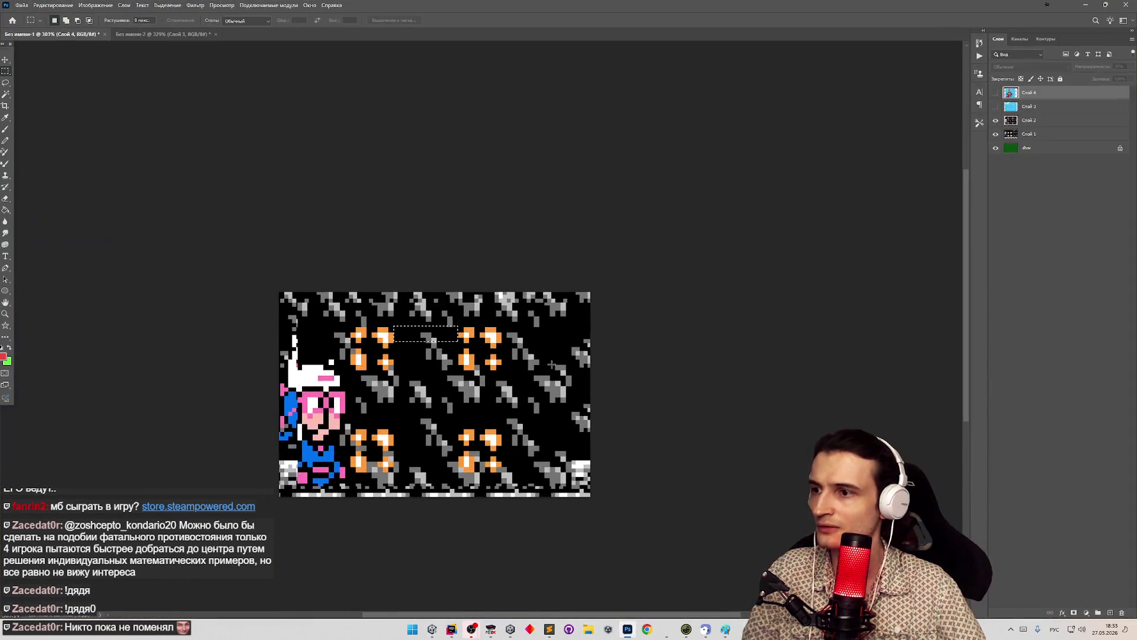
# Paste the game frame as Слой 5 at 45% opacity and shift it to align with the NES frame
pyautogui.hotkey('ctrl', 'v')
pyautogui.click(1130, 67)
pyautogui.moveTo(1132, 77); pyautogui.dragTo(1108, 79)
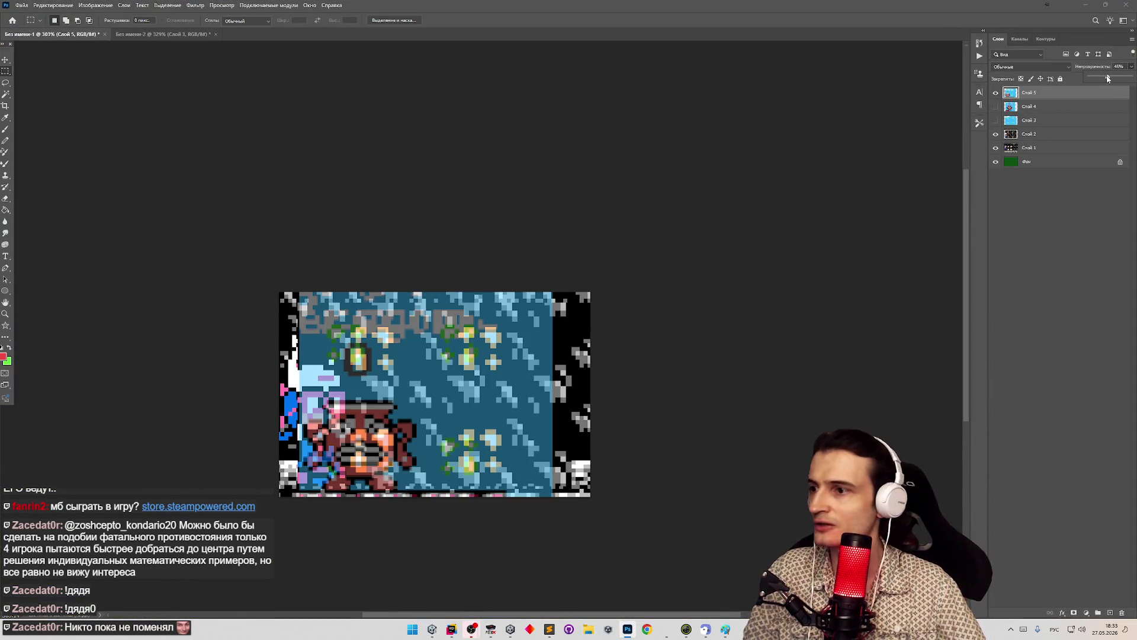
pyautogui.press('v')
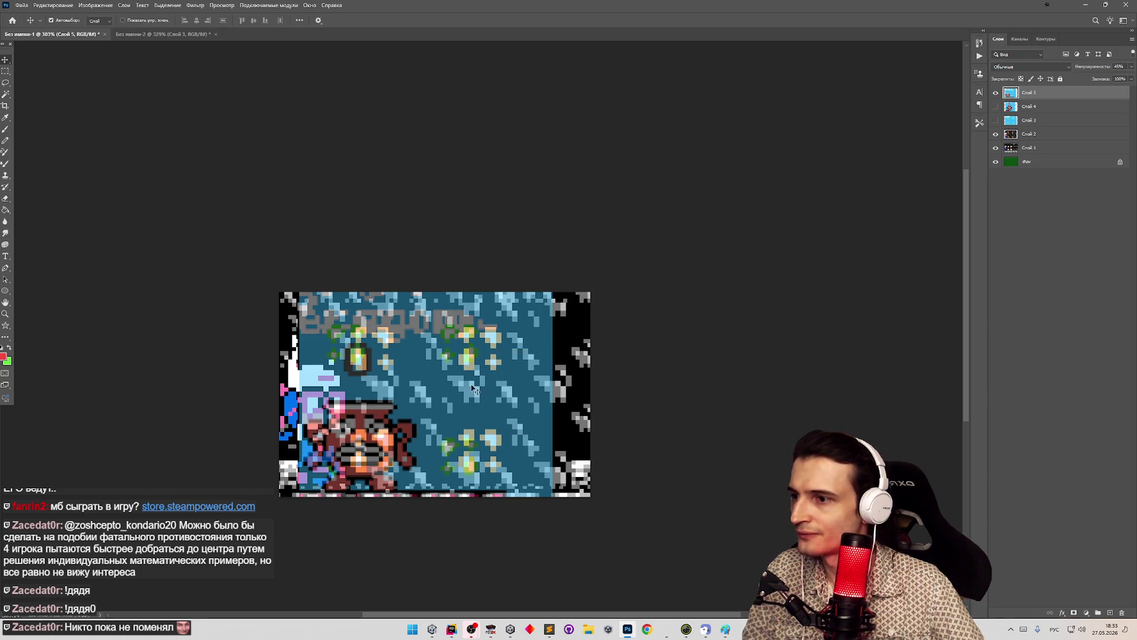
pyautogui.moveTo(474, 390); pyautogui.dragTo(483, 390)
# Raise Слой 5 opacity to 72%, crop the image, and toggle the layer's visibility to compare frames
pyautogui.click(1131, 66)
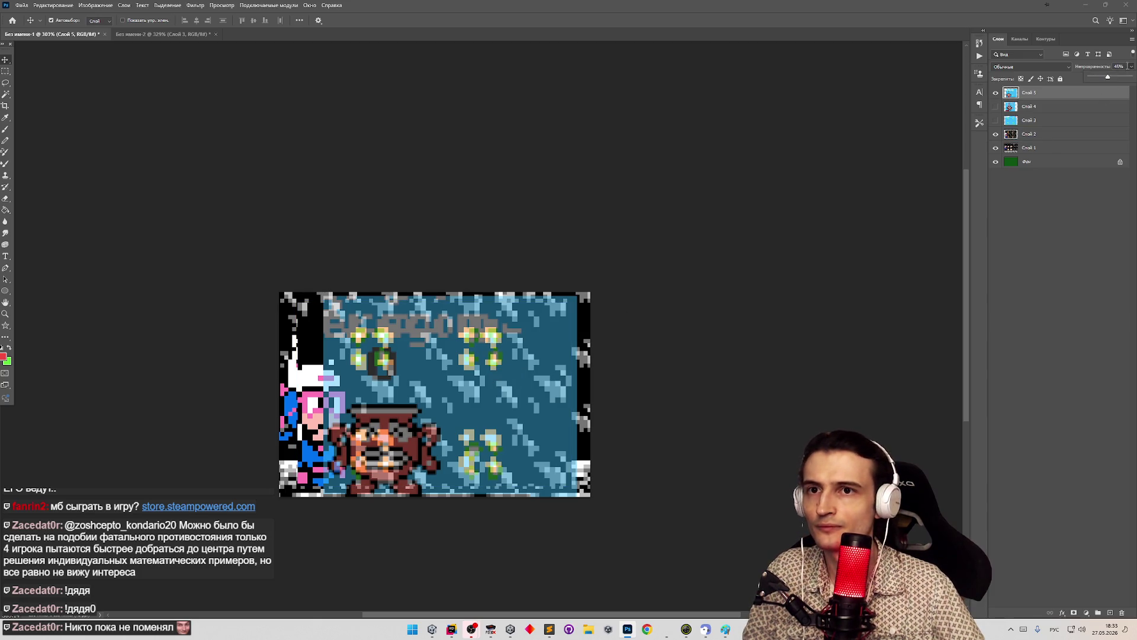
pyautogui.moveTo(1117, 81); pyautogui.dragTo(1121, 80)
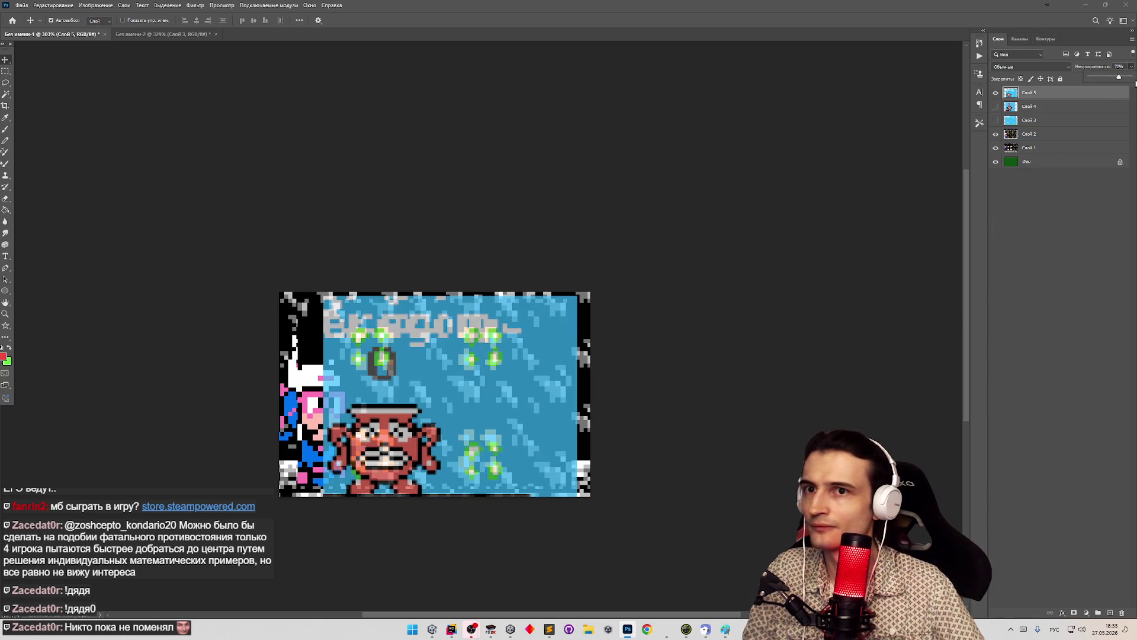
pyautogui.click(5, 105)
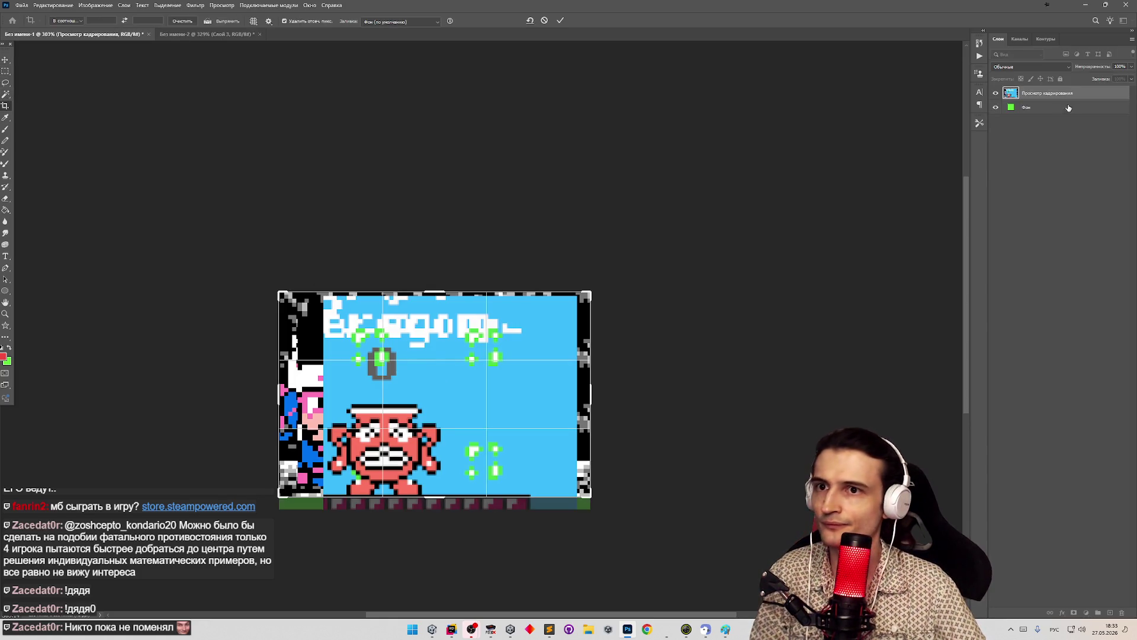
pyautogui.press('Return')
pyautogui.rightClick(1048, 94)
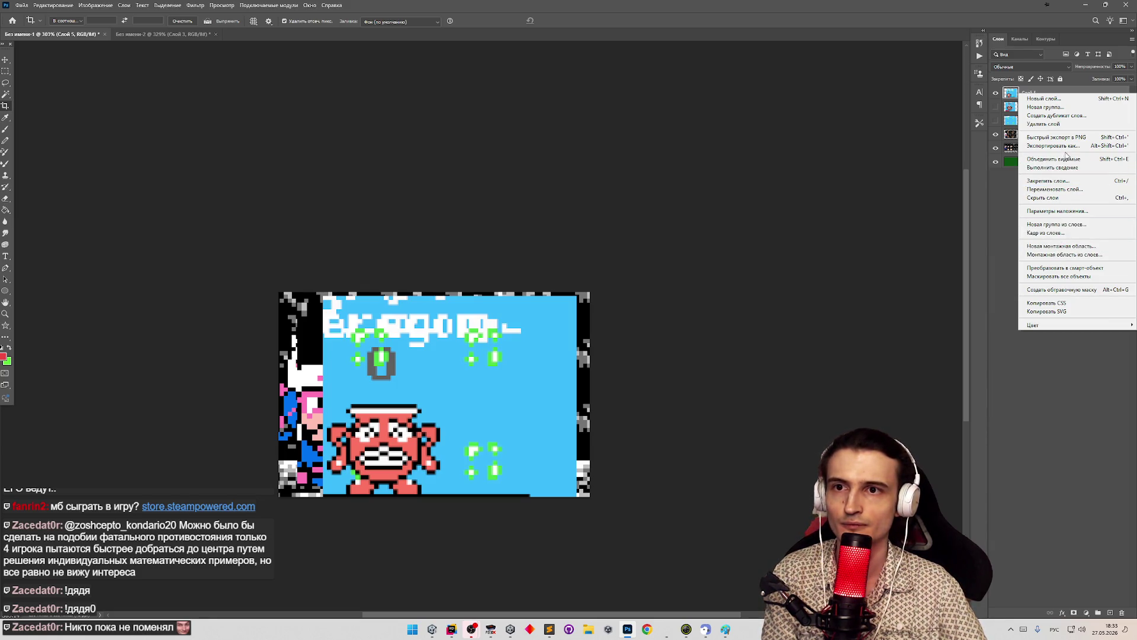
pyautogui.press('Escape')
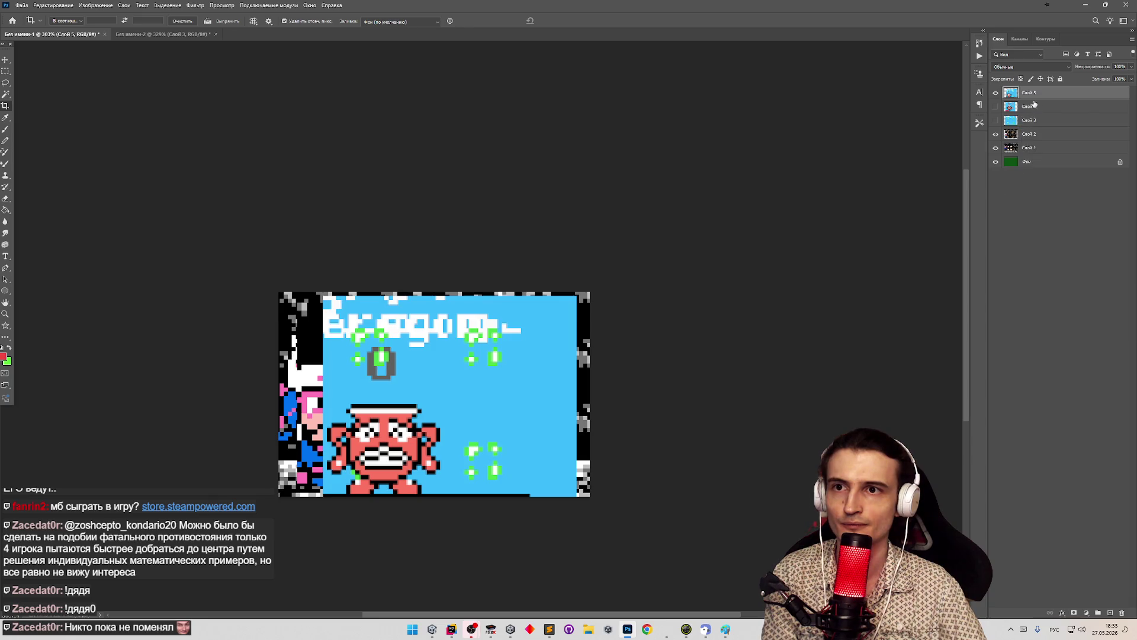
pyautogui.click(997, 94)
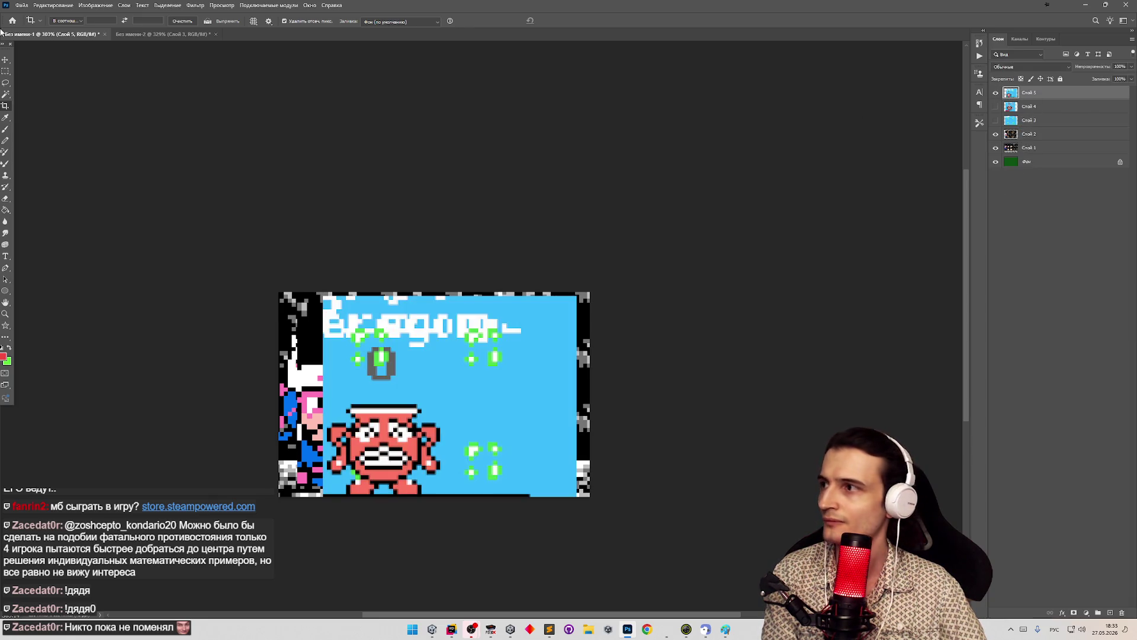
# Magic Wand the blue sky on Слой 5 and delete it, then deselect
pyautogui.click(6, 93)
pyautogui.click(427, 360)
pyautogui.press('Delete')
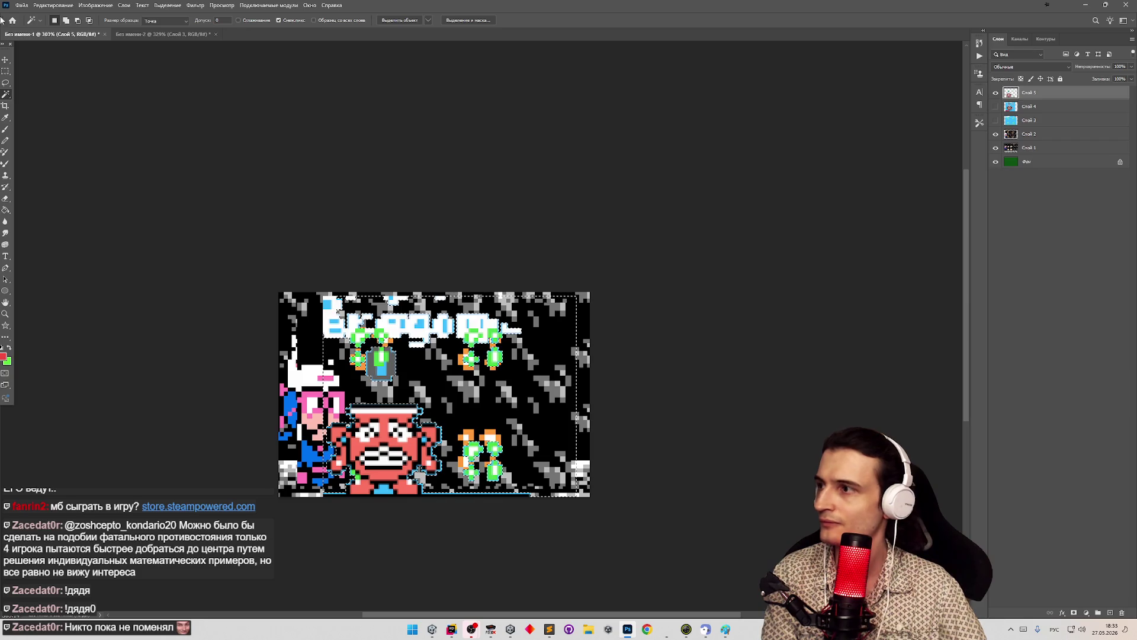
pyautogui.hotkey('ctrl', 'd')
# Move Слой 5's content 10 px down over the layers beneath
pyautogui.click(5, 71)
pyautogui.click(7, 60)
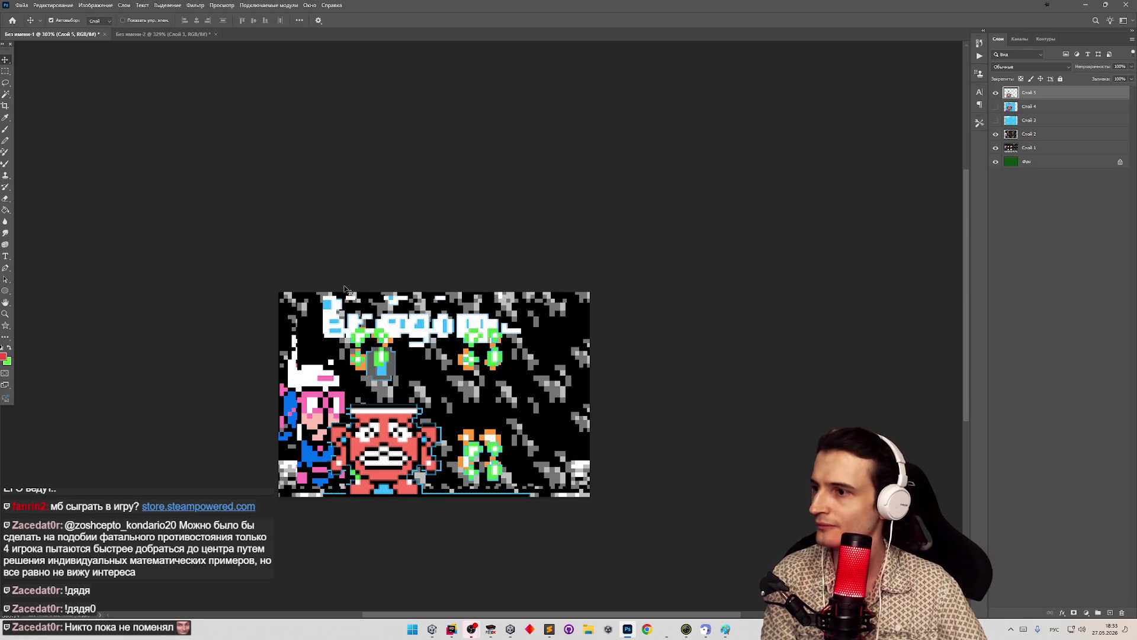
pyautogui.click(1031, 134)
pyautogui.click(1031, 93)
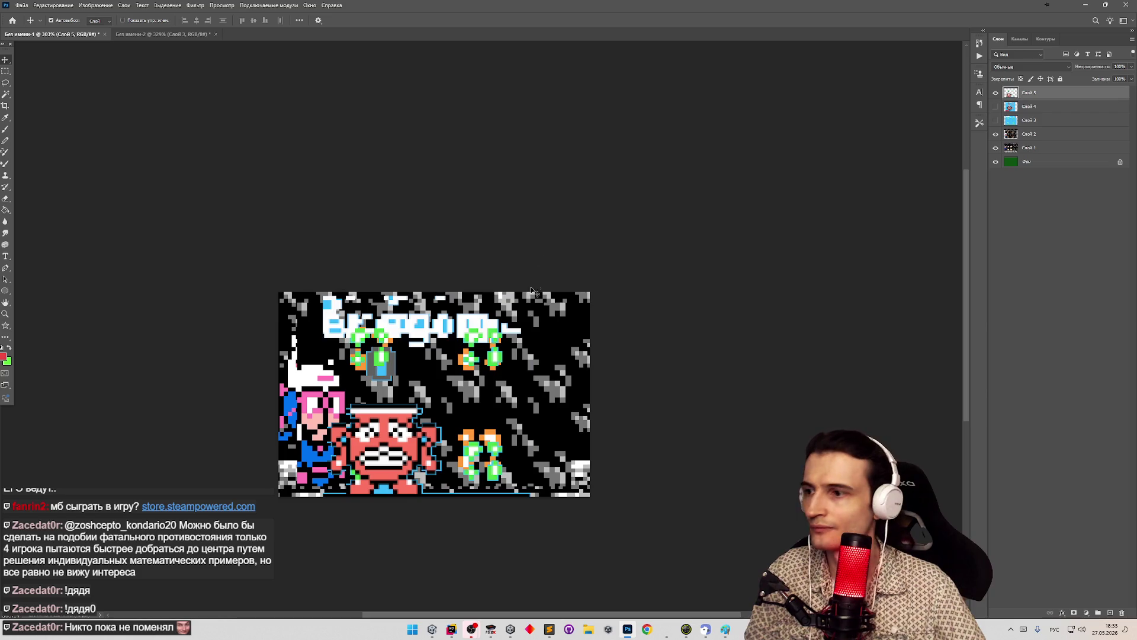
pyautogui.moveTo(389, 430)
pyautogui.mouseDown()
pyautogui.moveTo(391, 447)
pyautogui.moveTo(391, 417)
pyautogui.moveTo(391, 429)
pyautogui.mouseUp()
pyautogui.click(406, 367)
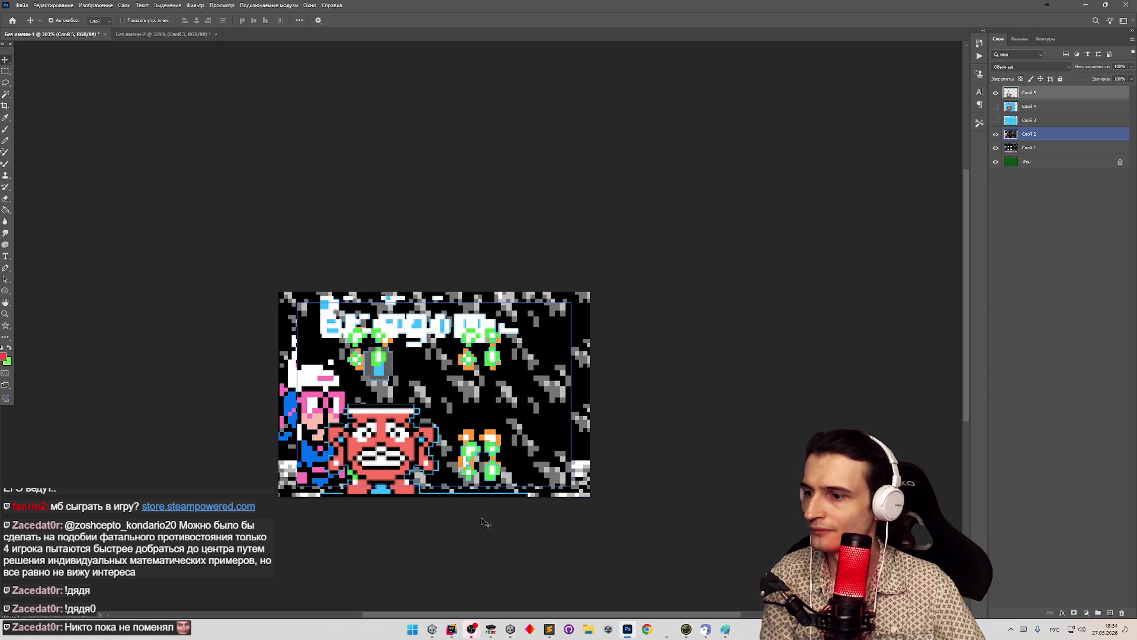
# Enlarge Unity's game view to 1x scale
pyautogui.click(433, 630)
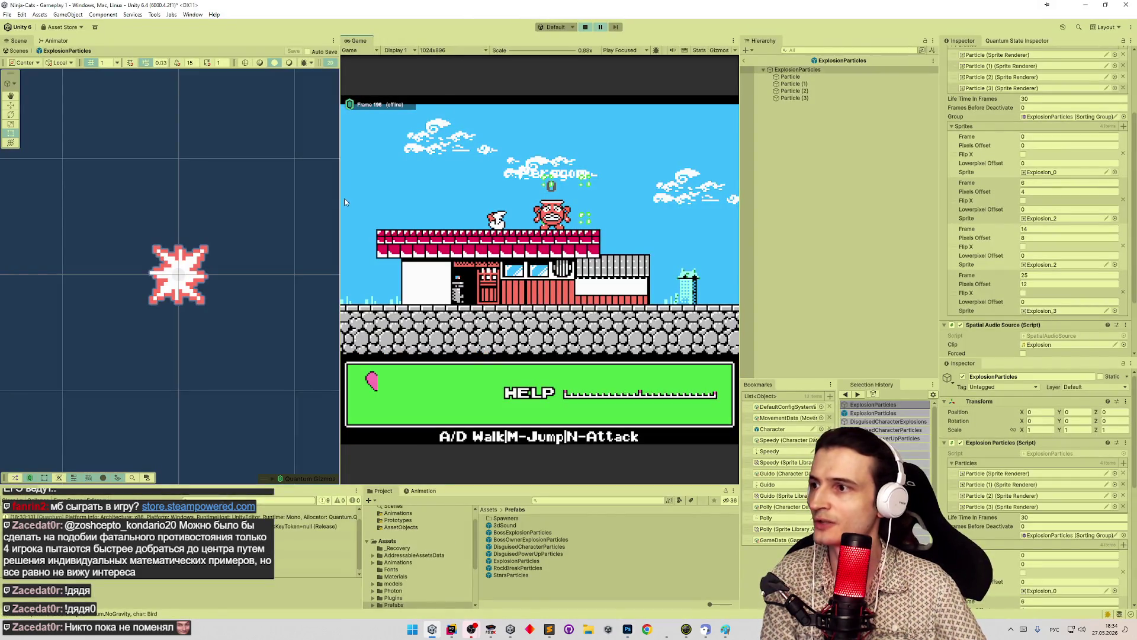
pyautogui.moveTo(340, 202)
pyautogui.mouseDown()
pyautogui.moveTo(226, 207)
pyautogui.moveTo(237, 203)
pyautogui.mouseUp()
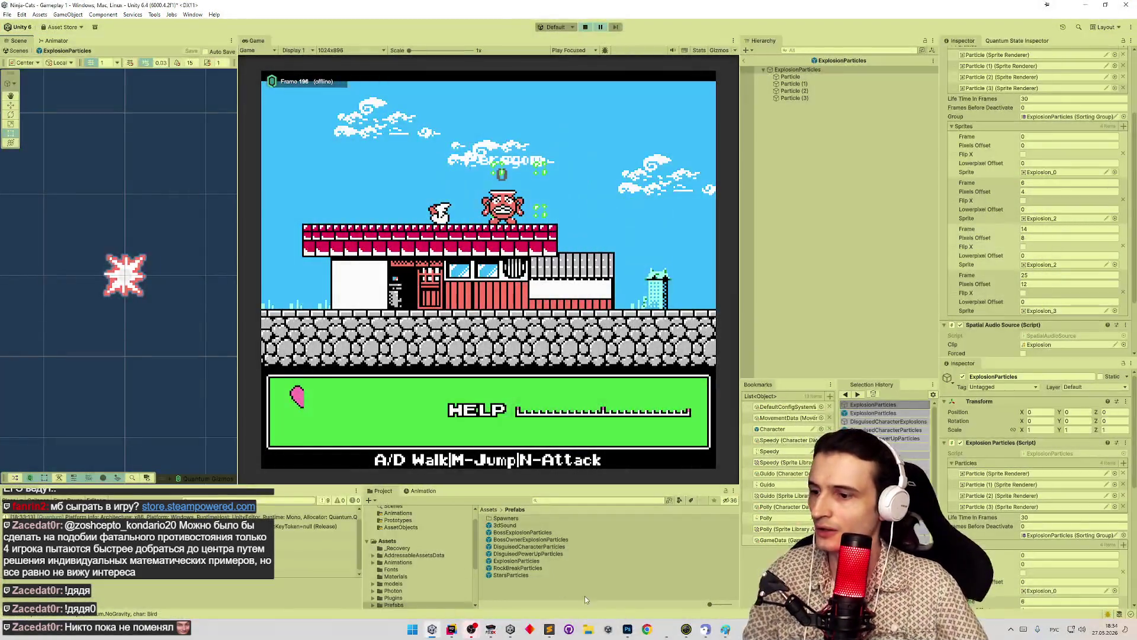
pyautogui.click(627, 630)
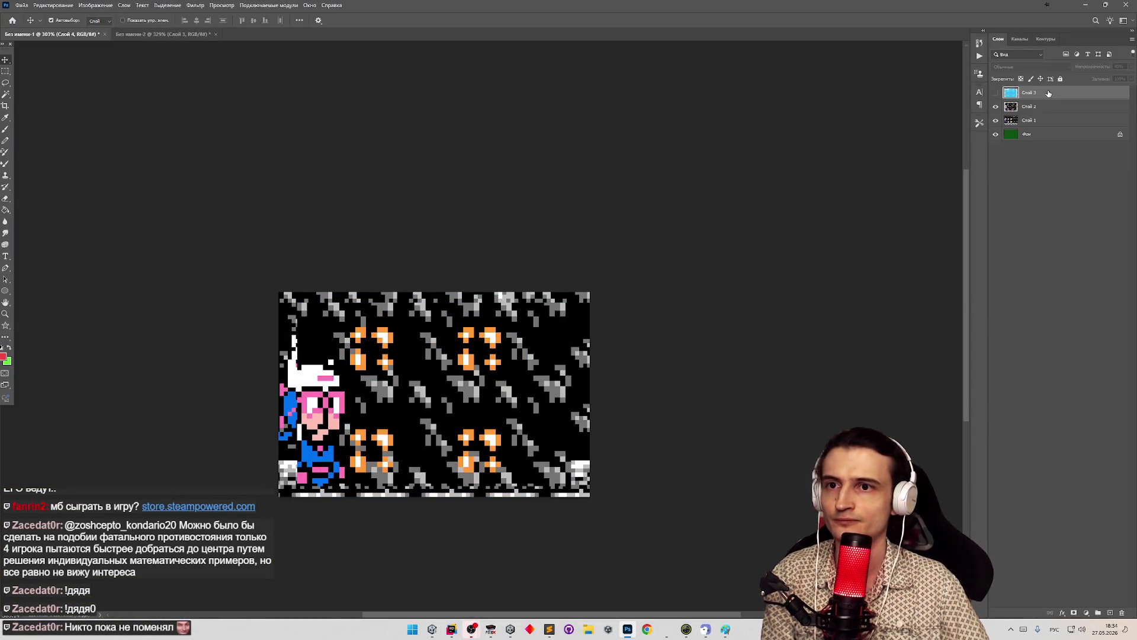
# Paste the new game capture as a 40%-opacity layer aligned over the explosion frames, then return to Unity
pyautogui.hotkey('ctrl', 'v')
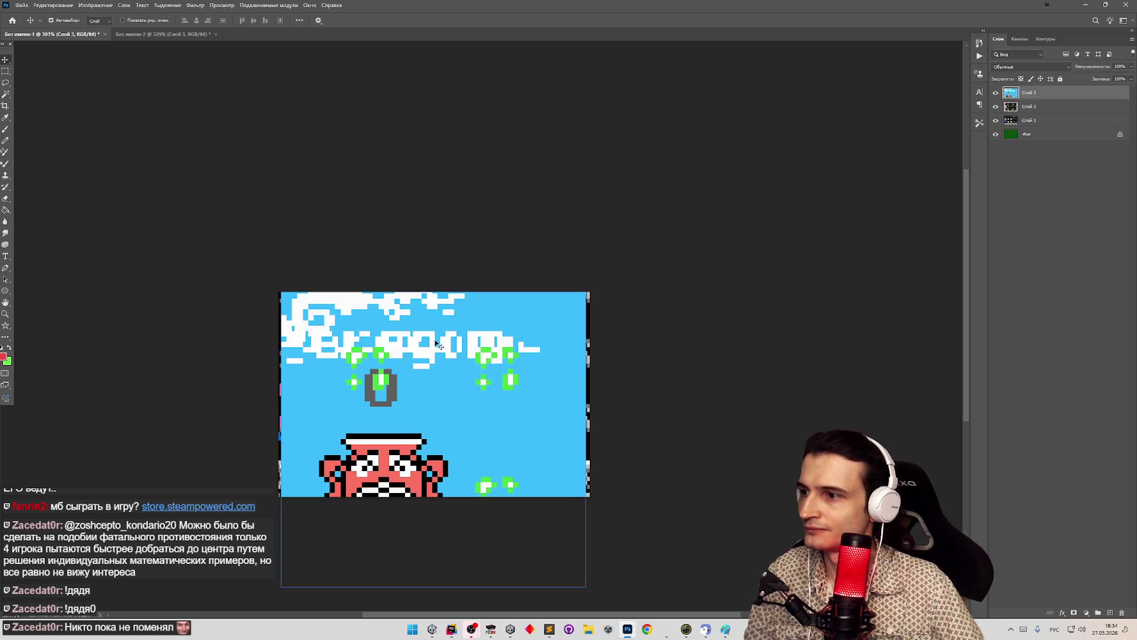
pyautogui.click(1131, 67)
pyautogui.moveTo(1130, 76); pyautogui.dragTo(1105, 76)
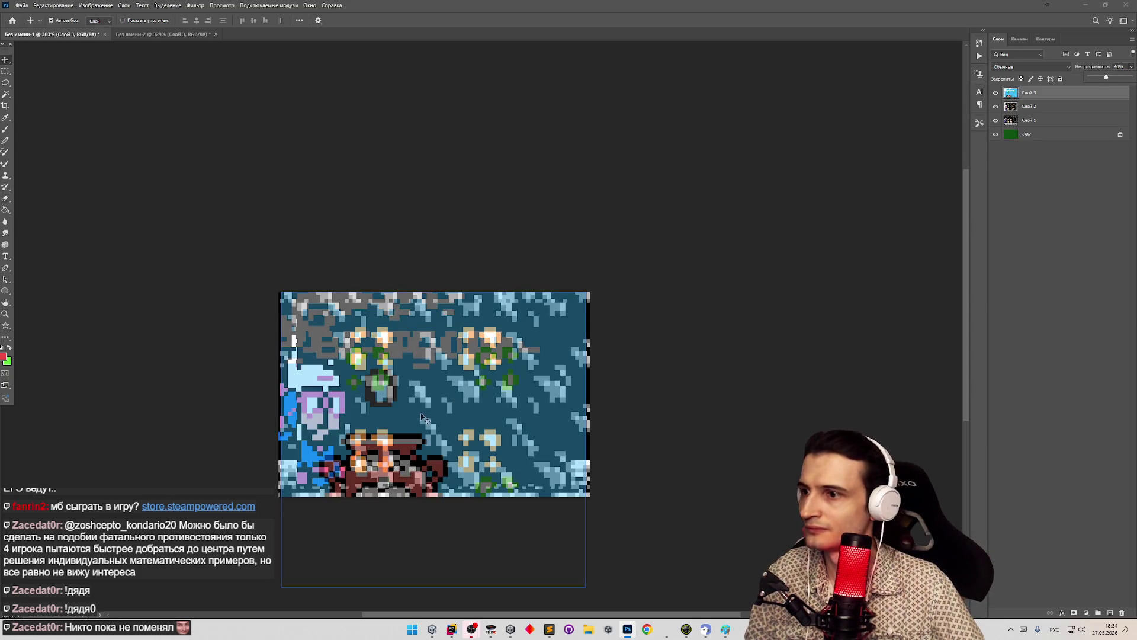
pyautogui.moveTo(413, 386)
pyautogui.mouseDown()
pyautogui.moveTo(422, 413)
pyautogui.moveTo(417, 377)
pyautogui.moveTo(482, 361)
pyautogui.mouseUp()
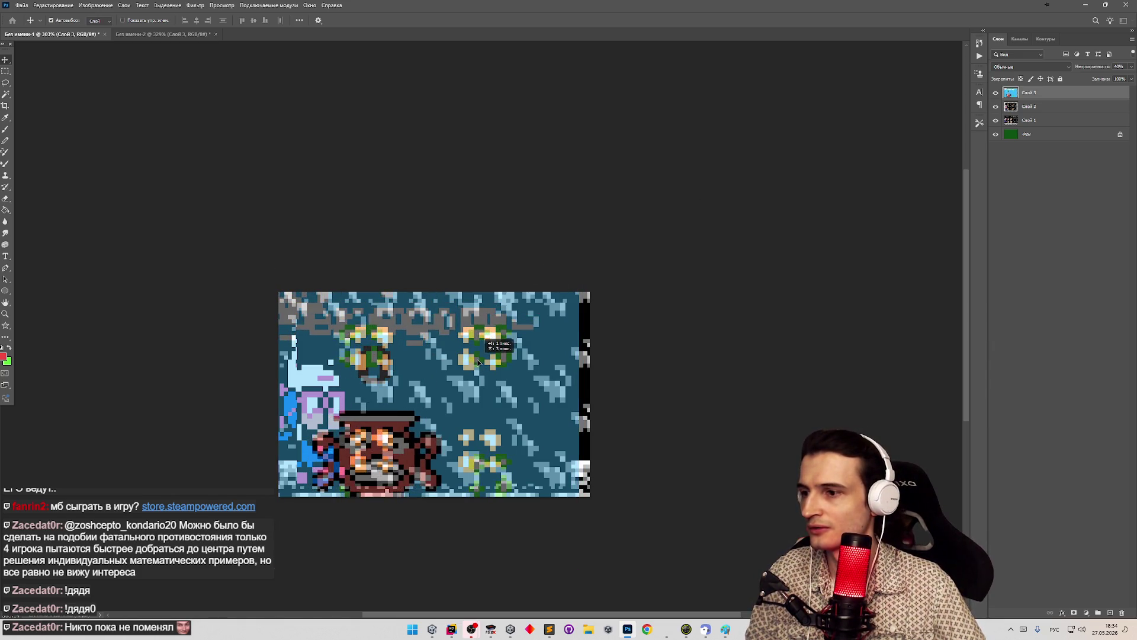
pyautogui.click(1086, 5)
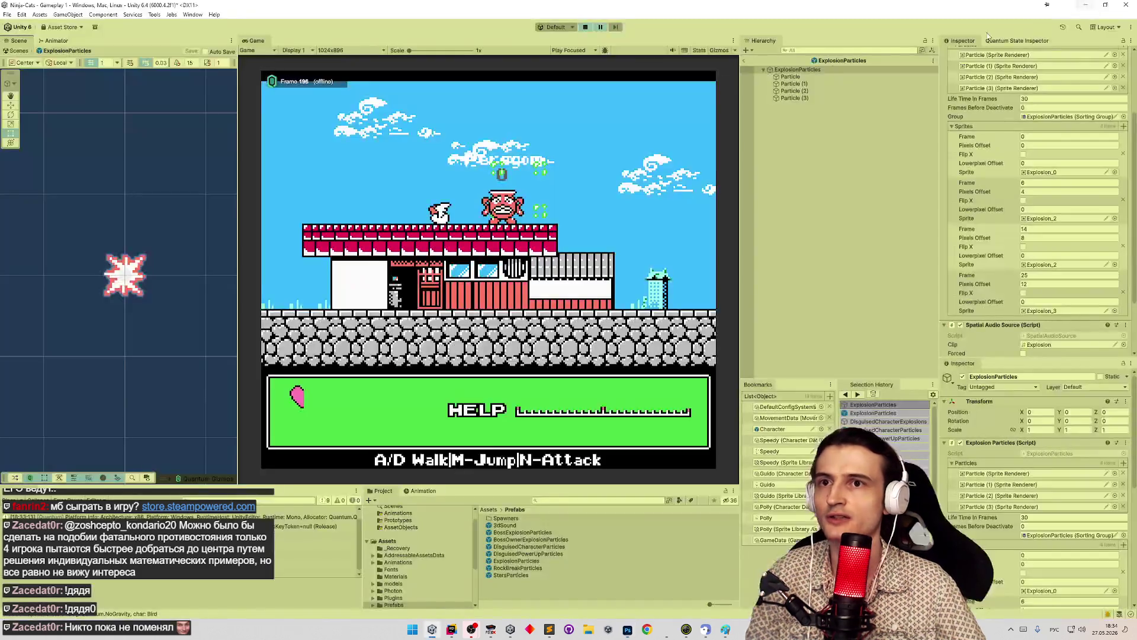
# Set the fourth sprite's Lowerpixel Offset to 4 and Pixels Offset to 10
pyautogui.click(1039, 301)
pyautogui.write('4')
pyautogui.click(1034, 287)
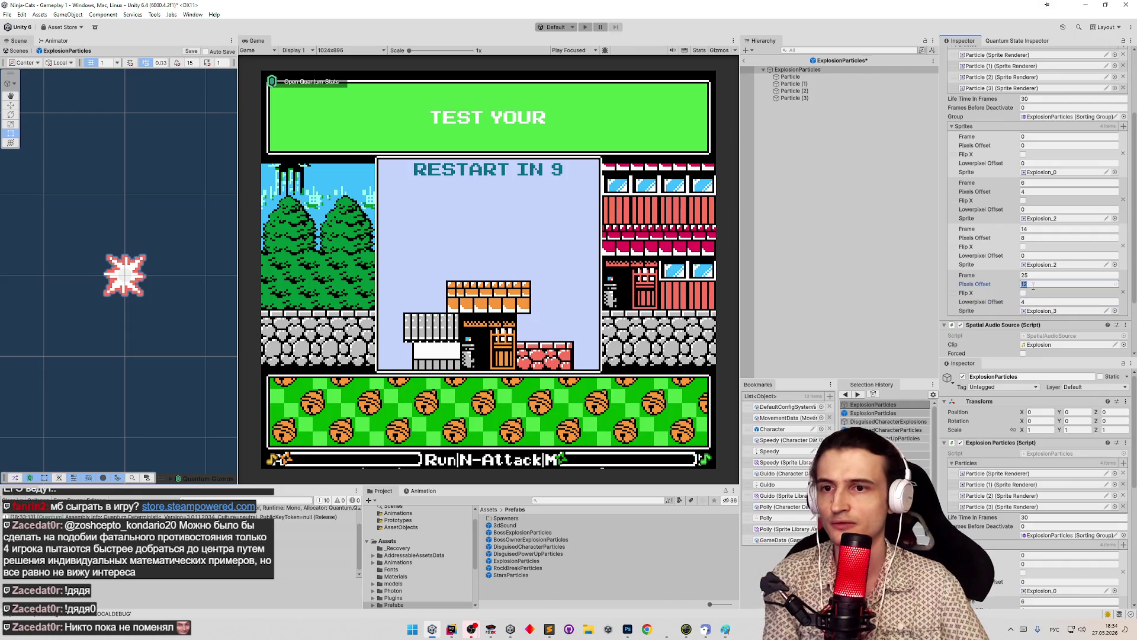
pyautogui.hotkey('ctrl', 'p')
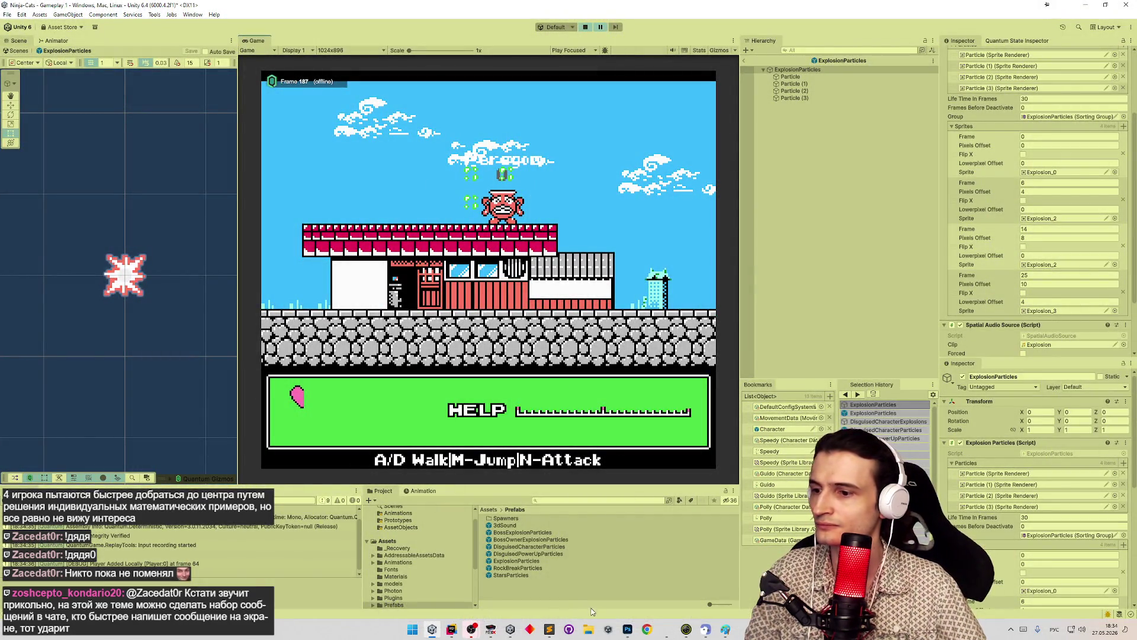
# Go back to Photoshop, where the fresh game capture becomes layer Слой 4
pyautogui.click(569, 627)
pyautogui.click(569, 627)
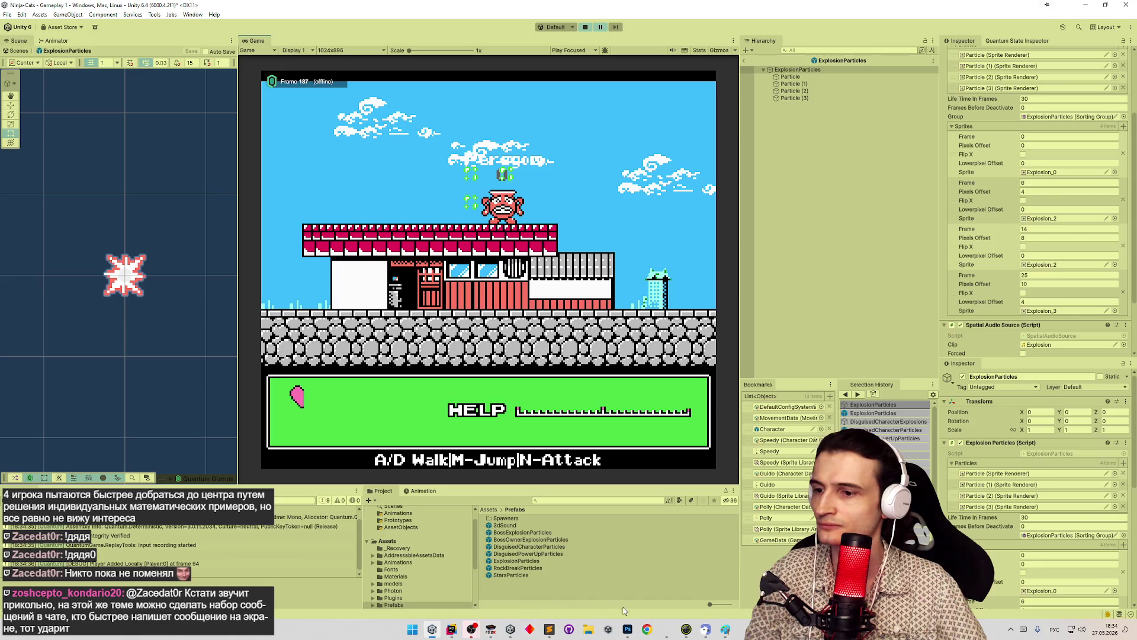
pyautogui.click(627, 629)
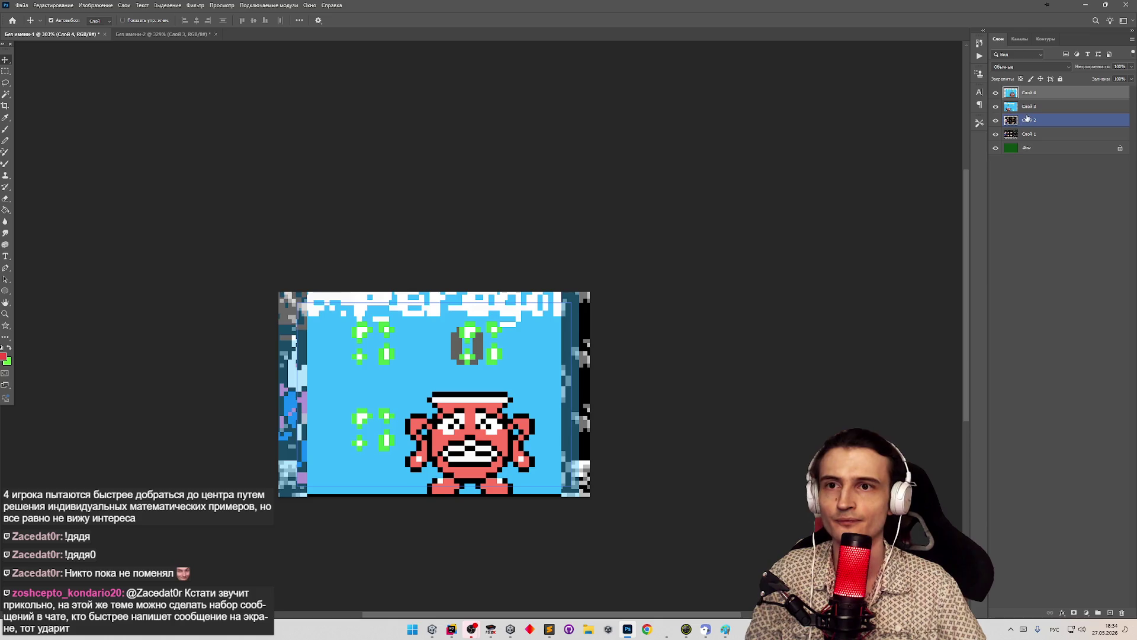
# Hide Слой 3, move Слой 4 about 18 px lower, and set its opacity to 59%
pyautogui.click(995, 106)
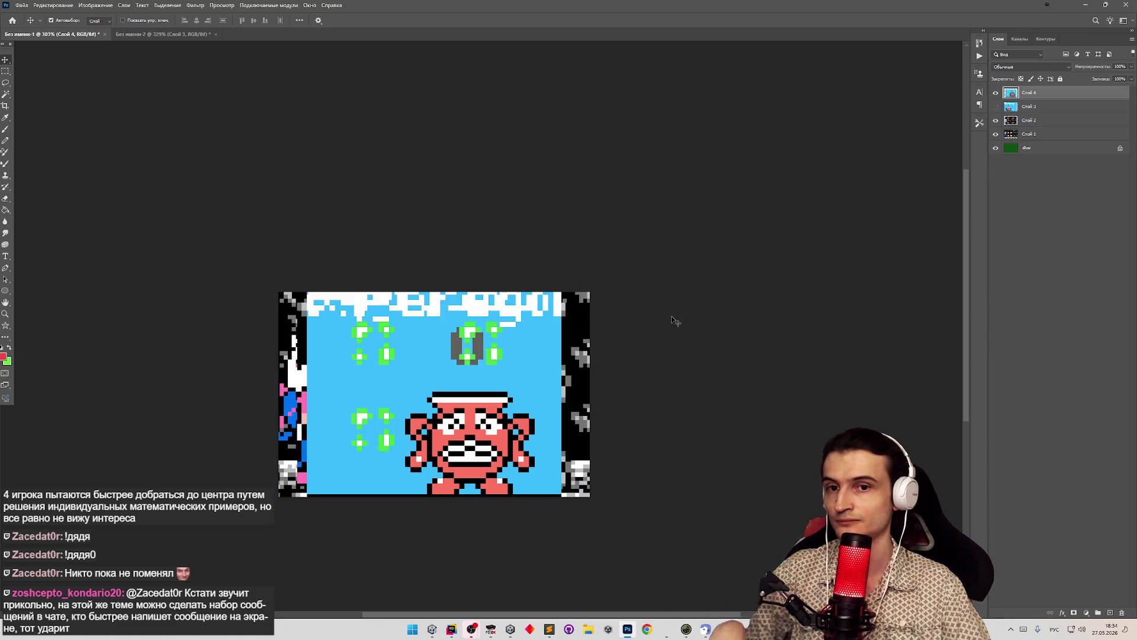
pyautogui.moveTo(518, 368)
pyautogui.mouseDown()
pyautogui.moveTo(510, 416)
pyautogui.moveTo(520, 380)
pyautogui.mouseUp()
pyautogui.click(1131, 67)
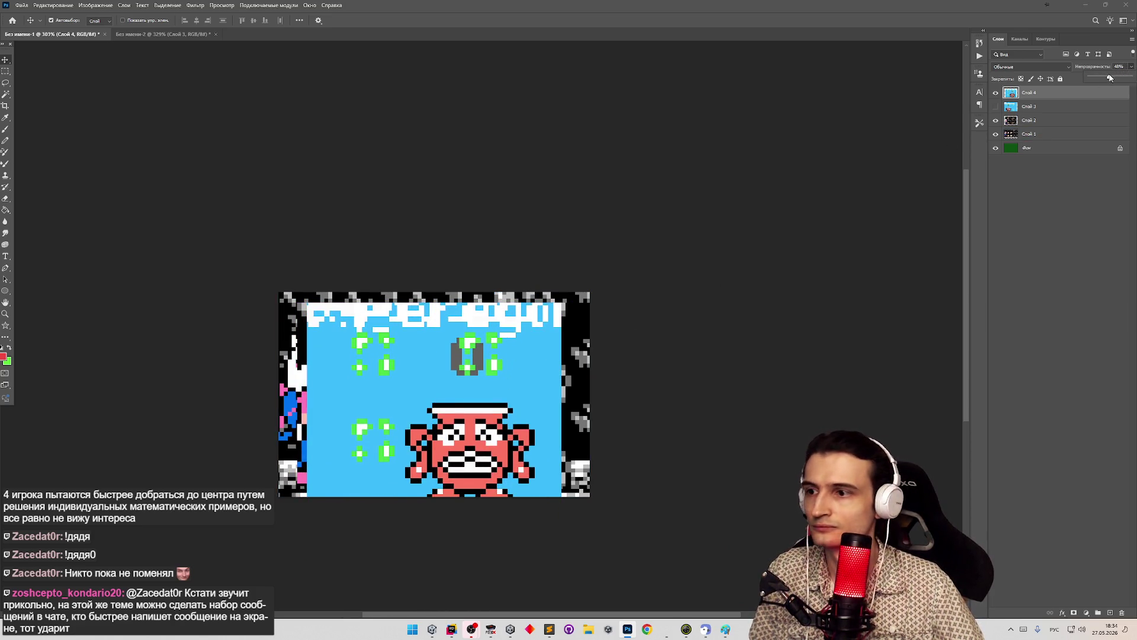
pyautogui.moveTo(1109, 78); pyautogui.dragTo(1102, 78)
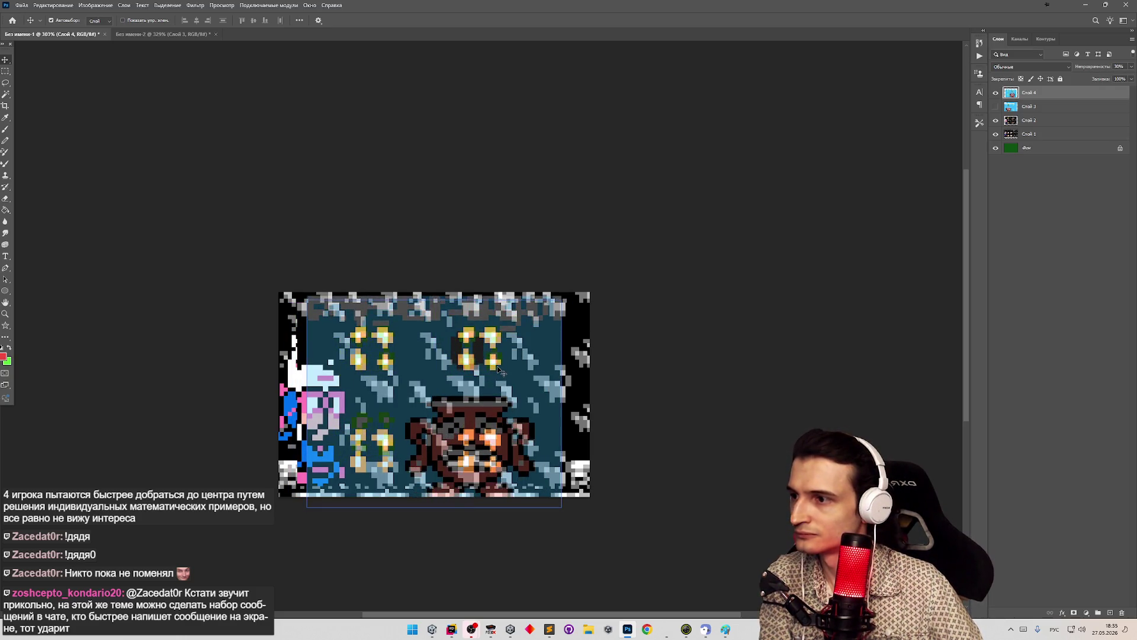
pyautogui.press('5')
pyautogui.press('9')
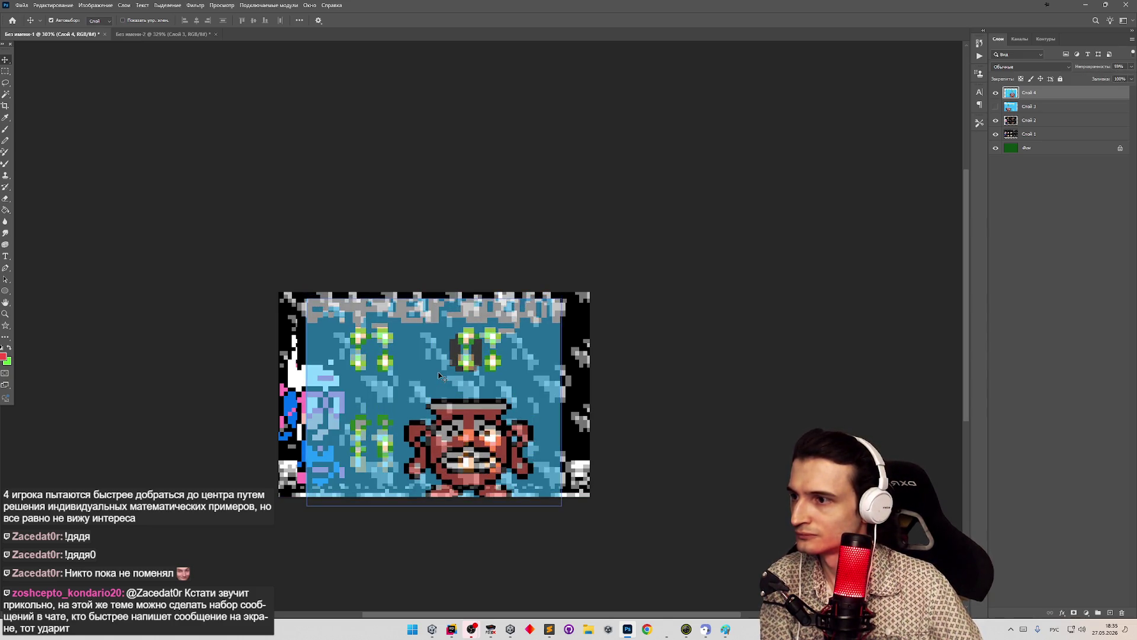
# Nudge Слой 4 one pixel left and toggle its visibility to check alignment
pyautogui.press('Left')
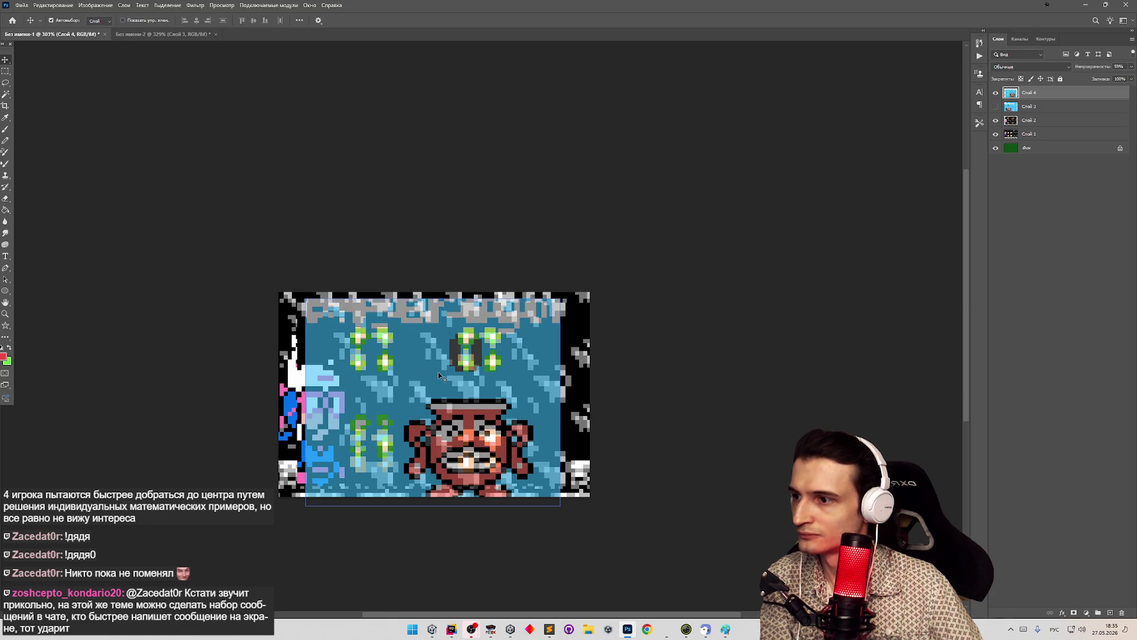
pyautogui.click(996, 95)
pyautogui.click(996, 95)
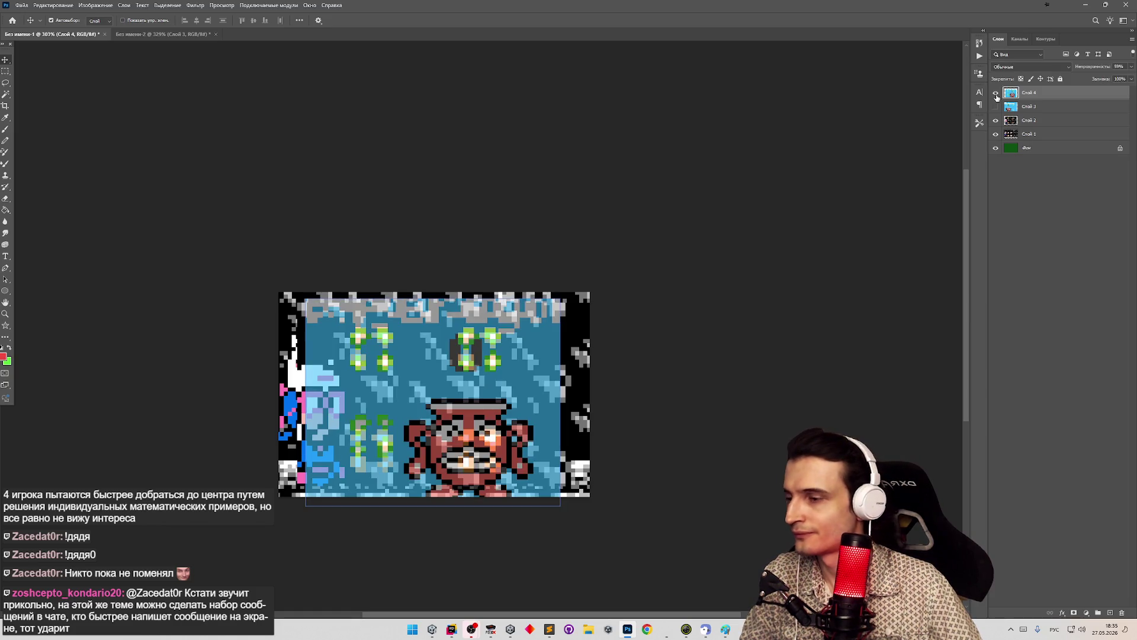